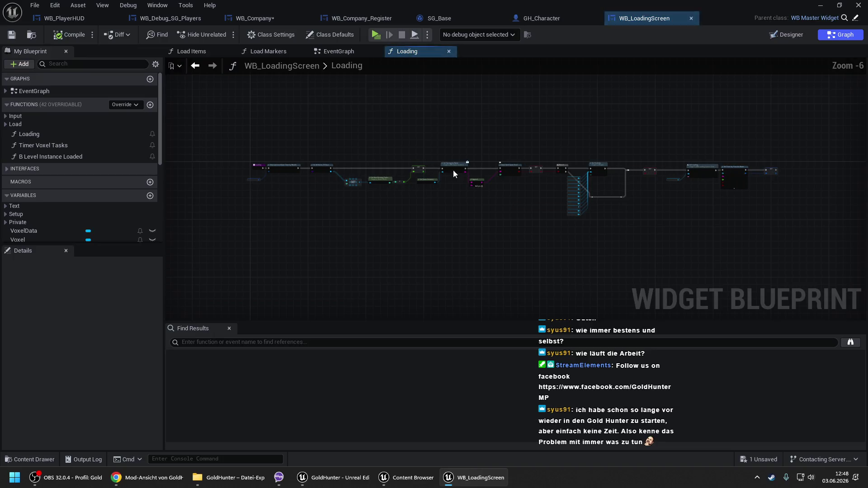
# Step: Follow the Loading graph to the Branch and Set Visibility nodes, then bring the Content Browser forward
pyautogui.scroll(3, 329, 169)
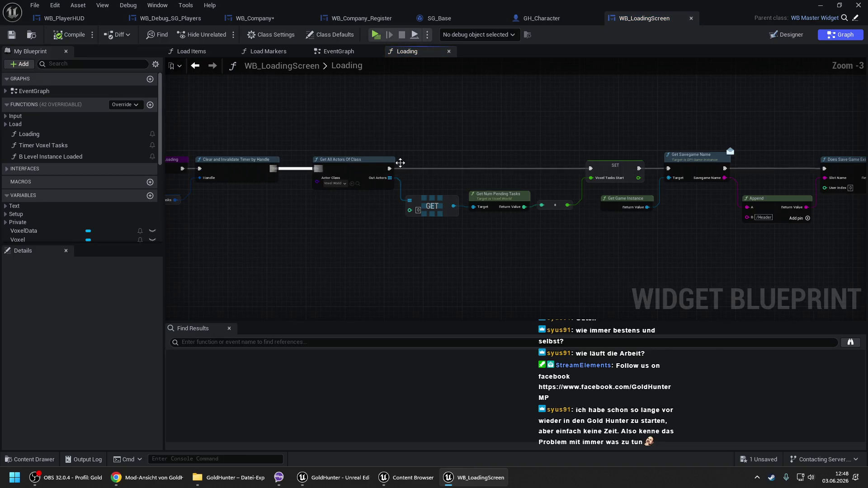
pyautogui.moveTo(352, 135); pyautogui.dragTo(279, 133)
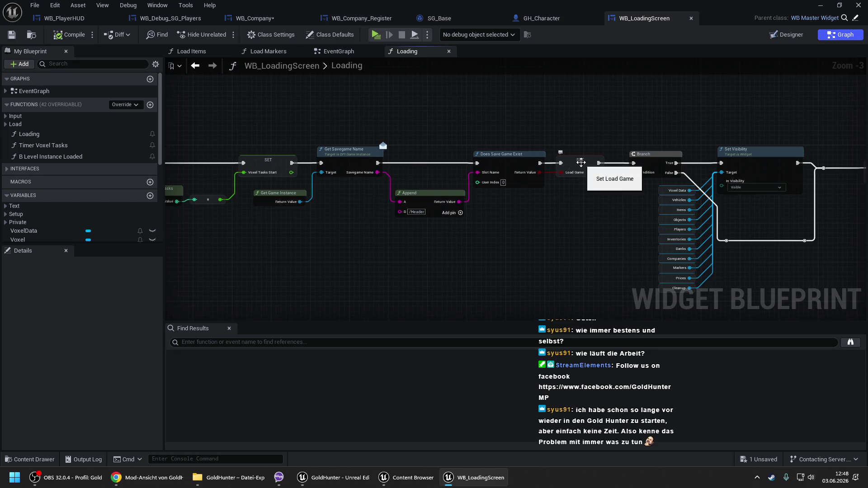
pyautogui.moveTo(580, 161); pyautogui.dragTo(454, 156)
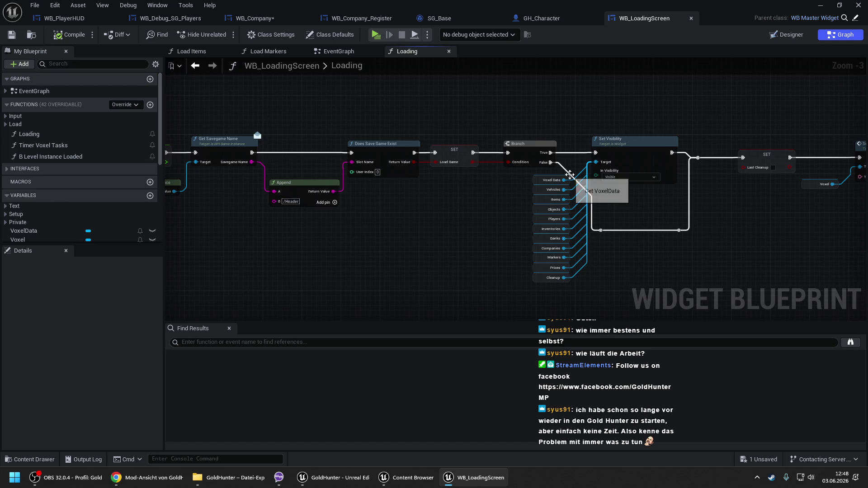
pyautogui.moveTo(671, 212); pyautogui.dragTo(409, 194)
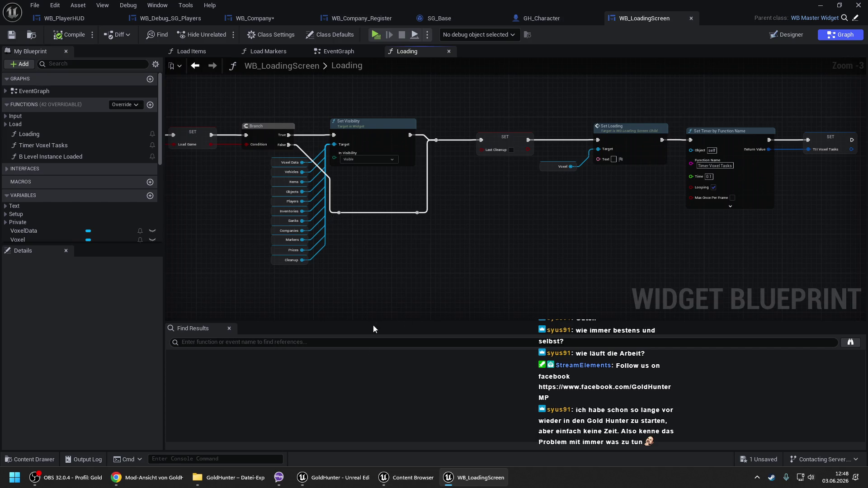
pyautogui.click(406, 477)
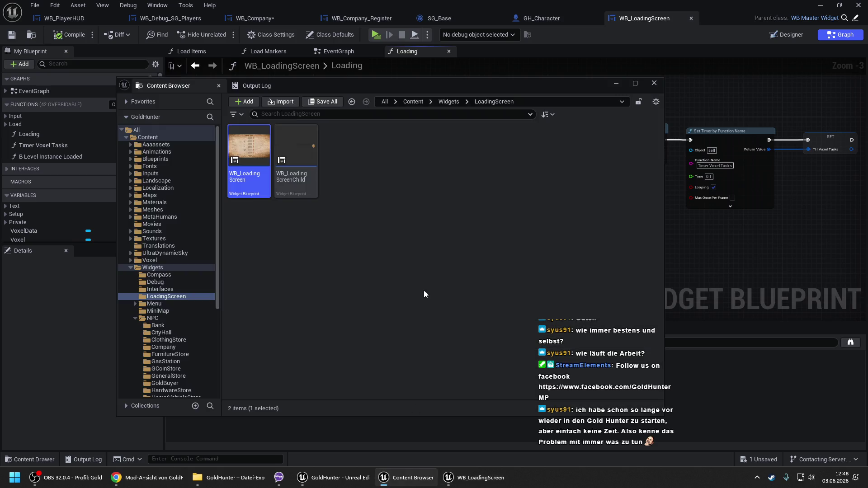
# Step: Open GH_GameInstance from Blueprints and its Load Savegame function under Interfaces > Savegames > Load
pyautogui.click(167, 160)
pyautogui.doubleClick(297, 321)
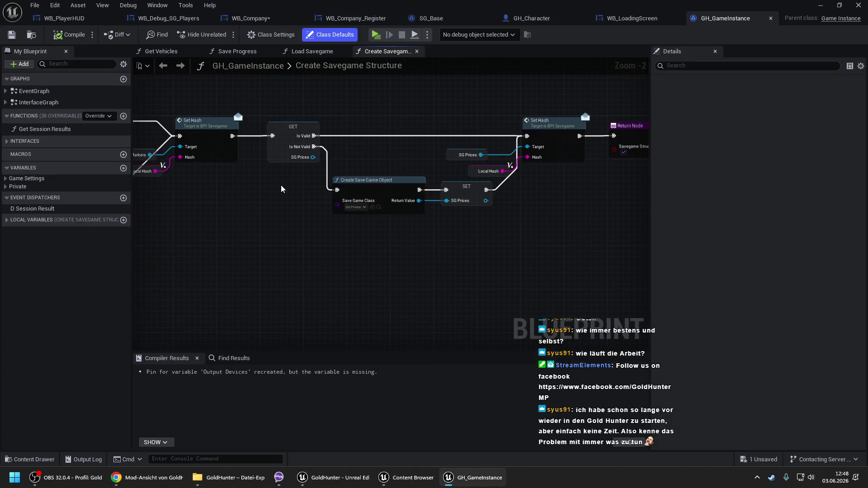
pyautogui.scroll(-3, 446, 186)
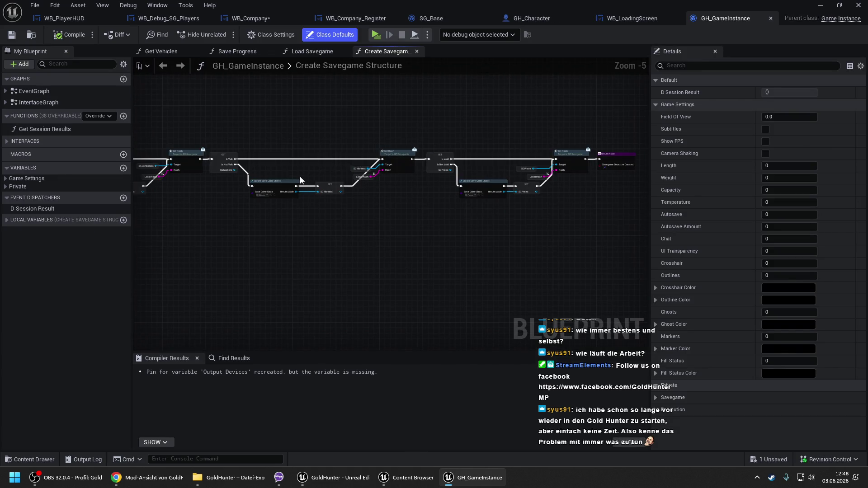
pyautogui.click(7, 143)
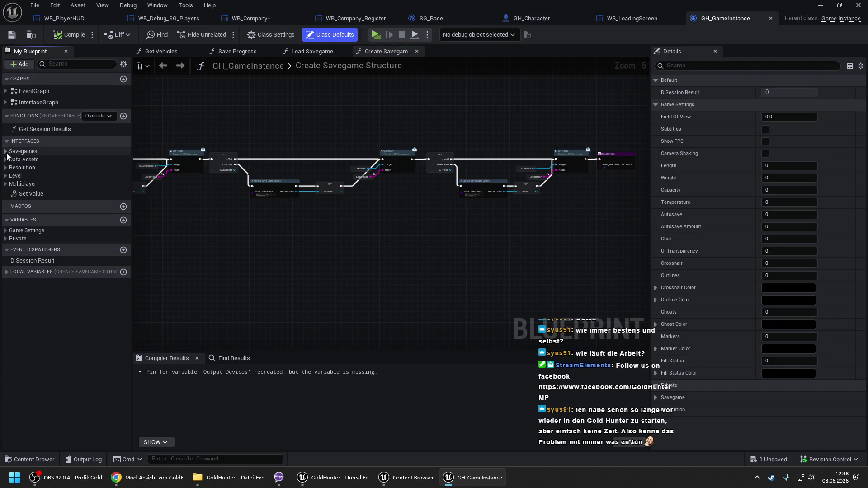
pyautogui.click(6, 151)
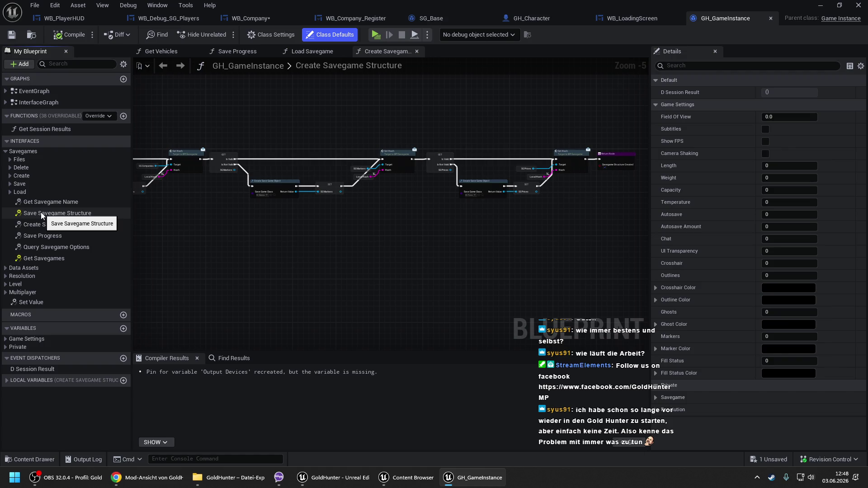
pyautogui.click(10, 192)
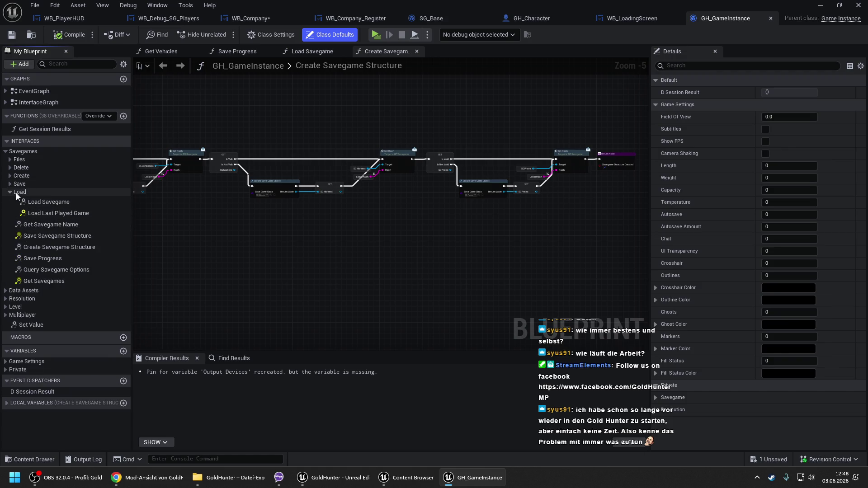
pyautogui.doubleClick(52, 204)
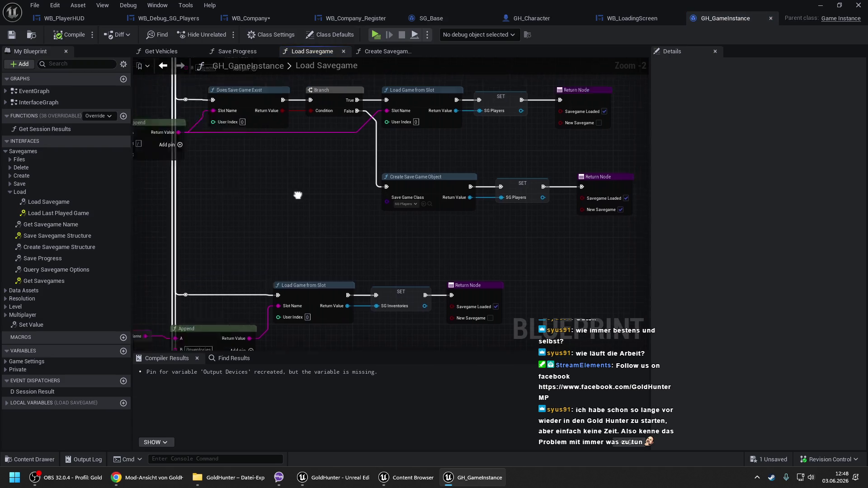
# Step: Find references to Load Savegame and inspect both calls and what follows them
pyautogui.rightClick(41, 203)
pyautogui.moveTo(116, 257)
pyautogui.click(151, 258)
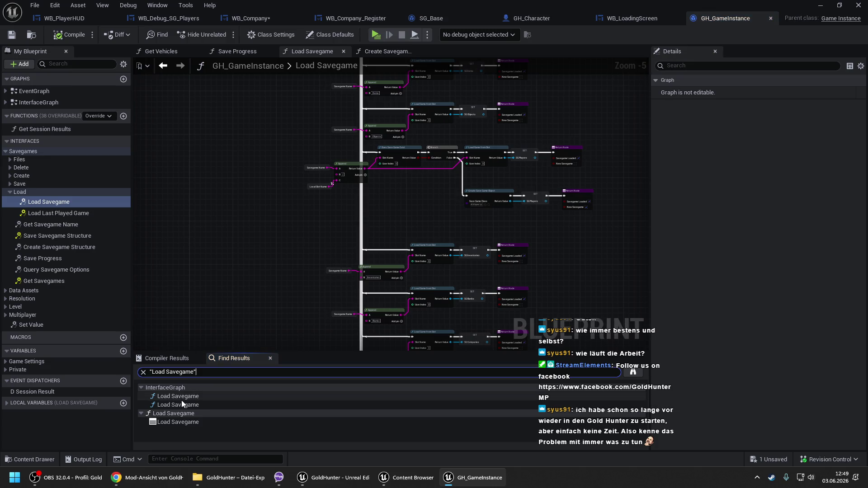
pyautogui.doubleClick(181, 400)
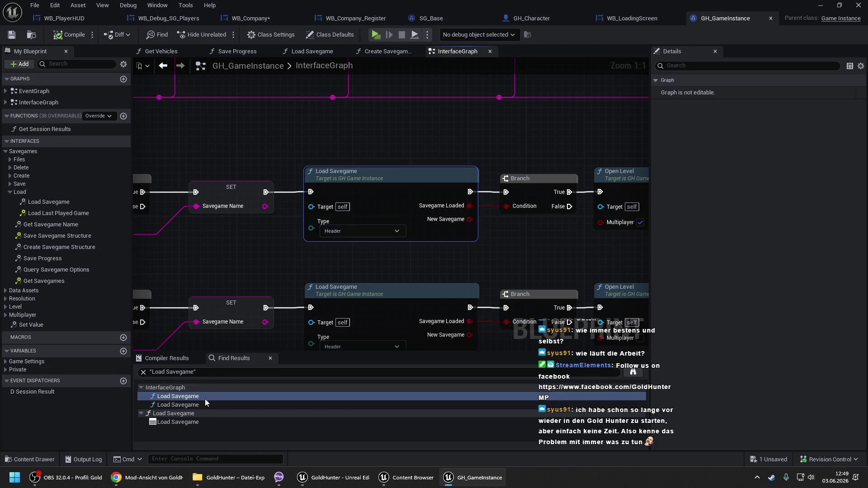
pyautogui.click(201, 404)
pyautogui.scroll(-3, 429, 201)
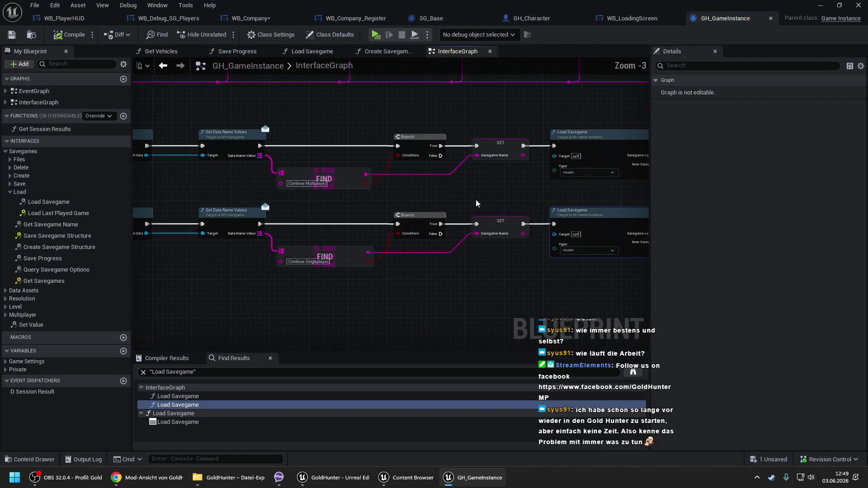
pyautogui.moveTo(482, 186); pyautogui.dragTo(294, 183)
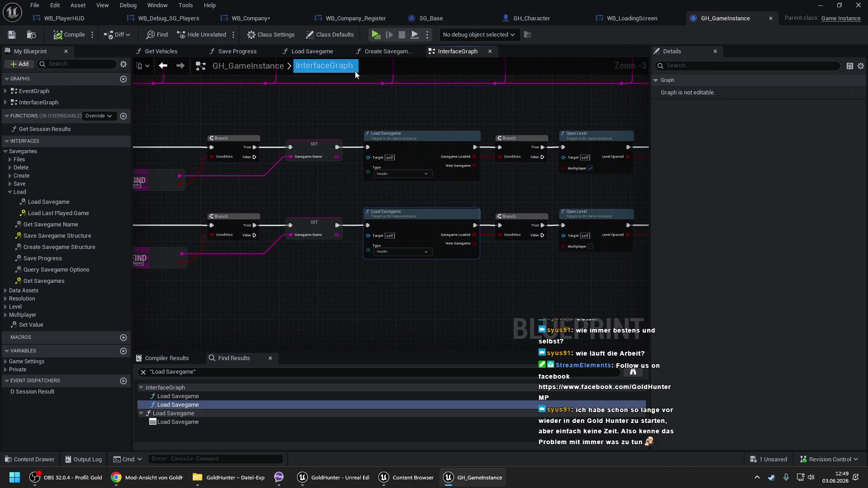
# Step: Open the Create Savegame Structure function graph, then return to WB_LoadingScreen
pyautogui.click(272, 36)
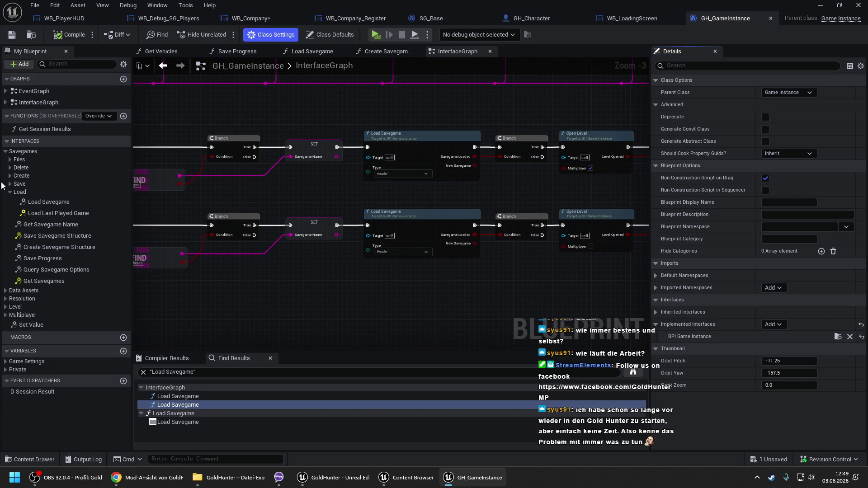
pyautogui.click(9, 175)
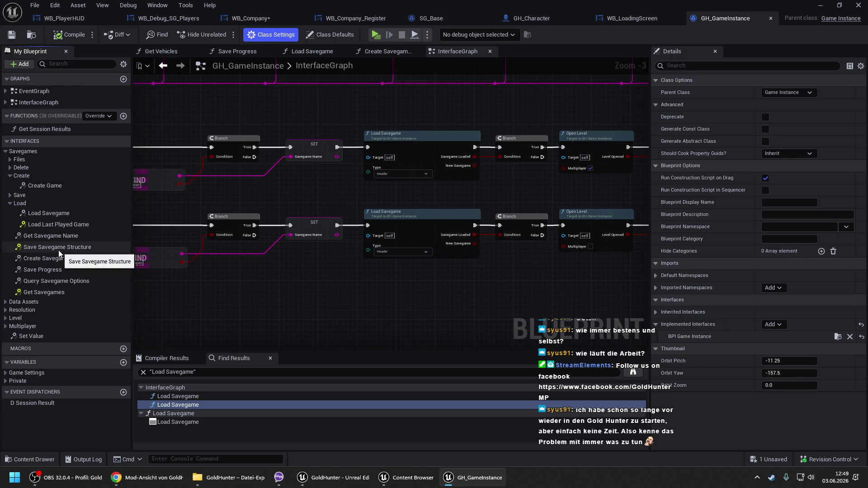
pyautogui.doubleClick(52, 261)
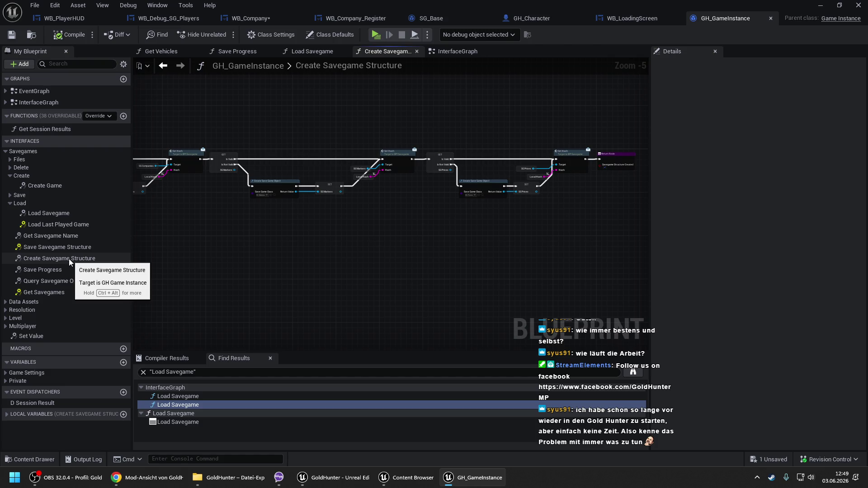
pyautogui.click(617, 17)
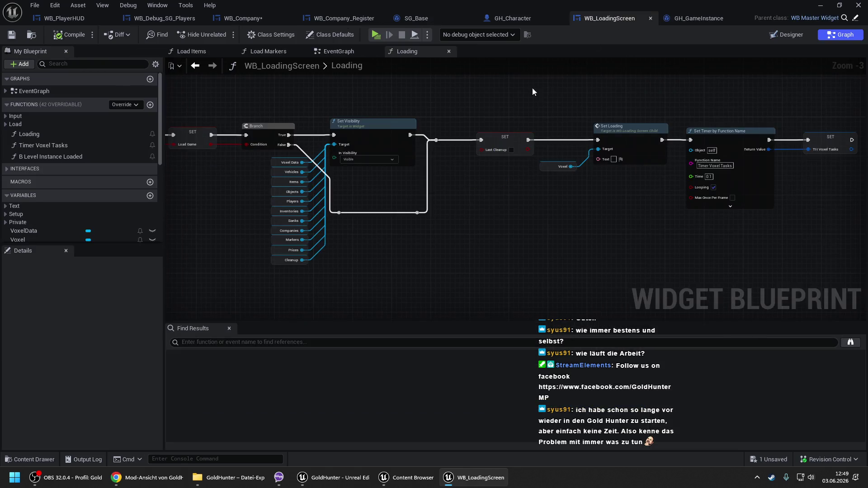
# Step: Add Get Game Instance and Create Savegame Structure nodes to the Loading graph, checking the function in GH_GameInstance
pyautogui.rightClick(366, 250)
pyautogui.write('get ga')
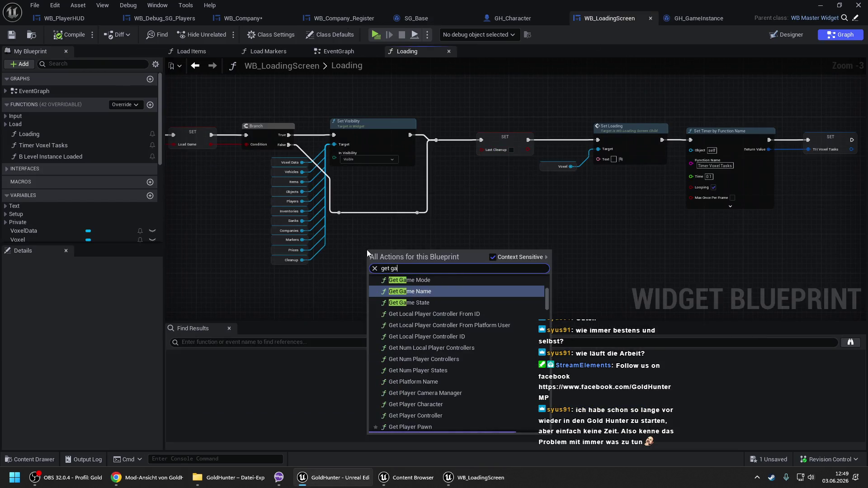
pyautogui.write('me ins')
pyautogui.press('Return')
pyautogui.moveTo(410, 261); pyautogui.dragTo(438, 243)
pyautogui.write('create save')
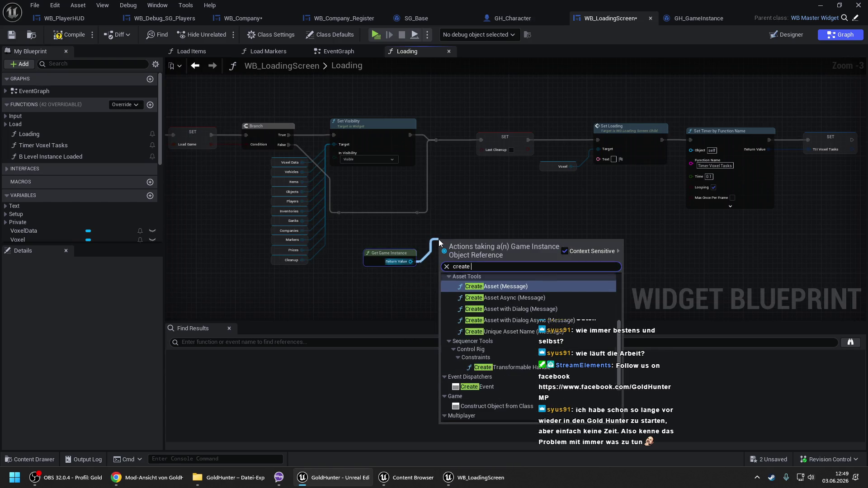
pyautogui.press('Return')
pyautogui.click(687, 18)
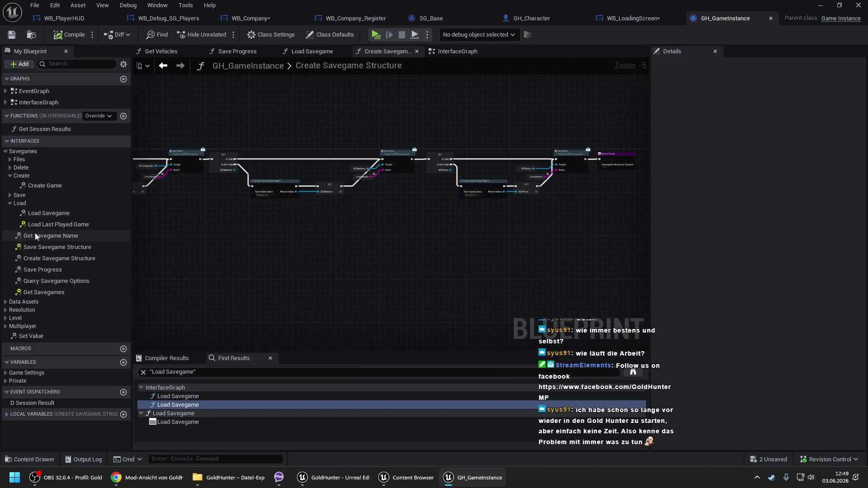
pyautogui.click(46, 257)
pyautogui.click(606, 21)
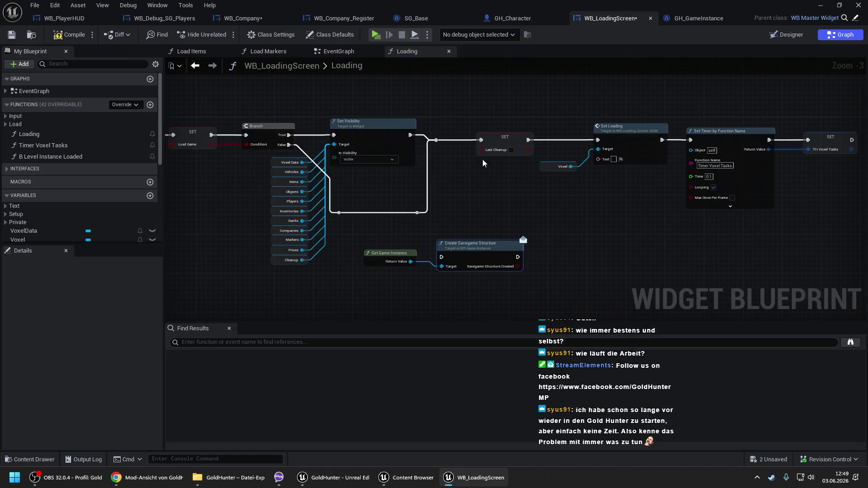
# Step: Place Create Savegame Structure inline on the False path, wired through the reroute knot
pyautogui.moveTo(401, 234)
pyautogui.mouseDown()
pyautogui.moveTo(468, 198)
pyautogui.moveTo(350, 248)
pyautogui.mouseUp()
pyautogui.moveTo(532, 214)
pyautogui.mouseDown()
pyautogui.moveTo(441, 166)
pyautogui.moveTo(428, 216)
pyautogui.mouseUp()
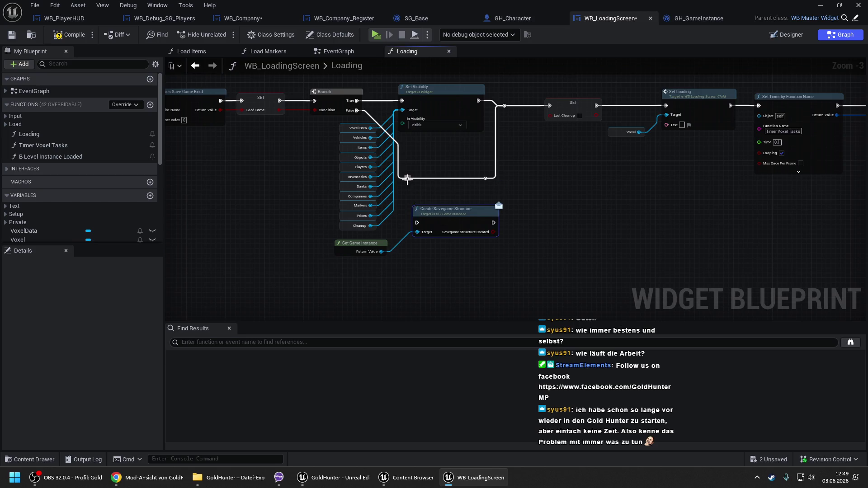
pyautogui.moveTo(407, 178); pyautogui.dragTo(420, 226)
pyautogui.moveTo(416, 162)
pyautogui.mouseDown()
pyautogui.moveTo(406, 193)
pyautogui.moveTo(387, 178)
pyautogui.mouseUp()
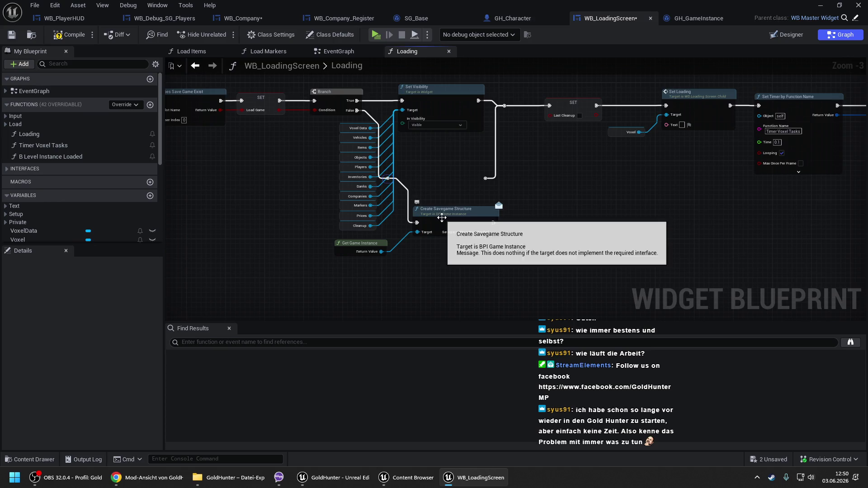
pyautogui.moveTo(437, 214); pyautogui.dragTo(422, 170)
pyautogui.scroll(2, 442, 176)
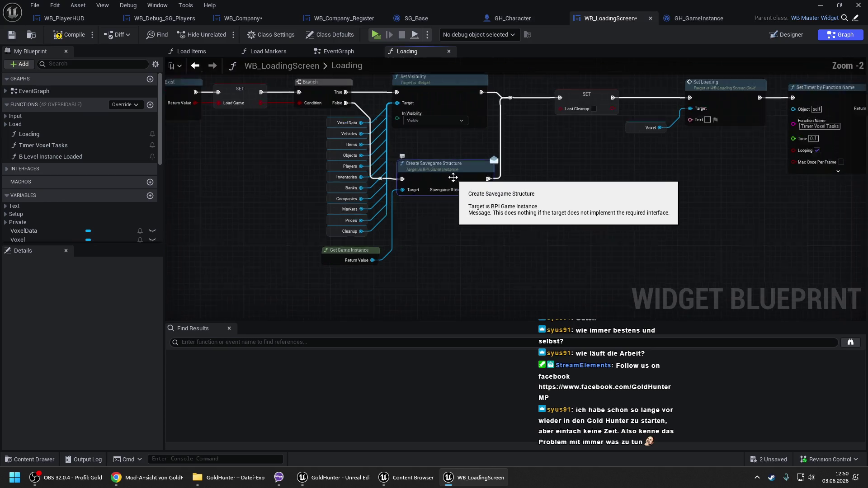
pyautogui.moveTo(493, 182); pyautogui.dragTo(493, 182)
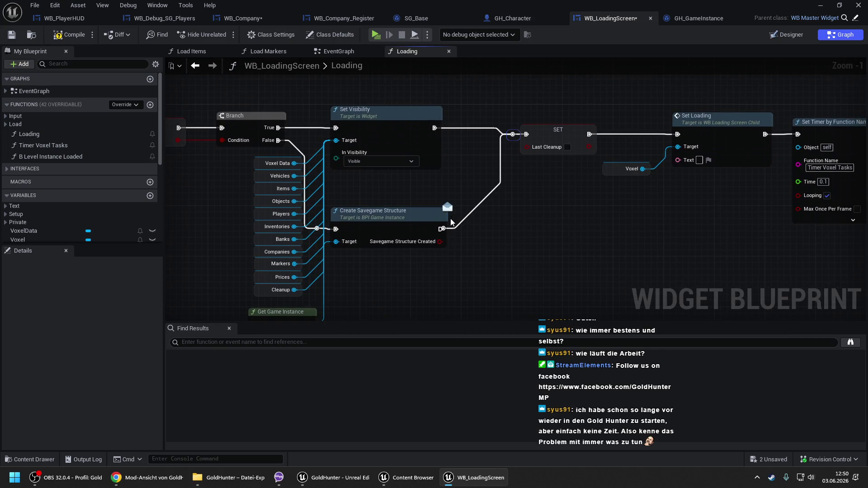
pyautogui.moveTo(418, 216)
pyautogui.mouseDown()
pyautogui.moveTo(400, 209)
pyautogui.moveTo(443, 226)
pyautogui.mouseUp()
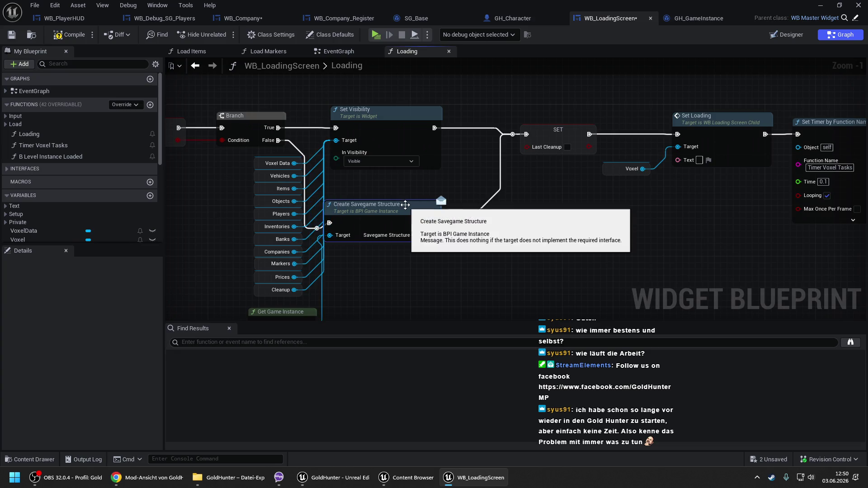
pyautogui.moveTo(413, 186)
pyautogui.mouseDown()
pyautogui.moveTo(423, 177)
pyautogui.moveTo(397, 205)
pyautogui.moveTo(395, 223)
pyautogui.moveTo(327, 222)
pyautogui.mouseUp()
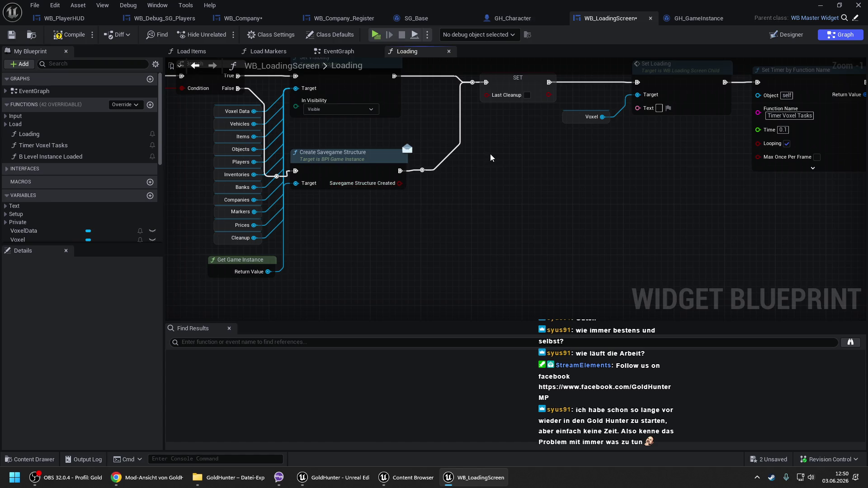
pyautogui.scroll(-2, 387, 167)
# Step: Shift the SET, Set Loading and timer nodes right and insert a Branch whose True continues the chain
pyautogui.moveTo(339, 116)
pyautogui.mouseDown()
pyautogui.moveTo(523, 248)
pyautogui.moveTo(791, 271)
pyautogui.mouseUp()
pyautogui.moveTo(413, 123); pyautogui.dragTo(521, 123)
pyautogui.click(362, 159)
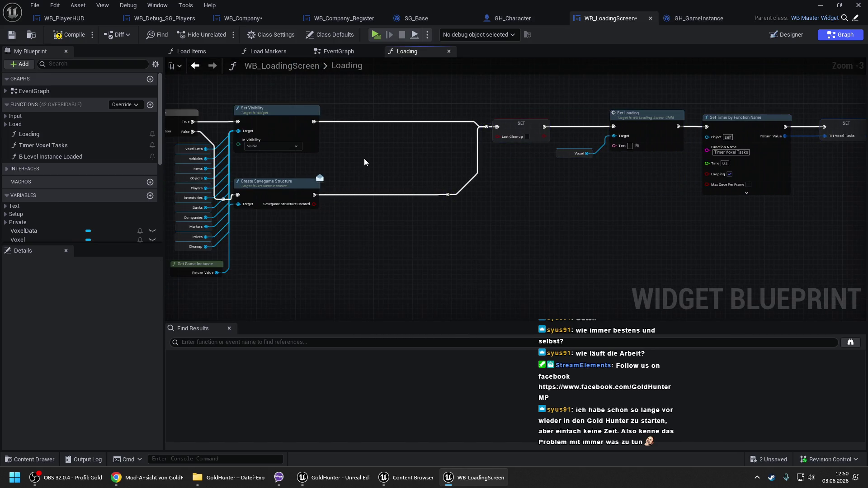
pyautogui.click(341, 181)
pyautogui.scroll(3, 341, 182)
pyautogui.moveTo(348, 198)
pyautogui.mouseDown()
pyautogui.moveTo(290, 200)
pyautogui.moveTo(355, 216)
pyautogui.moveTo(348, 213)
pyautogui.mouseUp()
pyautogui.moveTo(412, 199); pyautogui.dragTo(498, 198)
pyautogui.scroll(-3, 466, 136)
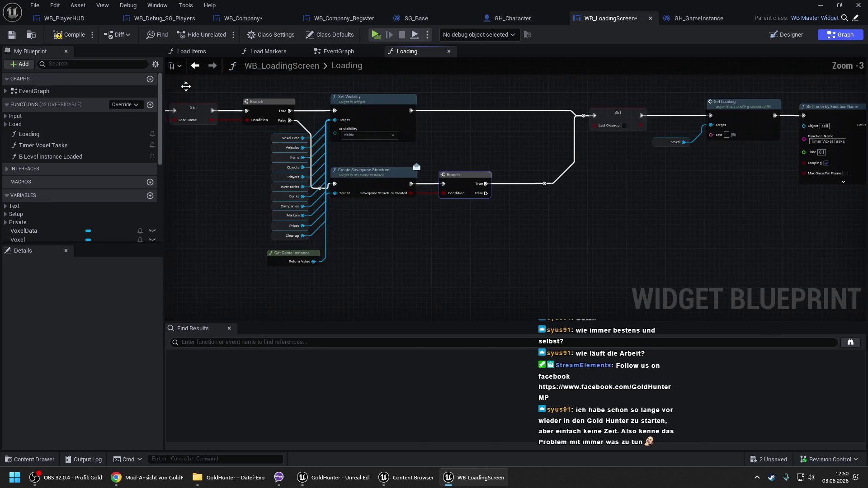
# Step: Compile WB_LoadingScreen and return to GH_GameInstance
pyautogui.click(69, 34)
pyautogui.moveTo(449, 157); pyautogui.dragTo(447, 156)
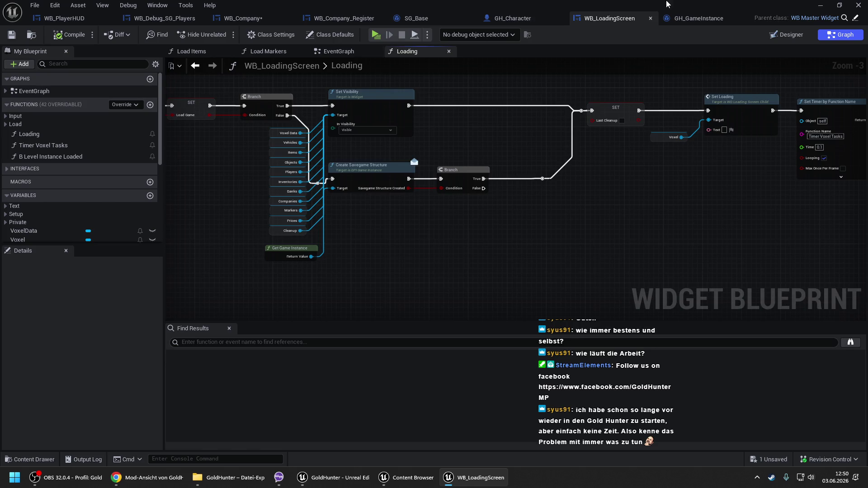
pyautogui.click(691, 18)
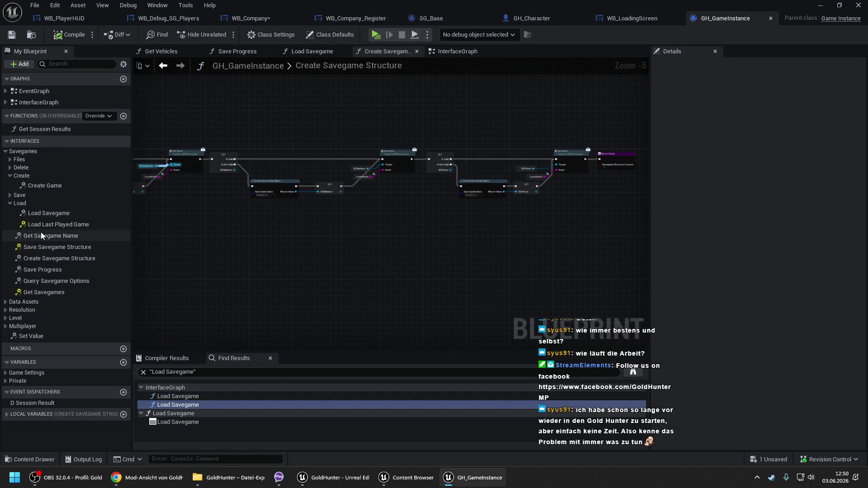
# Step: Find references to Create Savegame Structure and jump to its call inside Save Progress
pyautogui.rightClick(50, 257)
pyautogui.moveTo(108, 307)
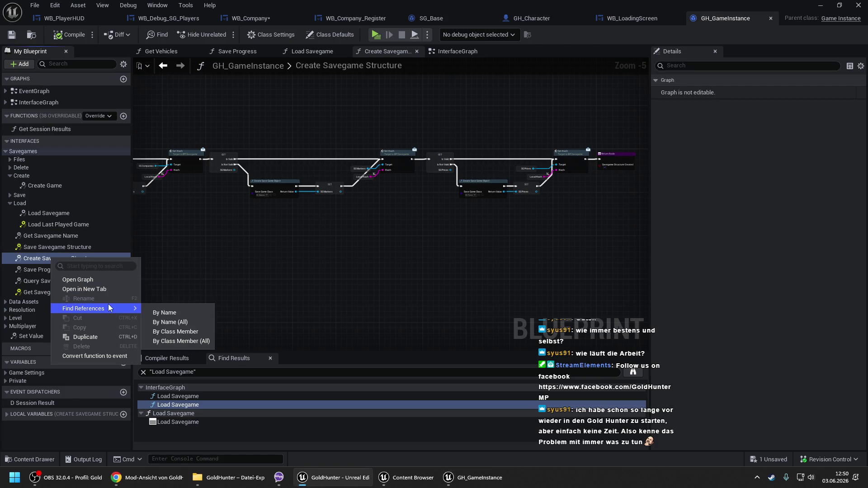
pyautogui.click(169, 311)
pyautogui.doubleClick(185, 396)
pyautogui.scroll(-3, 358, 177)
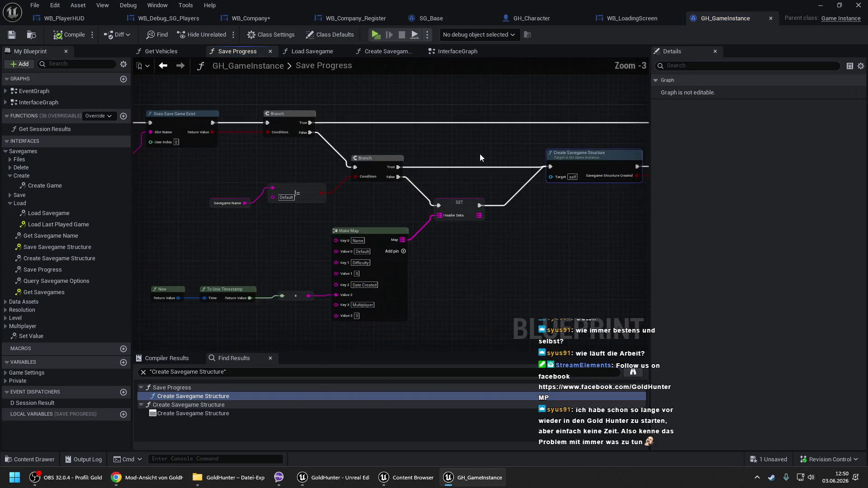
pyautogui.moveTo(280, 153); pyautogui.dragTo(454, 160)
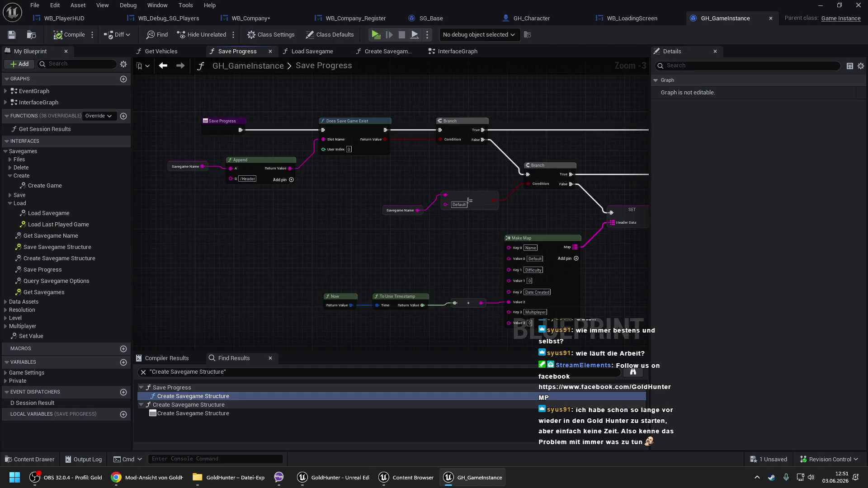
pyautogui.moveTo(501, 156); pyautogui.dragTo(355, 145)
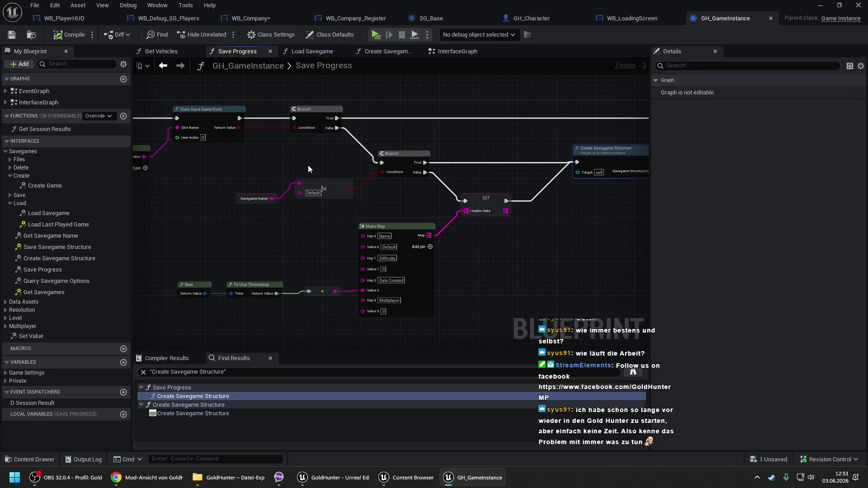
# Step: Add an Is Packaged for Distribution node and a new Branch to the Save Progress graph
pyautogui.rightClick(244, 168)
pyautogui.write('is packe')
pyautogui.press('BackSpace')
pyautogui.write('a')
pyautogui.press('Return')
pyautogui.moveTo(269, 168); pyautogui.dragTo(240, 162)
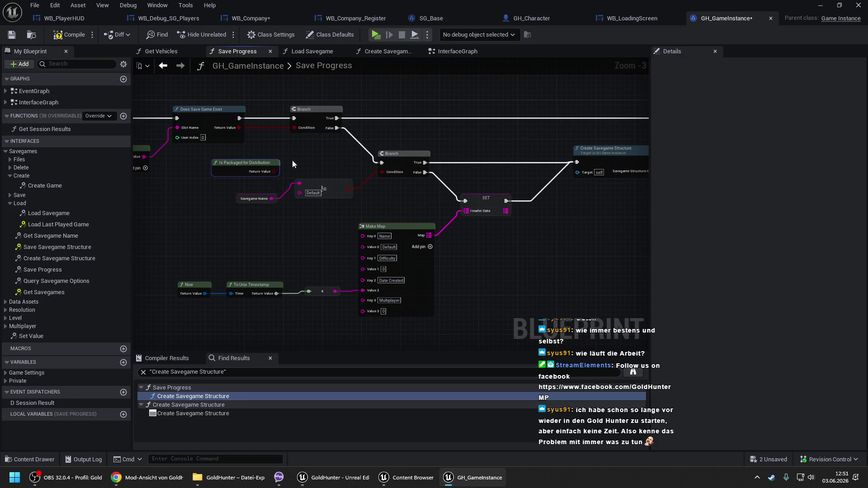
pyautogui.click(319, 149)
# Step: Move the existing group of nodes down to make room for the new check
pyautogui.scroll(-1, 404, 150)
pyautogui.moveTo(404, 179); pyautogui.dragTo(299, 168)
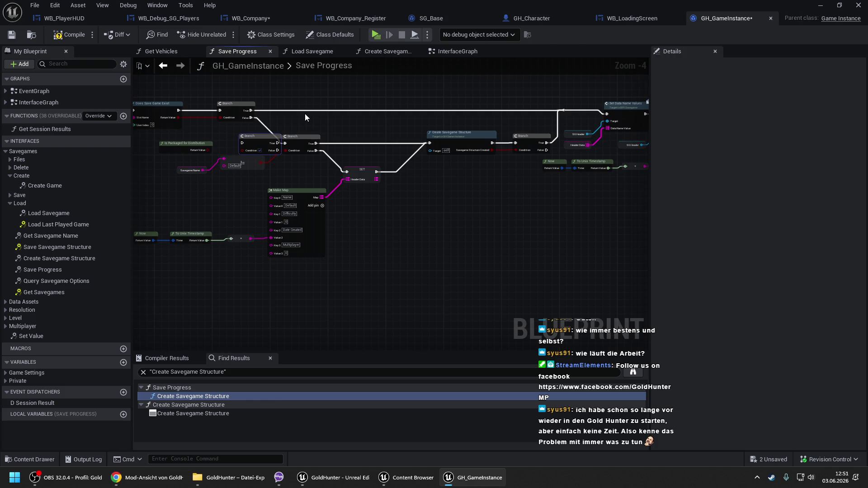
pyautogui.moveTo(295, 123)
pyautogui.mouseDown()
pyautogui.moveTo(383, 205)
pyautogui.moveTo(519, 252)
pyautogui.mouseUp()
pyautogui.moveTo(461, 133); pyautogui.dragTo(461, 191)
pyautogui.moveTo(332, 148)
pyautogui.mouseDown()
pyautogui.moveTo(407, 143)
pyautogui.moveTo(365, 219)
pyautogui.mouseUp()
pyautogui.scroll(1, 387, 172)
pyautogui.click(360, 187)
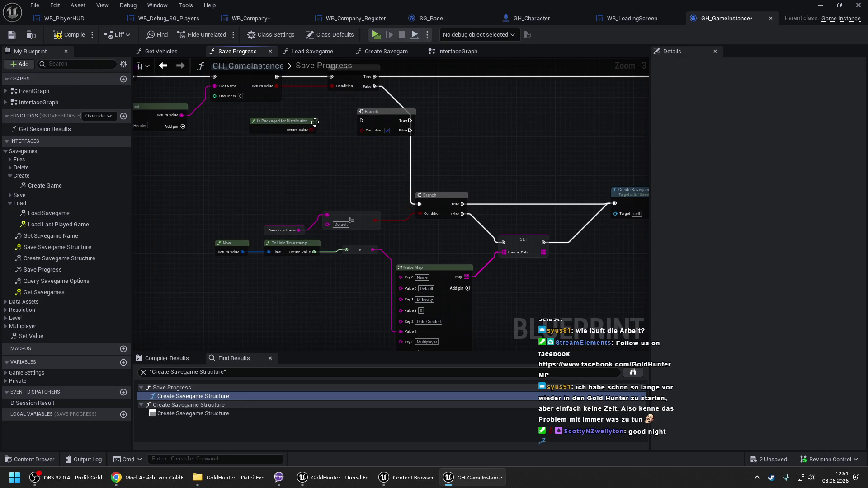
# Step: Feed Is Packaged for Distribution into the new Branch's Condition and position both nodes
pyautogui.moveTo(312, 130); pyautogui.dragTo(311, 130)
pyautogui.moveTo(362, 134)
pyautogui.mouseDown()
pyautogui.moveTo(374, 86)
pyautogui.moveTo(398, 104)
pyautogui.moveTo(426, 105)
pyautogui.mouseUp()
pyautogui.click(314, 133)
pyautogui.moveTo(308, 123); pyautogui.dragTo(367, 142)
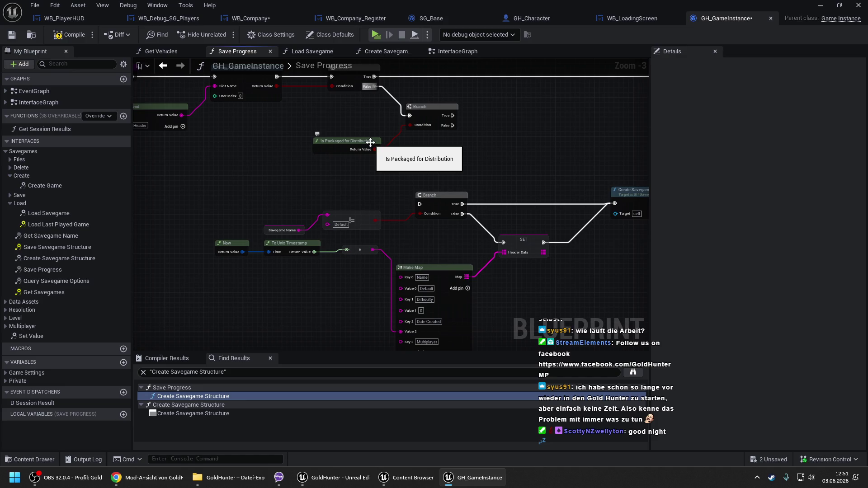
pyautogui.scroll(-3, 371, 142)
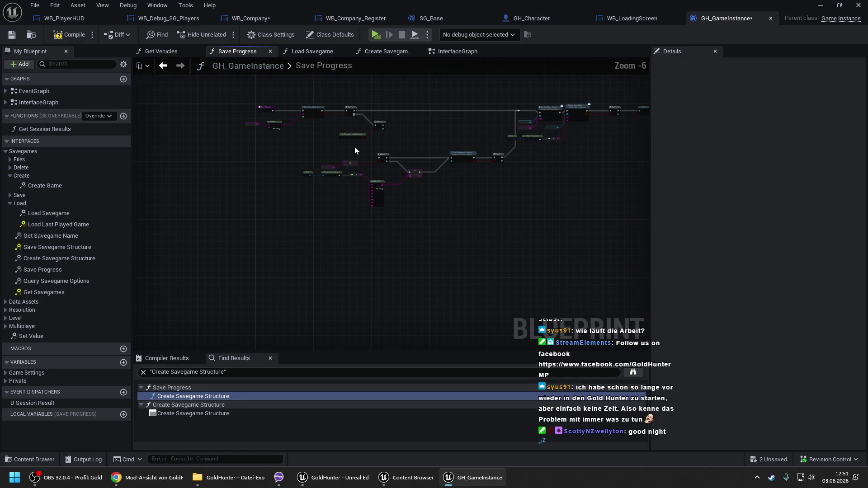
pyautogui.scroll(6, 378, 132)
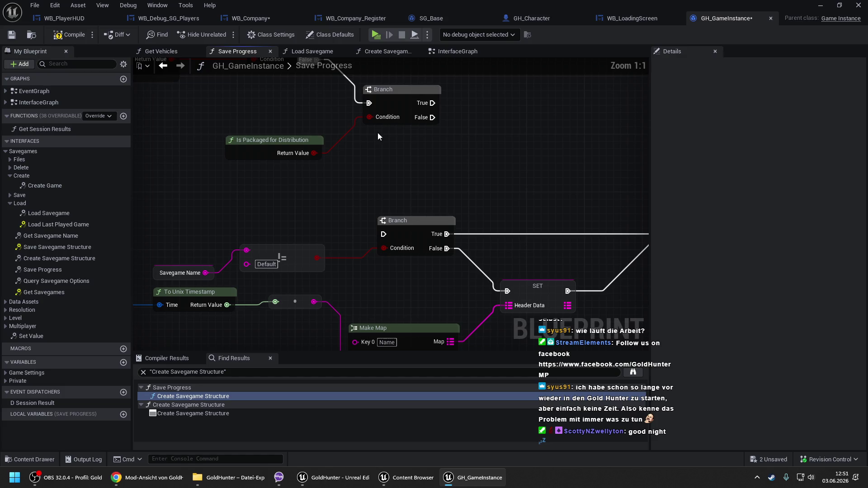
pyautogui.scroll(-1, 421, 115)
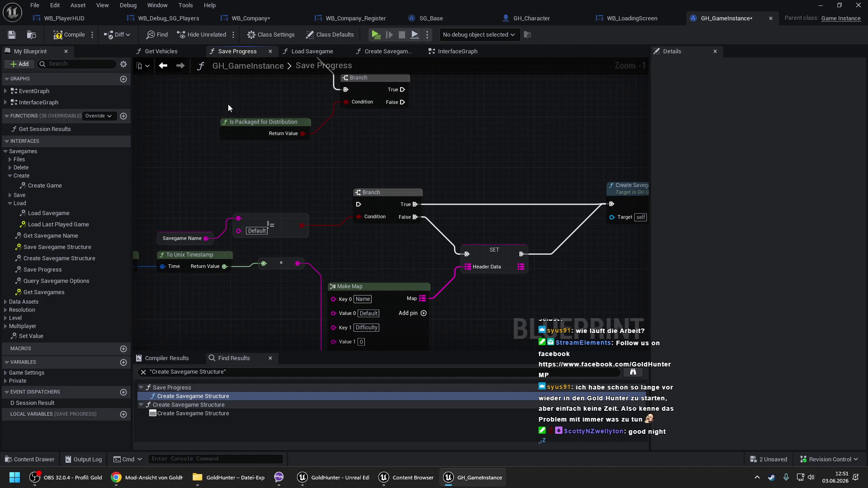
pyautogui.moveTo(249, 120); pyautogui.dragTo(261, 125)
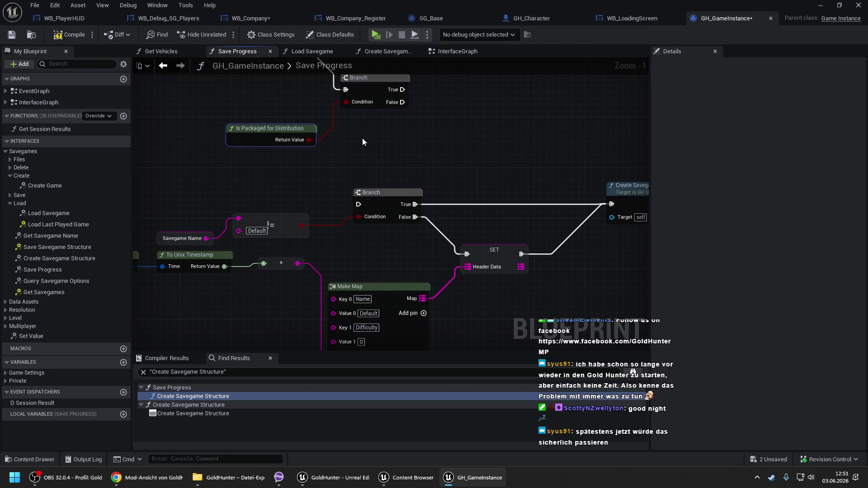
pyautogui.click(362, 137)
pyautogui.scroll(-1, 362, 138)
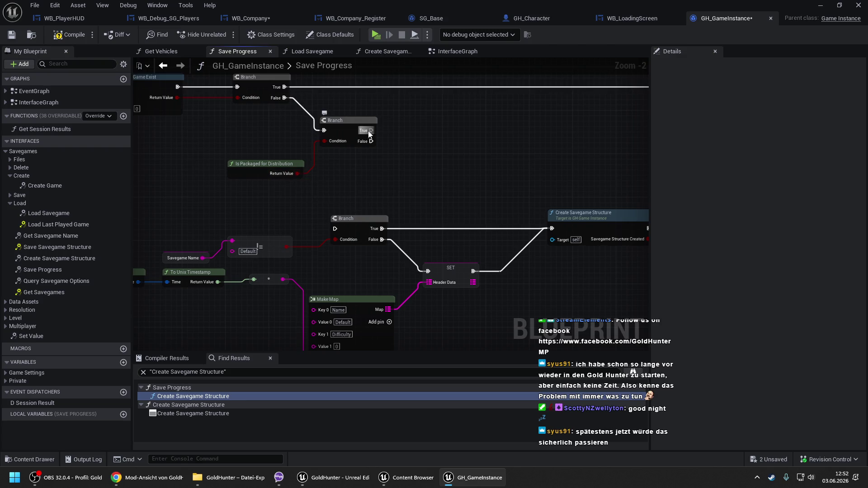
pyautogui.moveTo(374, 193)
pyautogui.mouseDown()
pyautogui.moveTo(327, 158)
pyautogui.moveTo(367, 150)
pyautogui.mouseUp()
pyautogui.scroll(-1, 327, 158)
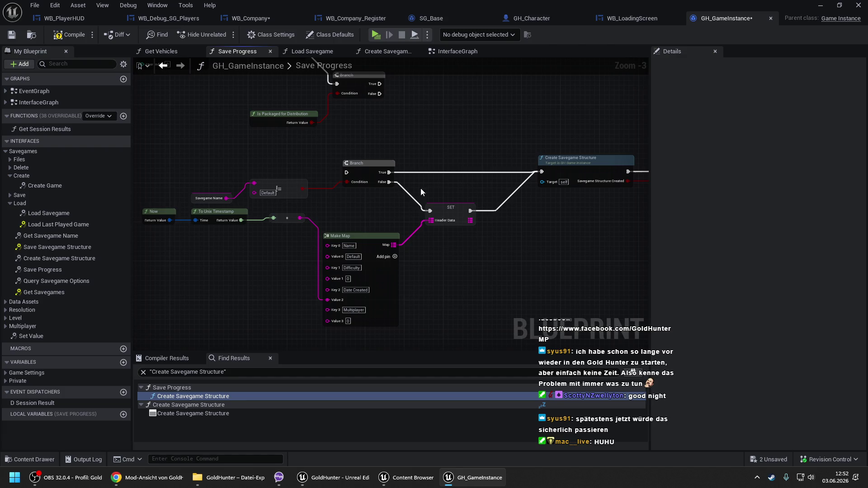
# Step: Connect the packaging Branch's False to the Default-name Branch, placing != and Savegame Name beside it
pyautogui.moveTo(438, 182); pyautogui.dragTo(316, 188)
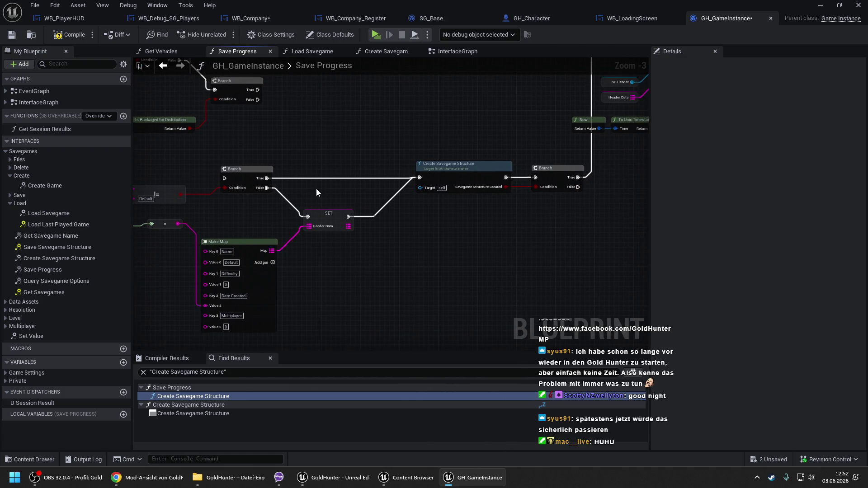
pyautogui.moveTo(295, 153); pyautogui.dragTo(402, 172)
pyautogui.moveTo(331, 198); pyautogui.dragTo(364, 120)
pyautogui.moveTo(350, 197)
pyautogui.mouseDown()
pyautogui.moveTo(416, 145)
pyautogui.moveTo(408, 151)
pyautogui.mouseUp()
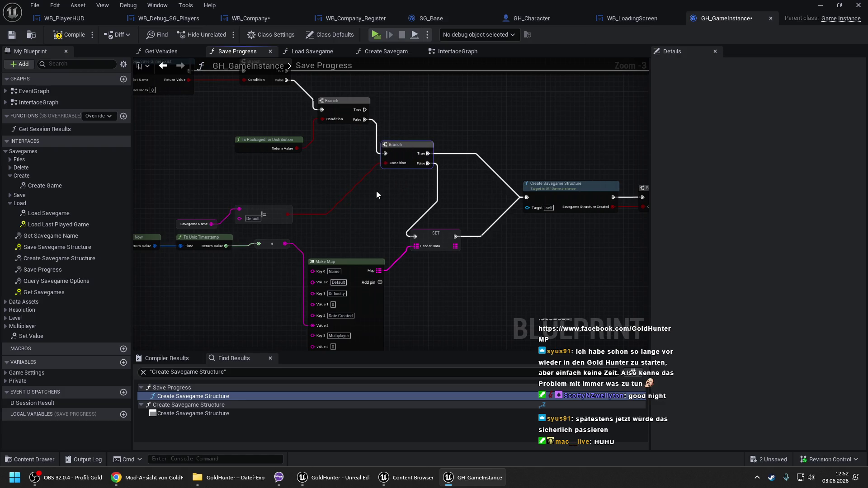
pyautogui.moveTo(271, 217); pyautogui.dragTo(324, 193)
pyautogui.moveTo(185, 223); pyautogui.dragTo(241, 185)
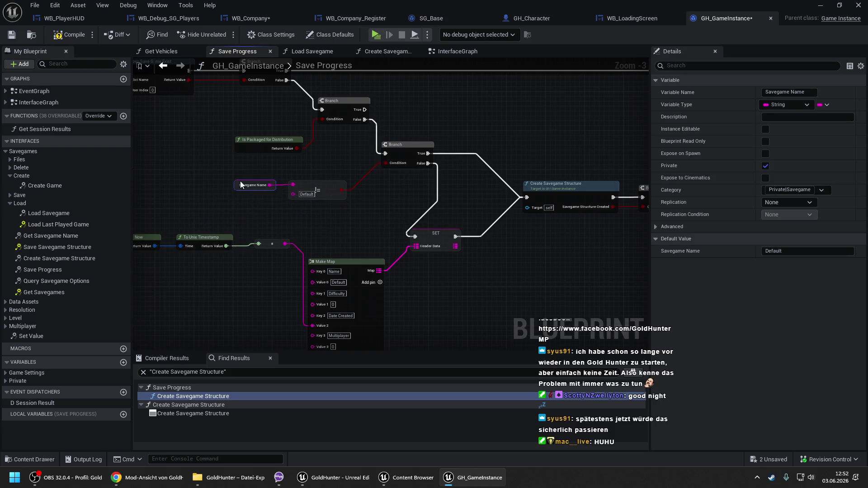
pyautogui.click(340, 207)
# Step: Rewire the Branch True path, then delete the Create Savegame Structure call and its following Branch
pyautogui.moveTo(341, 208); pyautogui.dragTo(252, 225)
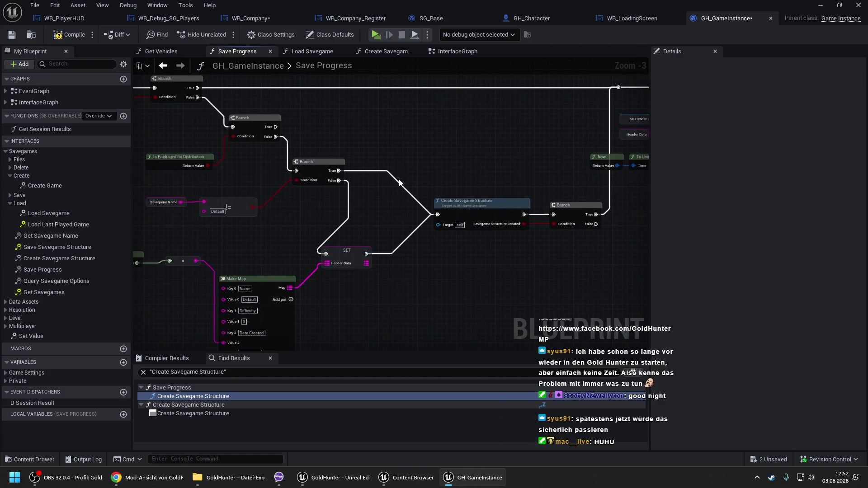
pyautogui.moveTo(334, 241); pyautogui.dragTo(415, 225)
pyautogui.moveTo(470, 206)
pyautogui.mouseDown()
pyautogui.moveTo(343, 121)
pyautogui.moveTo(315, 119)
pyautogui.mouseUp()
pyautogui.moveTo(485, 156); pyautogui.dragTo(393, 156)
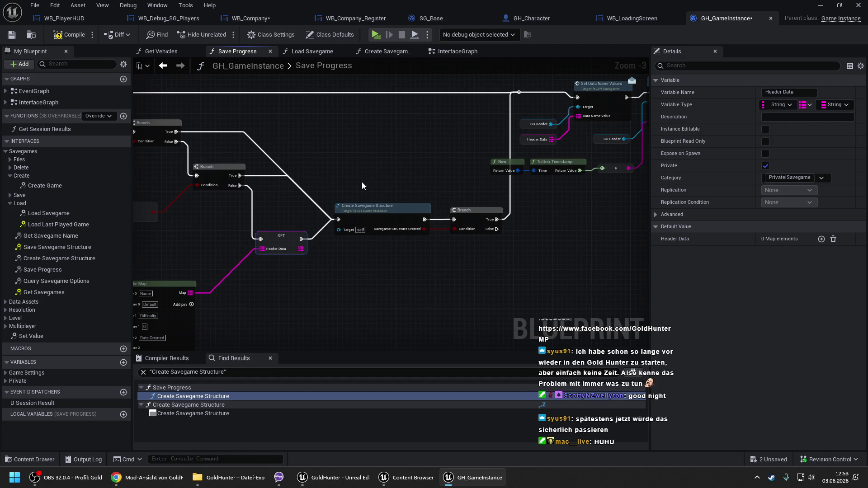
pyautogui.moveTo(361, 188); pyautogui.dragTo(454, 250)
pyautogui.press('Delete')
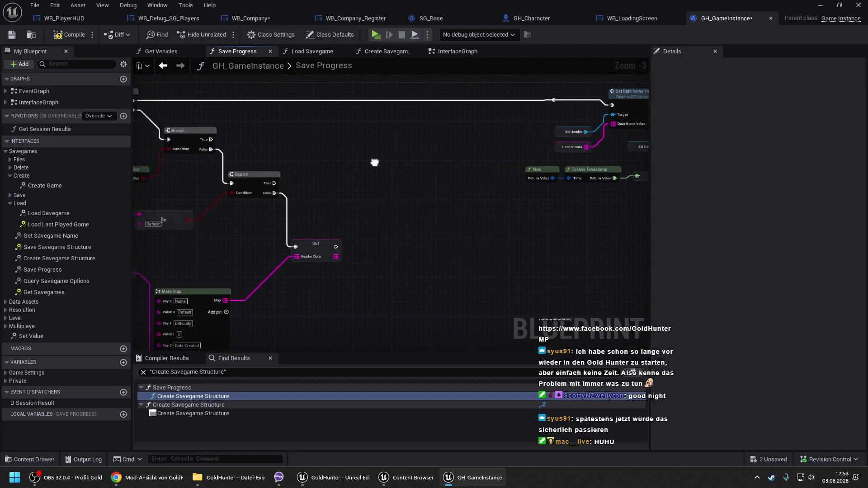
# Step: Join the second and third Branches' True pins to the main exec line via reroute knots
pyautogui.moveTo(355, 159); pyautogui.dragTo(429, 132)
pyautogui.doubleClick(373, 120)
pyautogui.moveTo(372, 120); pyautogui.dragTo(338, 158)
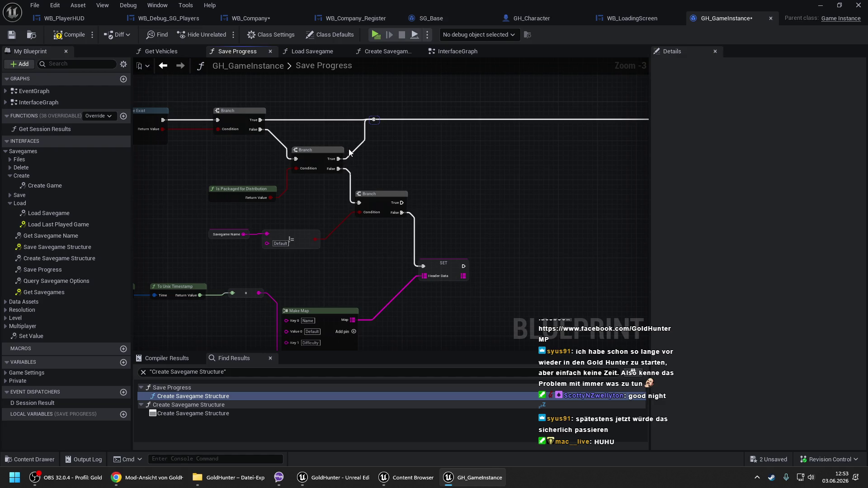
pyautogui.doubleClick(442, 119)
pyautogui.moveTo(442, 120); pyautogui.dragTo(402, 203)
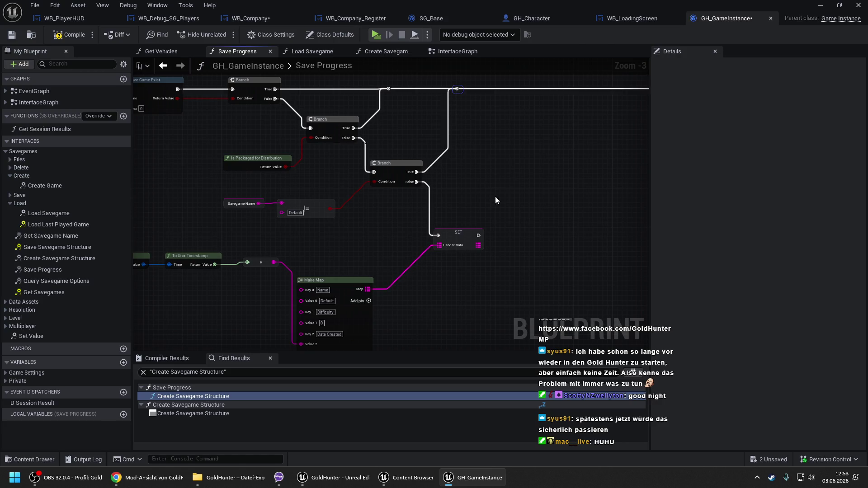
# Step: Move the Header Data SET up and join its output to the main exec line
pyautogui.moveTo(481, 184)
pyautogui.mouseDown()
pyautogui.moveTo(435, 214)
pyautogui.moveTo(427, 198)
pyautogui.mouseUp()
pyautogui.click(458, 170)
pyautogui.moveTo(458, 169); pyautogui.dragTo(436, 196)
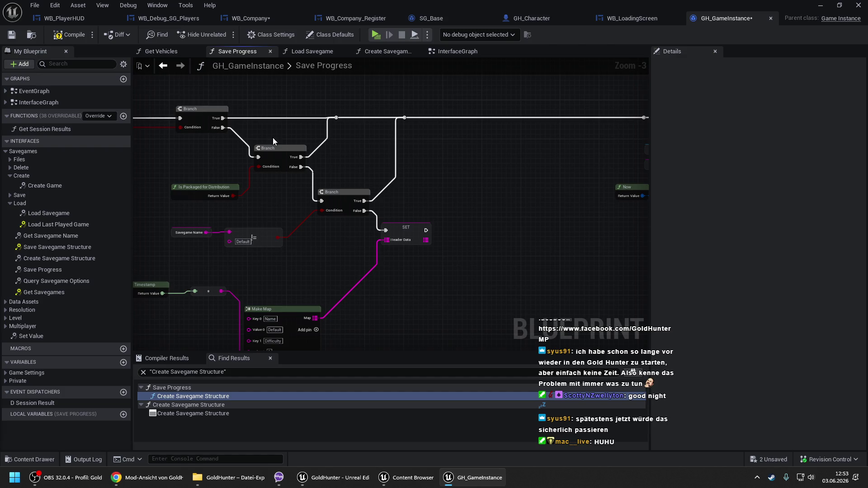
pyautogui.doubleClick(463, 118)
pyautogui.moveTo(462, 117); pyautogui.dragTo(426, 230)
# Step: Compile and save GH_GameInstance, then return to WB_LoadingScreen
pyautogui.press('F7')
pyautogui.hotkey('ctrl', 's')
pyautogui.click(628, 18)
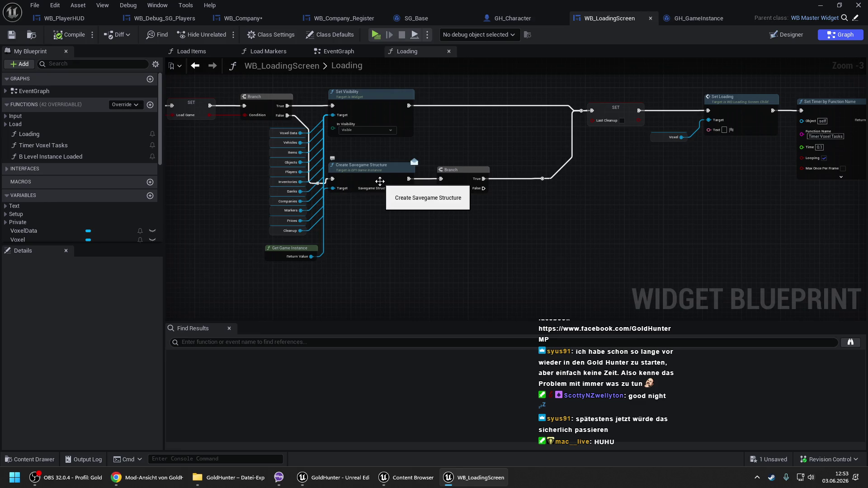
# Step: Close the WB_LoadingScreen, GH_GameInstance and GH_Character editors, then show WB_Company's B Value Update
pyautogui.click(650, 18)
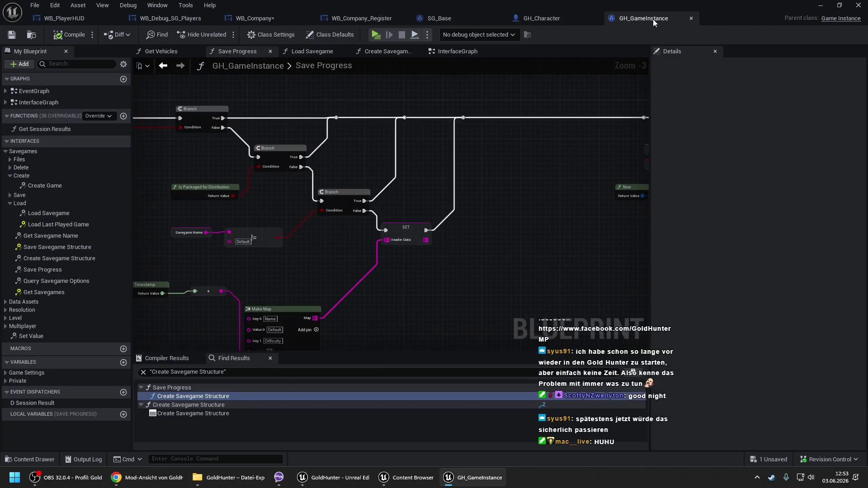
pyautogui.click(693, 18)
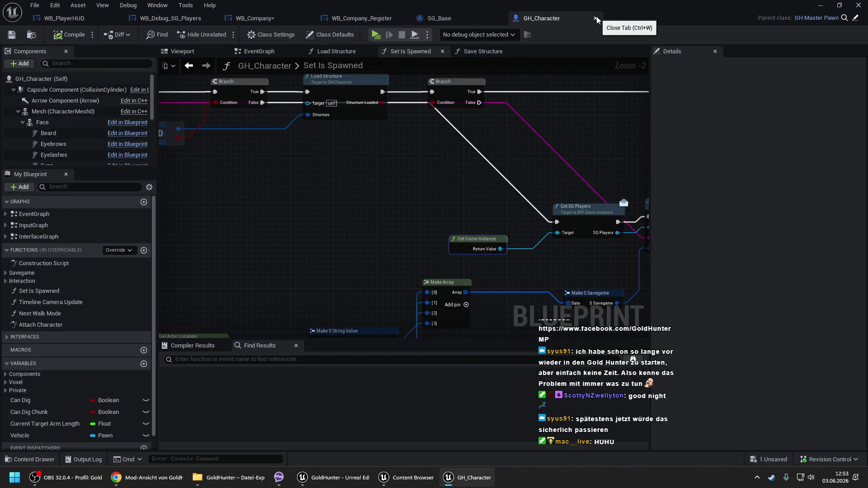
pyautogui.moveTo(556, 135); pyautogui.dragTo(414, 114)
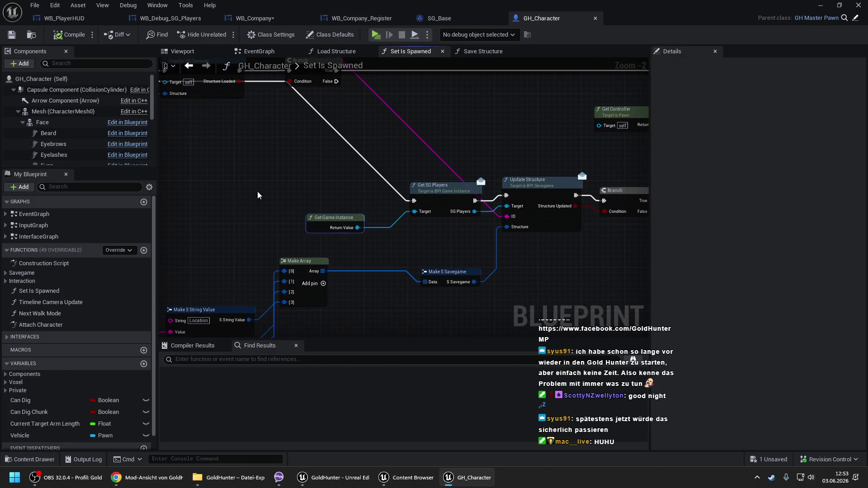
pyautogui.click(594, 19)
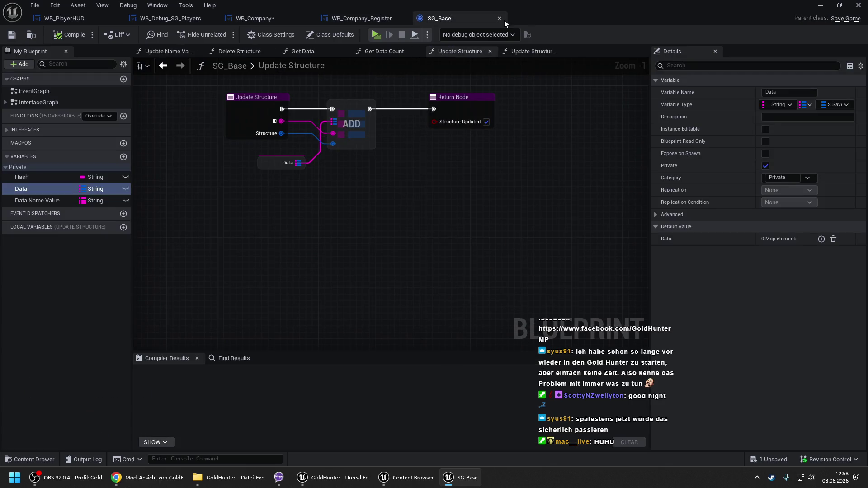
pyautogui.click(368, 18)
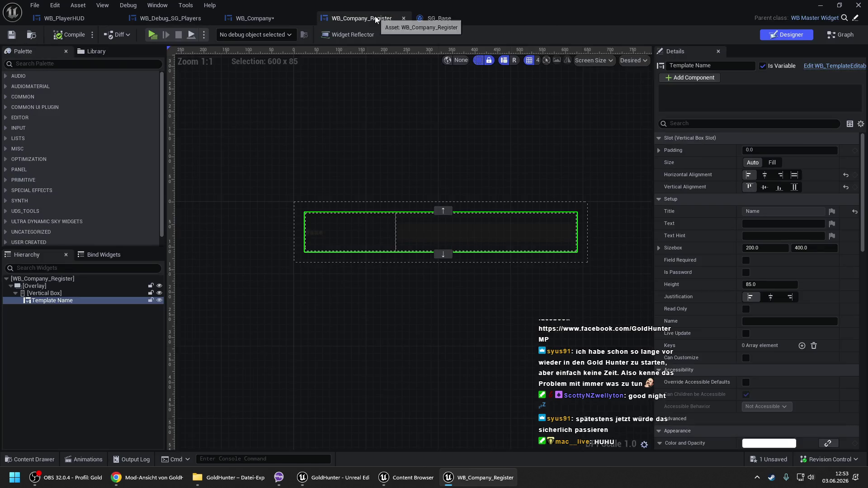
pyautogui.click(292, 13)
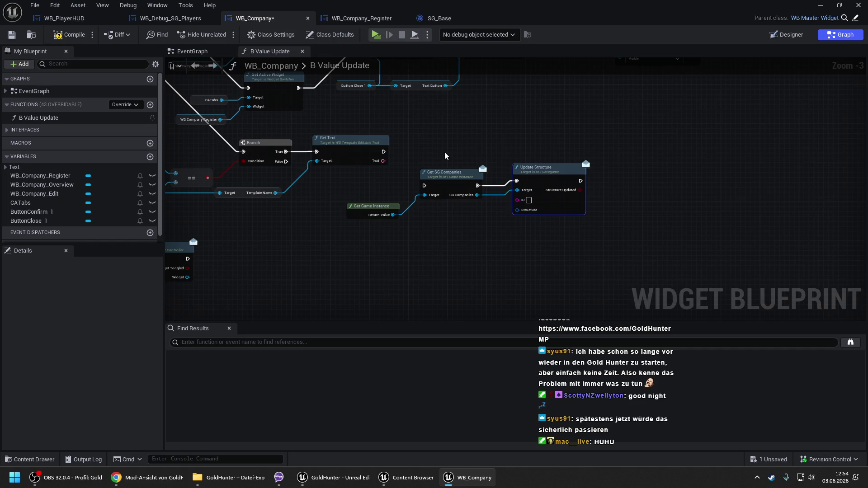
# Step: Wire Get Text's execution into Get SG Companies and align it with Update Structure
pyautogui.scroll(2, 445, 156)
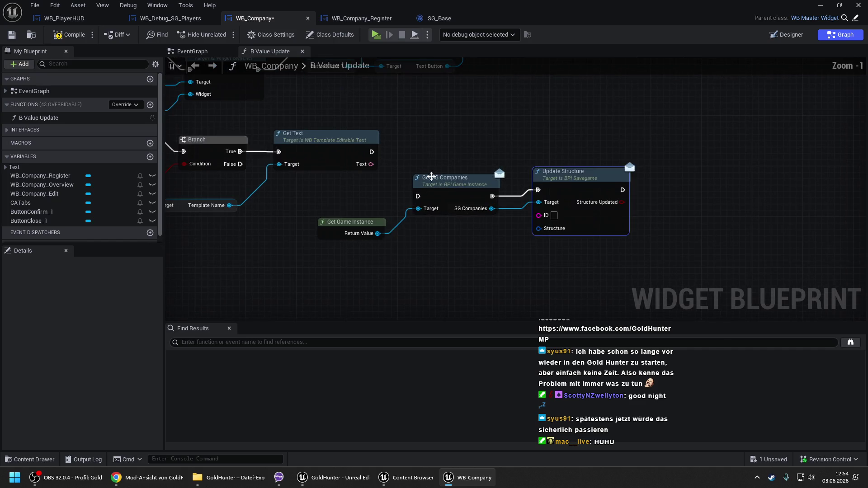
pyautogui.moveTo(418, 197); pyautogui.dragTo(371, 152)
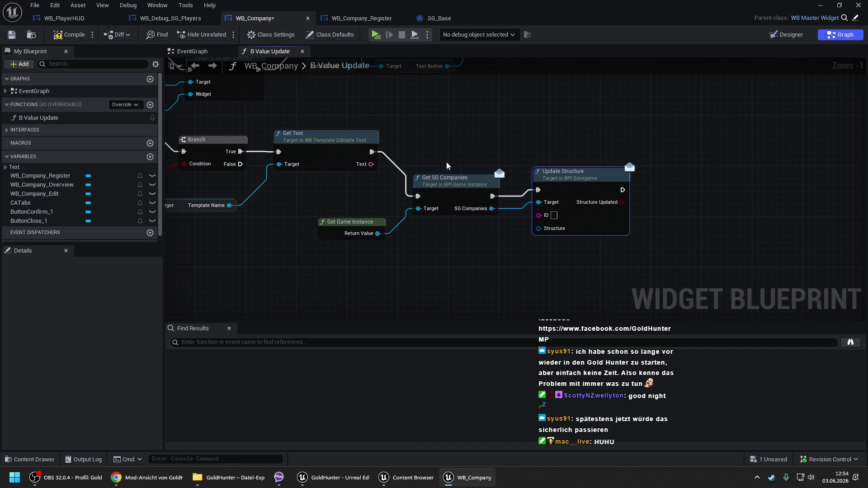
pyautogui.moveTo(447, 181); pyautogui.dragTo(442, 139)
pyautogui.moveTo(563, 170); pyautogui.dragTo(576, 142)
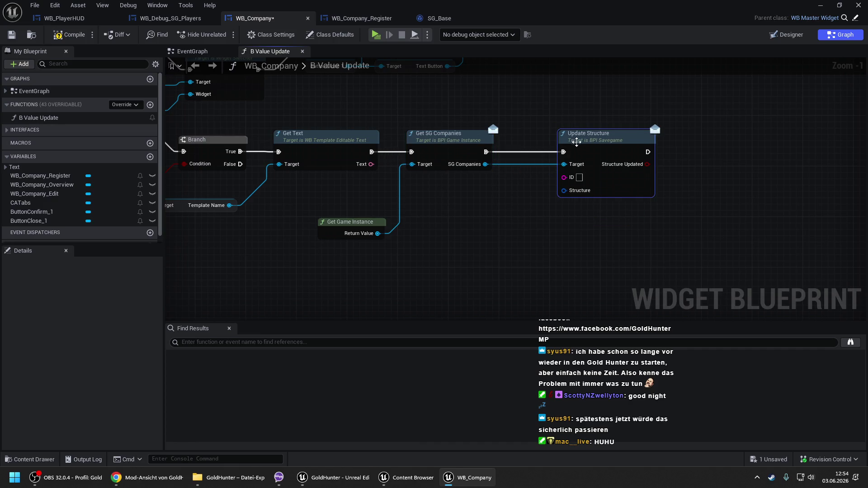
# Step: Add a ### Generate ID node and open its function in BFL_Main
pyautogui.rightClick(463, 205)
pyautogui.write('generate i')
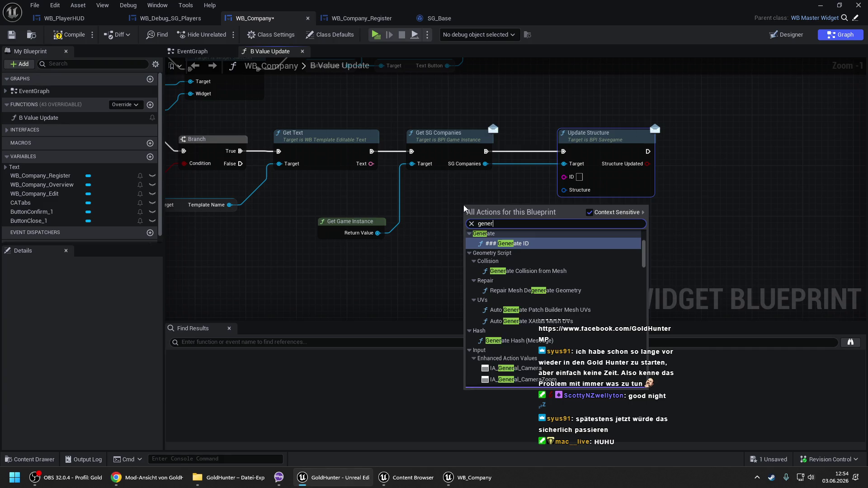
pyautogui.write('d')
pyautogui.press('Return')
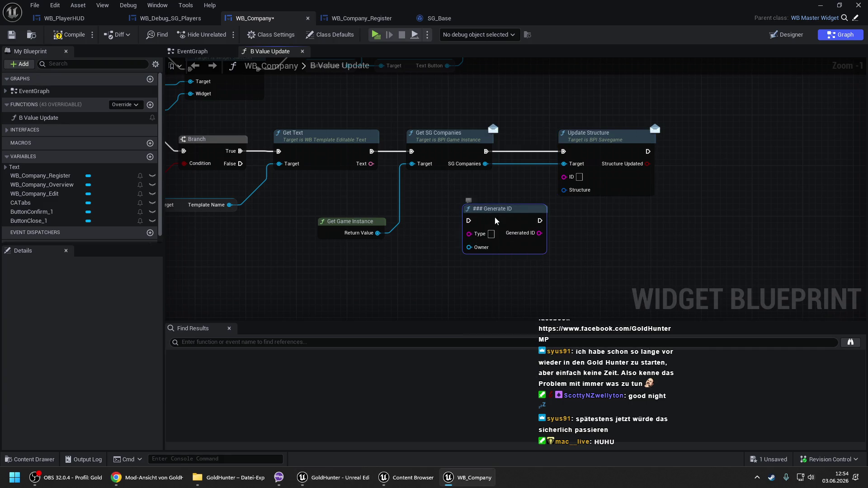
pyautogui.doubleClick(494, 217)
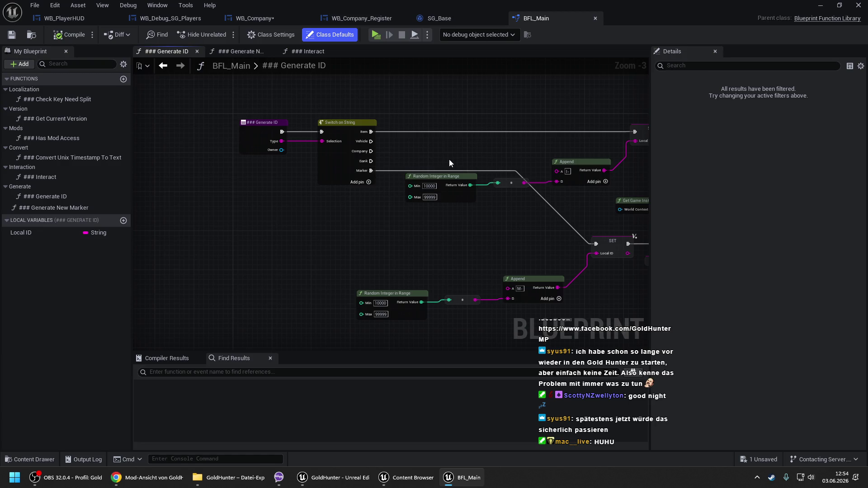
pyautogui.moveTo(449, 159); pyautogui.dragTo(333, 153)
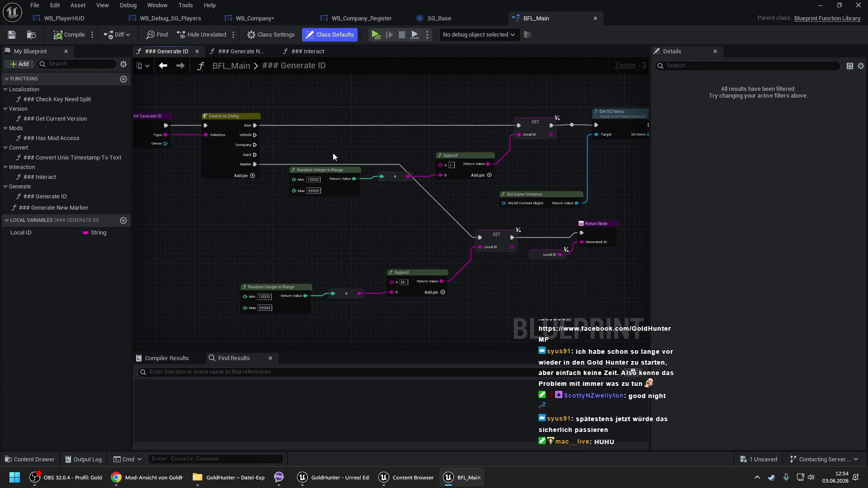
pyautogui.scroll(-1, 332, 153)
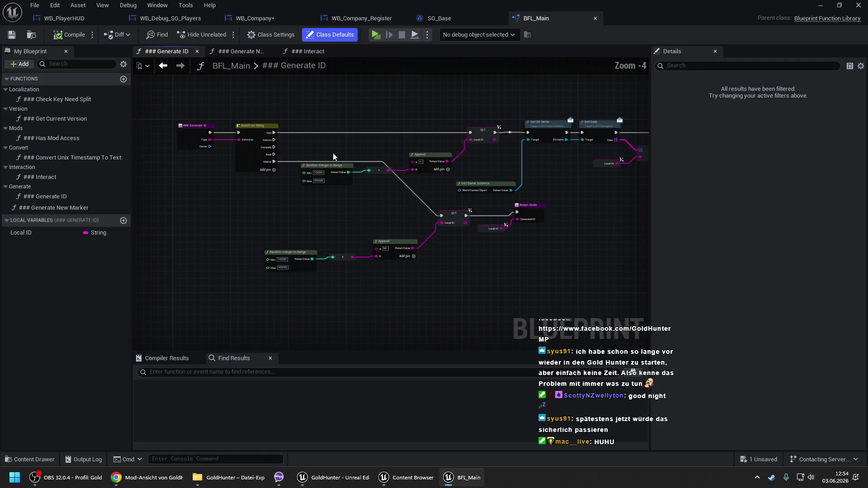
pyautogui.scroll(2, 332, 153)
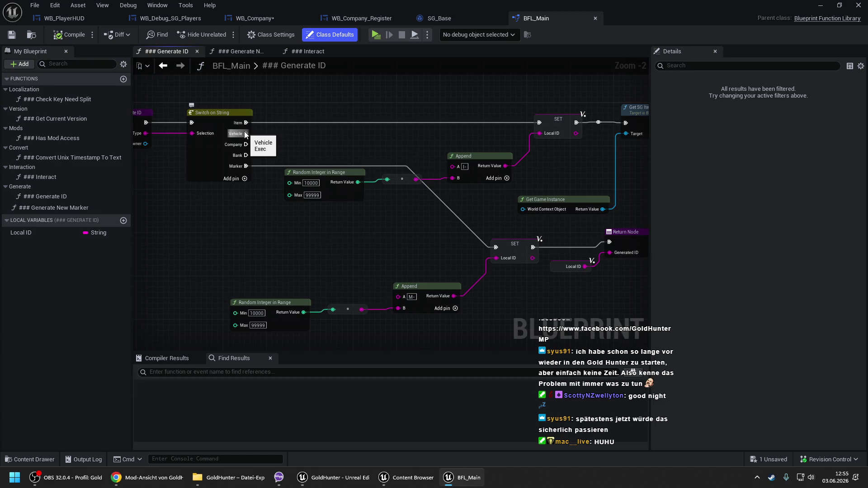
pyautogui.moveTo(334, 113); pyautogui.dragTo(475, 199)
# Step: Paste a copy of the random ID nodes and wire the Switch's Company case to the pasted SET
pyautogui.keyDown('ctrl'); pyautogui.click(563, 124); pyautogui.keyUp('ctrl')
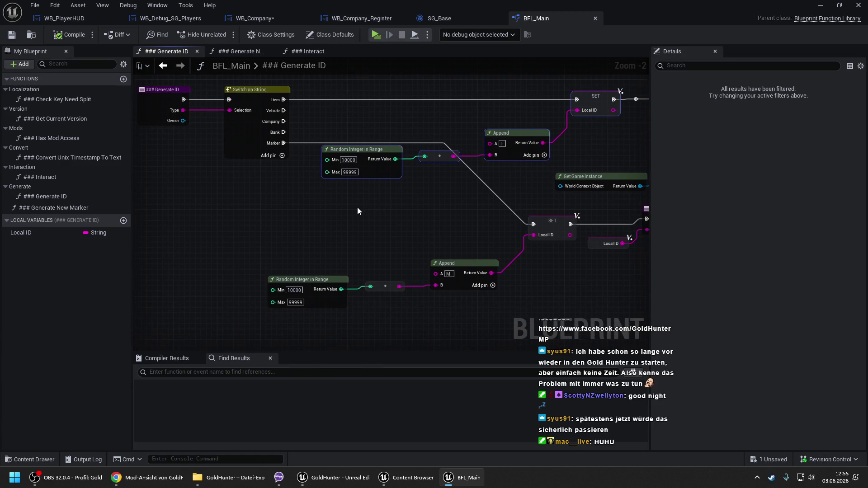
pyautogui.hotkey('ctrl', 'v')
pyautogui.moveTo(474, 174); pyautogui.dragTo(288, 122)
# Step: Review the graph through FIND, Branch and Return Node, then select the lower Random Integer, Append and SET nodes
pyautogui.moveTo(520, 116); pyautogui.dragTo(381, 119)
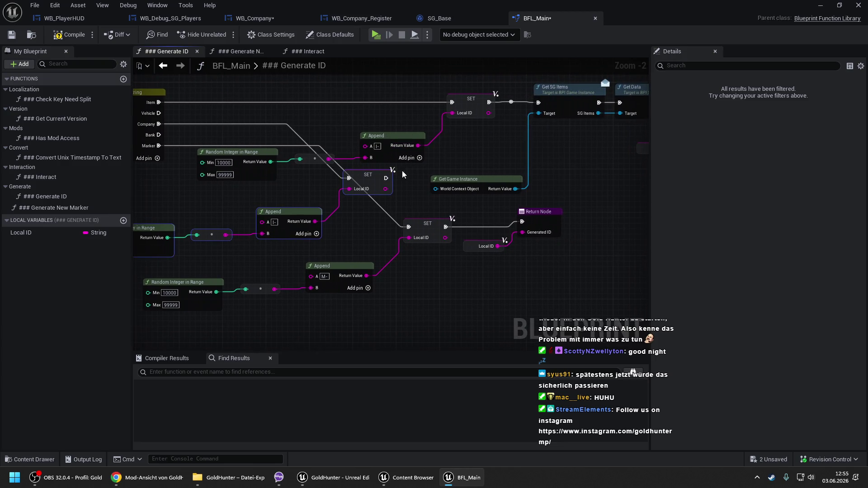
pyautogui.moveTo(648, 143); pyautogui.dragTo(478, 146)
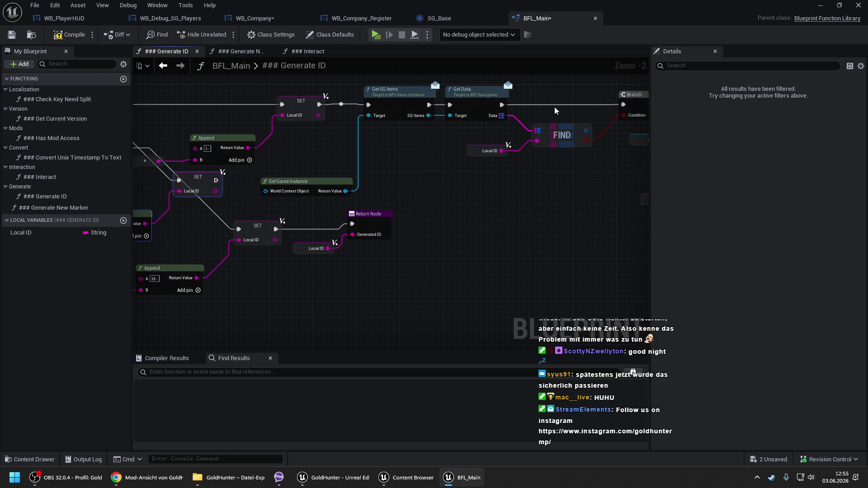
pyautogui.moveTo(554, 107); pyautogui.dragTo(372, 109)
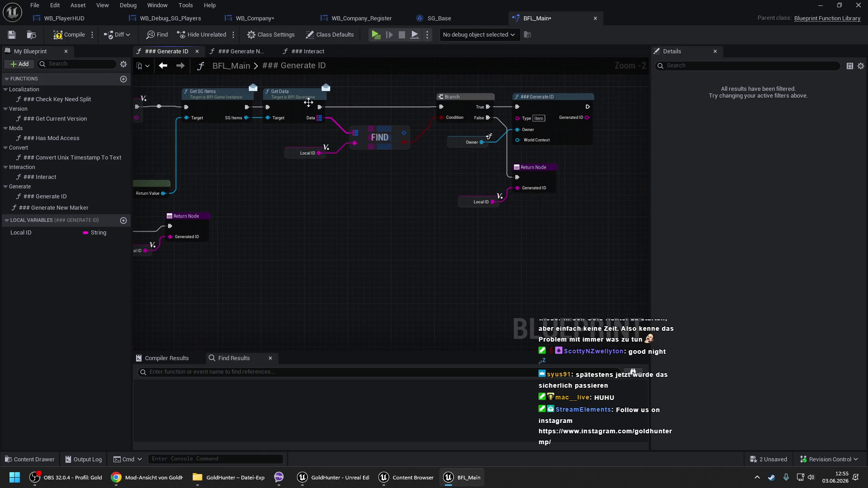
pyautogui.moveTo(245, 191)
pyautogui.mouseDown()
pyautogui.moveTo(542, 155)
pyautogui.moveTo(400, 186)
pyautogui.moveTo(390, 204)
pyautogui.moveTo(420, 204)
pyautogui.mouseUp()
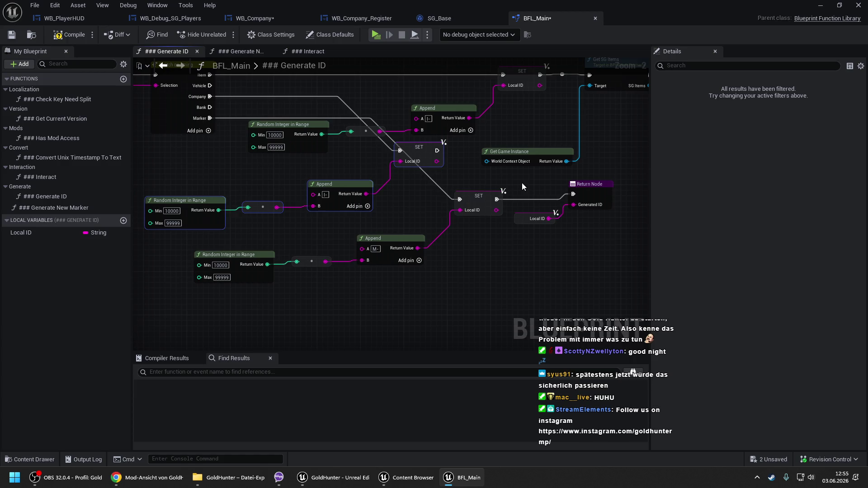
pyautogui.moveTo(522, 182); pyautogui.dragTo(223, 174)
pyautogui.scroll(-1, 253, 174)
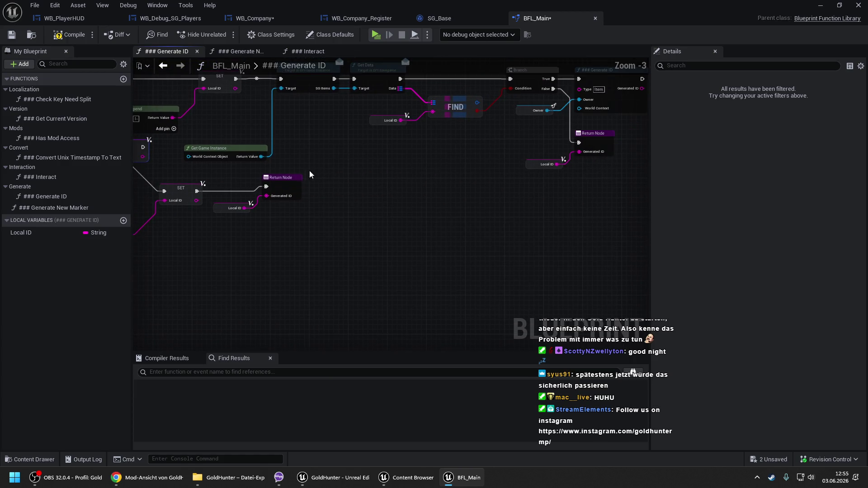
pyautogui.moveTo(353, 163); pyautogui.dragTo(438, 172)
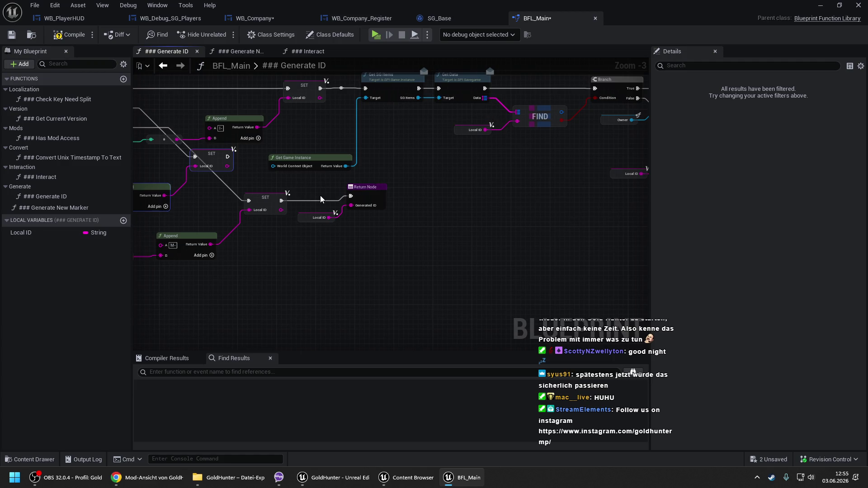
pyautogui.moveTo(58, 224); pyautogui.dragTo(245, 210)
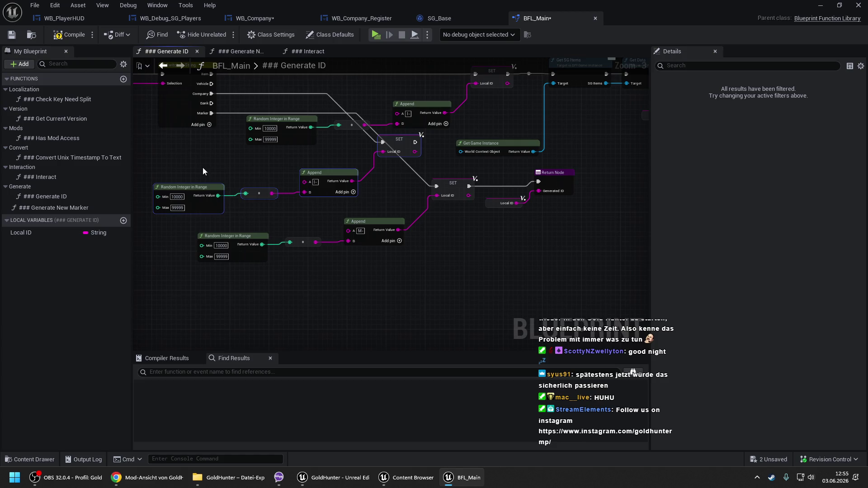
pyautogui.moveTo(183, 154)
pyautogui.mouseDown()
pyautogui.moveTo(422, 210)
pyautogui.moveTo(438, 260)
pyautogui.mouseUp()
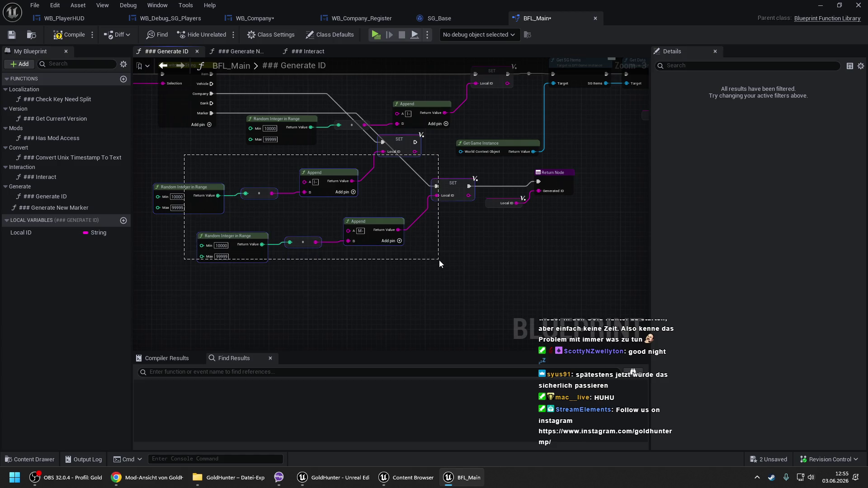
# Step: Move the lower ID nodes further down, below the Switch on String area
pyautogui.moveTo(562, 176); pyautogui.dragTo(547, 336)
pyautogui.moveTo(378, 133)
pyautogui.mouseDown()
pyautogui.moveTo(362, 146)
pyautogui.moveTo(376, 180)
pyautogui.mouseUp()
pyautogui.scroll(1, 361, 142)
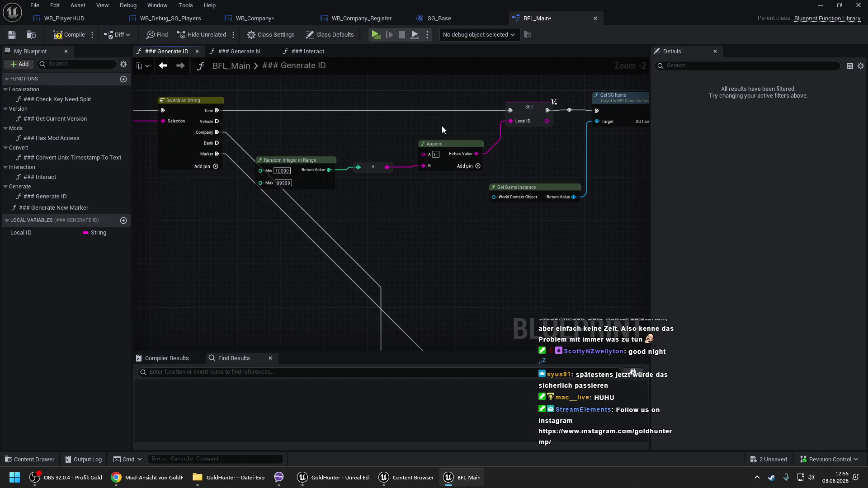
pyautogui.moveTo(441, 126); pyautogui.dragTo(167, 123)
pyautogui.scroll(-2, 272, 133)
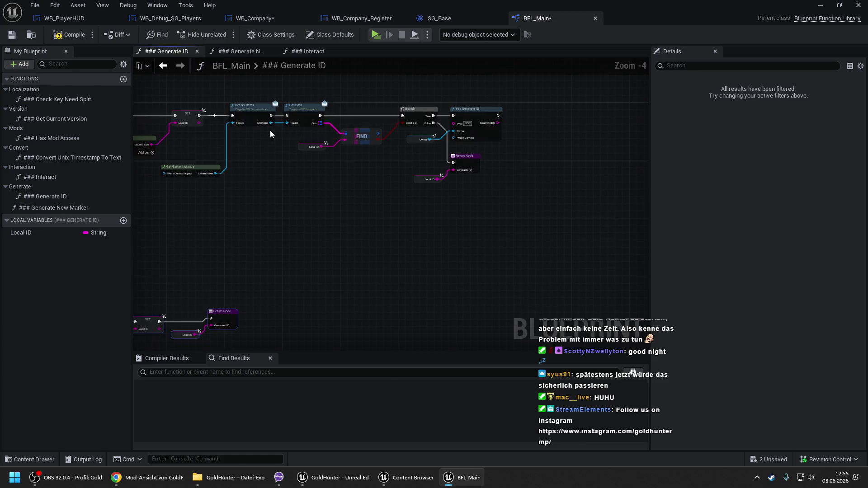
pyautogui.moveTo(261, 135); pyautogui.dragTo(511, 132)
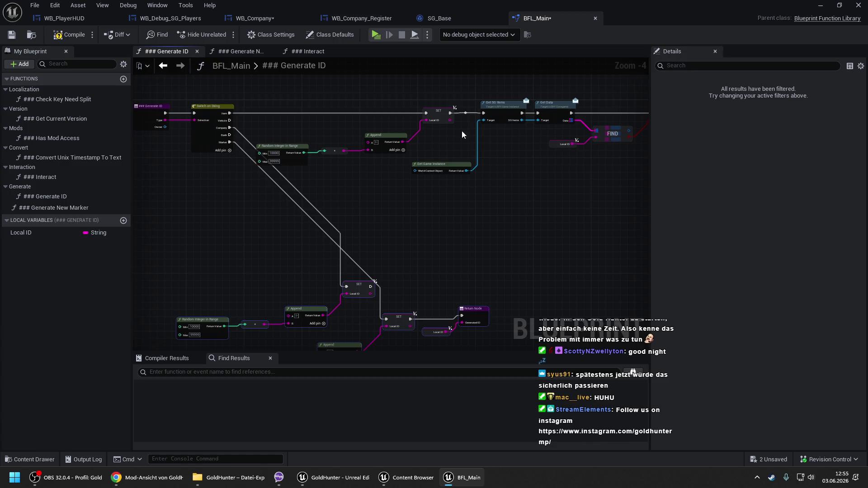
# Step: Paste a copy of the ID lookup and check chain beside the Random Integer and Append nodes
pyautogui.moveTo(278, 96)
pyautogui.mouseDown()
pyautogui.moveTo(568, 172)
pyautogui.moveTo(682, 186)
pyautogui.moveTo(697, 210)
pyautogui.moveTo(595, 208)
pyautogui.mouseUp()
pyautogui.moveTo(276, 202); pyautogui.dragTo(560, 153)
pyautogui.hotkey('ctrl', 'v')
pyautogui.moveTo(385, 148); pyautogui.dragTo(425, 148)
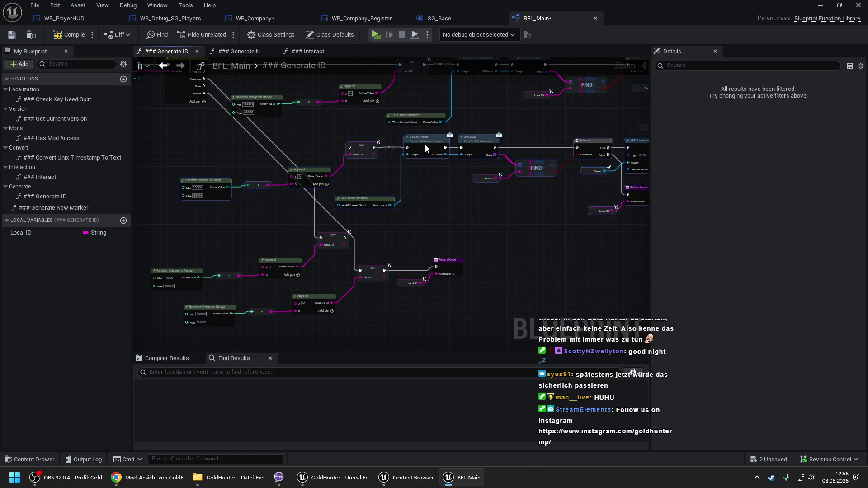
pyautogui.moveTo(341, 129); pyautogui.dragTo(369, 152)
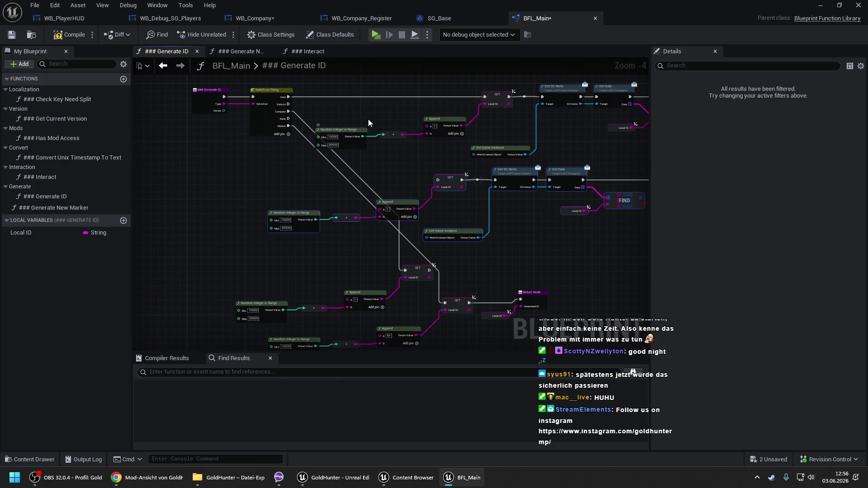
pyautogui.scroll(2, 343, 117)
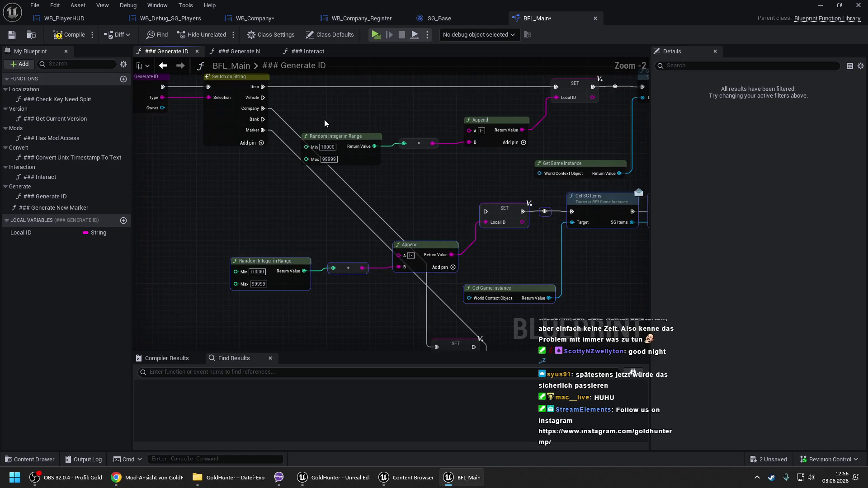
pyautogui.moveTo(403, 169)
pyautogui.mouseDown()
pyautogui.moveTo(372, 164)
pyautogui.moveTo(380, 166)
pyautogui.mouseUp()
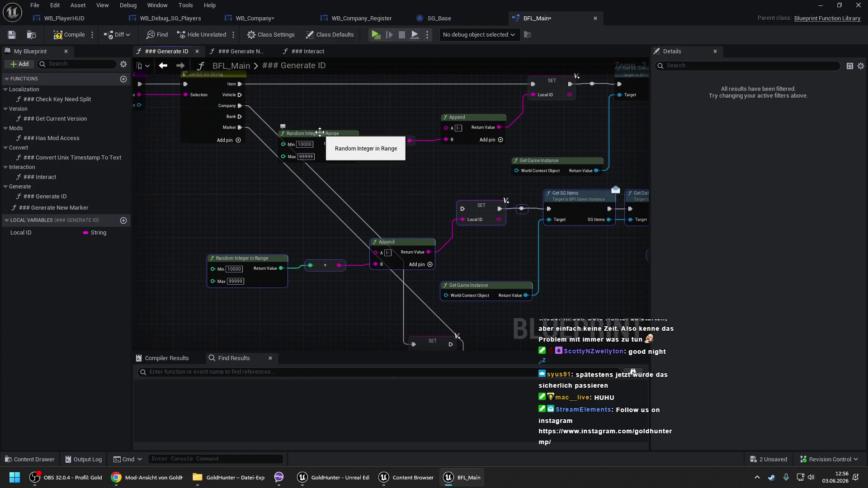
pyautogui.scroll(-1, 320, 131)
pyautogui.moveTo(319, 131)
pyautogui.mouseDown()
pyautogui.moveTo(143, 122)
pyautogui.moveTo(8, 131)
pyautogui.moveTo(342, 118)
pyautogui.mouseUp()
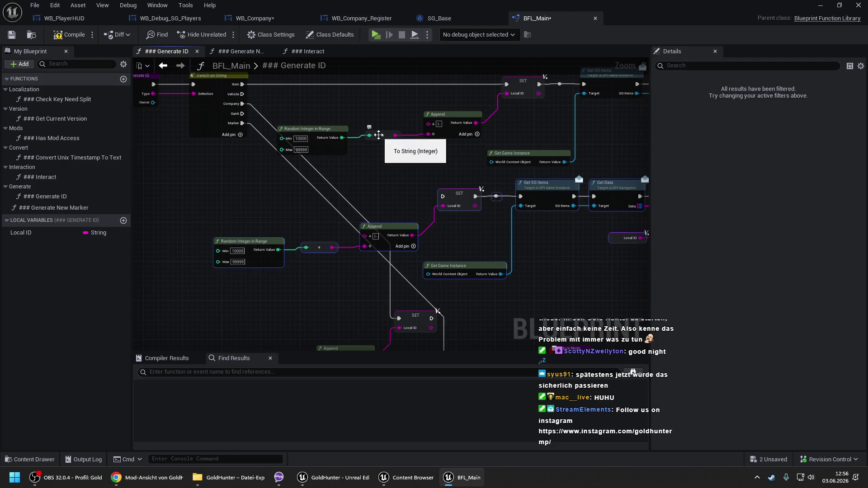
pyautogui.scroll(-4, 262, 85)
# Step: Spread the node group rightward and shift Switch on String right of the entry node
pyautogui.moveTo(261, 79)
pyautogui.mouseDown()
pyautogui.moveTo(302, 348)
pyautogui.moveTo(493, 300)
pyautogui.moveTo(610, 292)
pyautogui.moveTo(518, 221)
pyautogui.moveTo(481, 259)
pyautogui.moveTo(582, 259)
pyautogui.mouseUp()
pyautogui.moveTo(287, 310)
pyautogui.mouseDown()
pyautogui.moveTo(464, 293)
pyautogui.moveTo(356, 297)
pyautogui.moveTo(373, 294)
pyautogui.mouseUp()
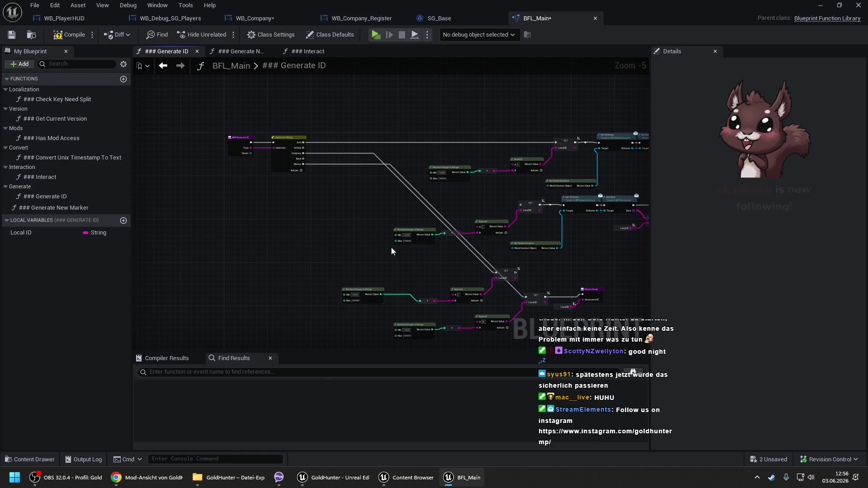
pyautogui.scroll(2, 460, 142)
pyautogui.moveTo(435, 177)
pyautogui.mouseDown()
pyautogui.moveTo(509, 228)
pyautogui.moveTo(463, 201)
pyautogui.mouseUp()
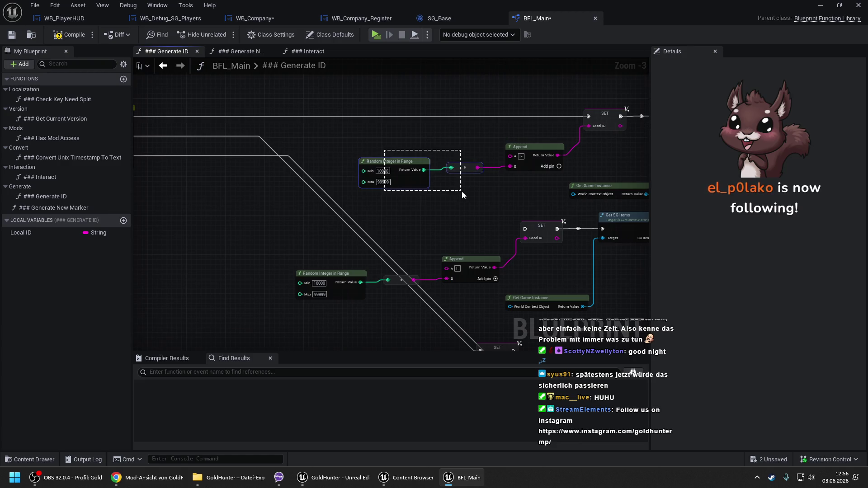
pyautogui.click(197, 181)
pyautogui.moveTo(197, 180); pyautogui.dragTo(428, 173)
pyautogui.moveTo(320, 132); pyautogui.dragTo(443, 132)
pyautogui.moveTo(370, 172); pyautogui.dragTo(289, 172)
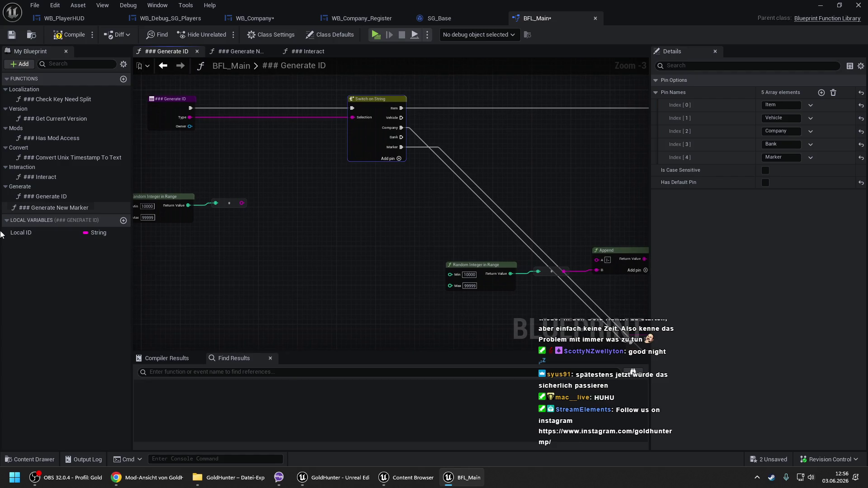
# Step: Insert a Set Local ID node into the execution flow right after the function entry
pyautogui.moveTo(20, 233)
pyautogui.mouseDown()
pyautogui.moveTo(213, 115)
pyautogui.moveTo(250, 104)
pyautogui.mouseUp()
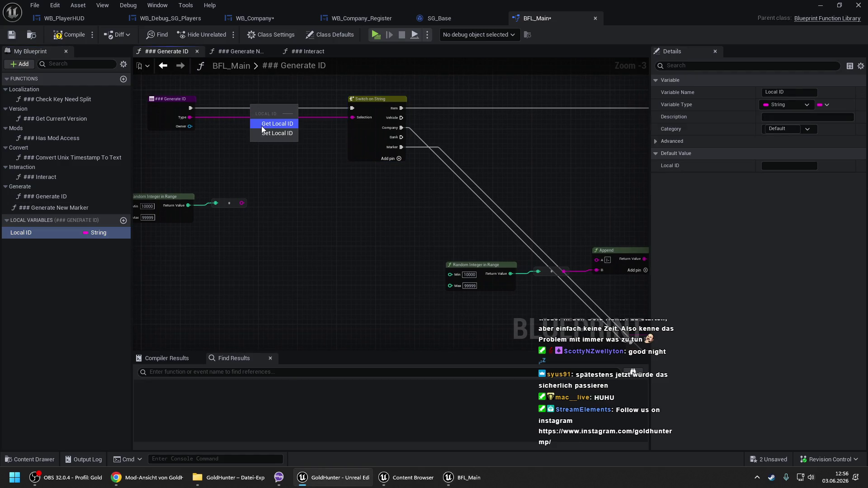
pyautogui.click(267, 134)
pyautogui.scroll(2, 253, 110)
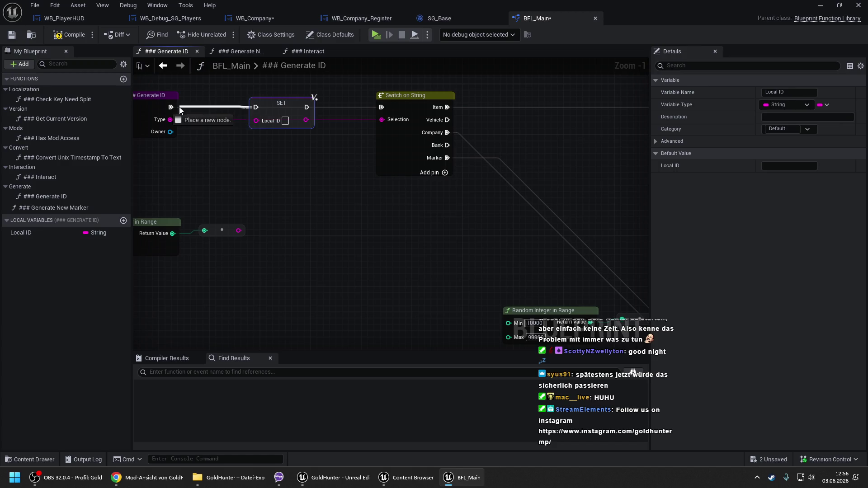
pyautogui.moveTo(271, 105); pyautogui.dragTo(291, 106)
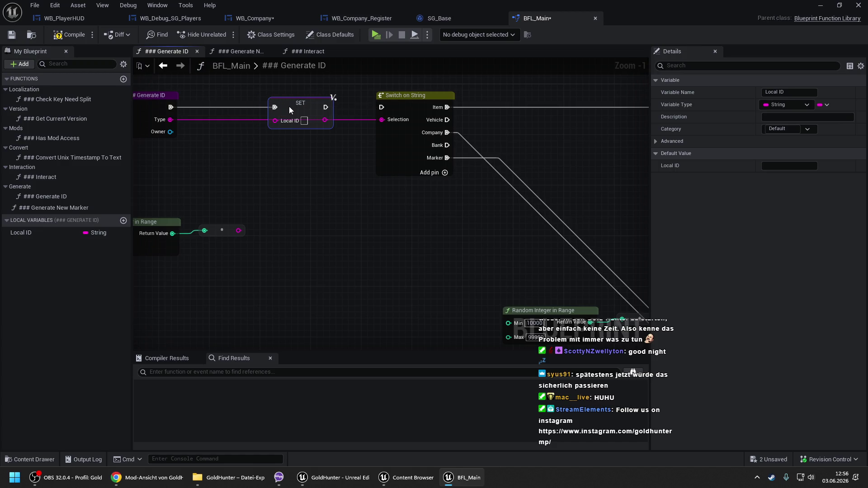
# Step: Feed a Type getter into the Switch on String Selection input
pyautogui.moveTo(381, 119); pyautogui.dragTo(334, 156)
pyautogui.write('get type')
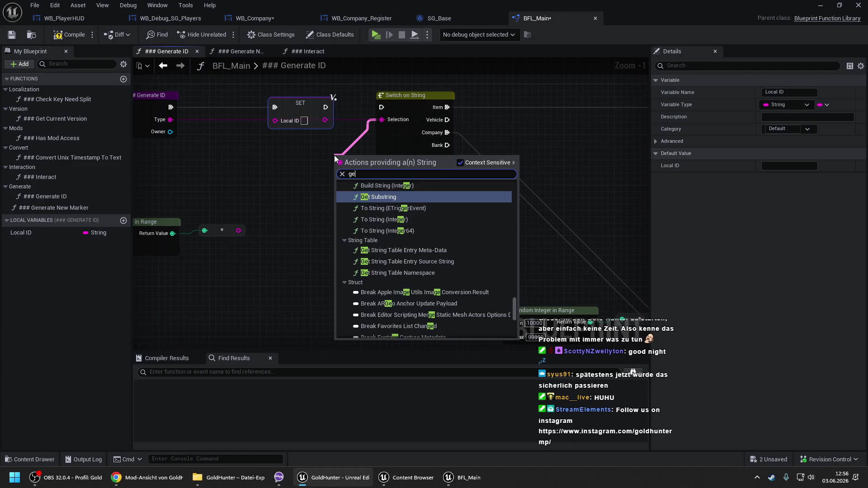
pyautogui.press('Return')
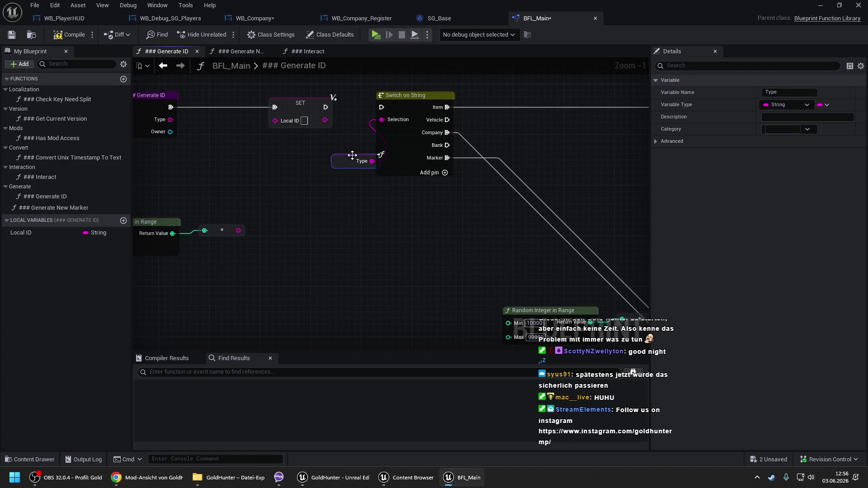
pyautogui.moveTo(353, 157); pyautogui.dragTo(328, 145)
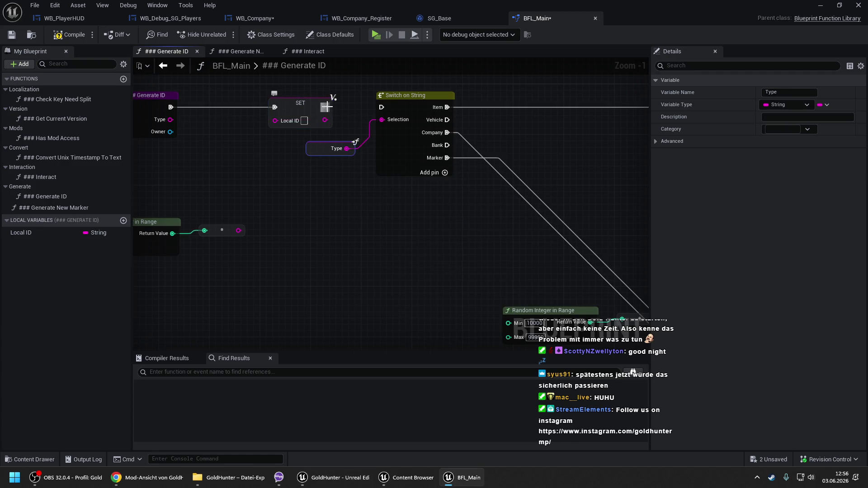
# Step: Move the random number nodes beside SET and wire a Local ID getter into Append B
pyautogui.moveTo(255, 231)
pyautogui.mouseDown()
pyautogui.moveTo(397, 233)
pyautogui.moveTo(417, 121)
pyautogui.mouseUp()
pyautogui.moveTo(354, 206)
pyautogui.mouseDown()
pyautogui.moveTo(302, 253)
pyautogui.moveTo(310, 193)
pyautogui.mouseUp()
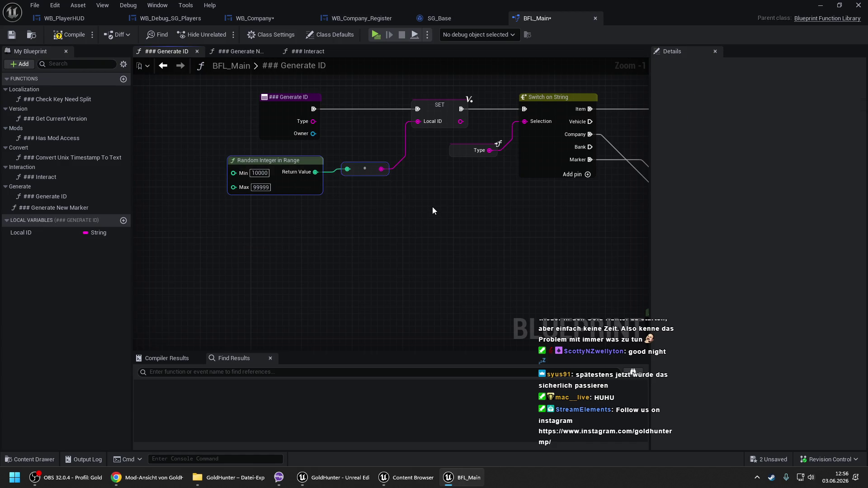
pyautogui.moveTo(470, 214); pyautogui.dragTo(304, 197)
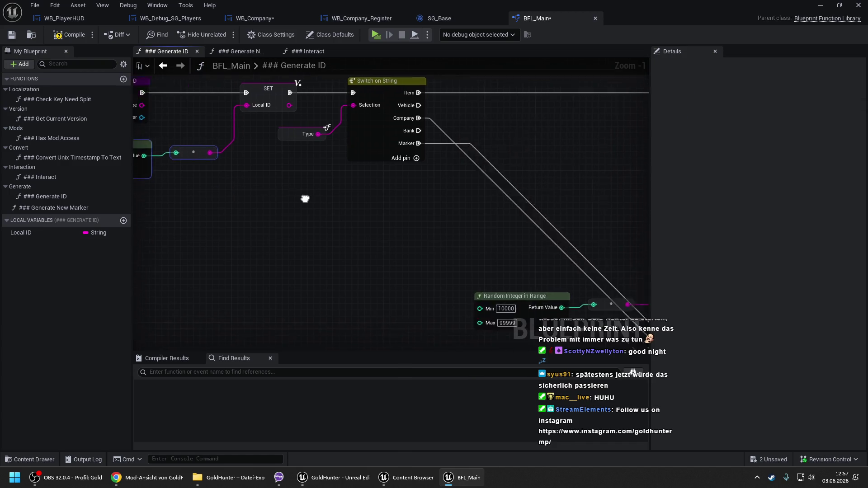
pyautogui.scroll(-2, 361, 176)
pyautogui.moveTo(407, 171)
pyautogui.mouseDown()
pyautogui.moveTo(299, 170)
pyautogui.moveTo(356, 167)
pyautogui.mouseUp()
pyautogui.moveTo(27, 232)
pyautogui.mouseDown()
pyautogui.moveTo(336, 157)
pyautogui.moveTo(461, 169)
pyautogui.mouseUp()
pyautogui.click(356, 162)
pyautogui.moveTo(344, 162); pyautogui.dragTo(419, 174)
# Step: Shift Append, SET and the Local ID getter left, and connect SET's execution to Get SG Items
pyautogui.moveTo(421, 114); pyautogui.dragTo(563, 168)
pyautogui.moveTo(548, 120)
pyautogui.mouseDown()
pyautogui.moveTo(321, 122)
pyautogui.moveTo(392, 125)
pyautogui.mouseUp()
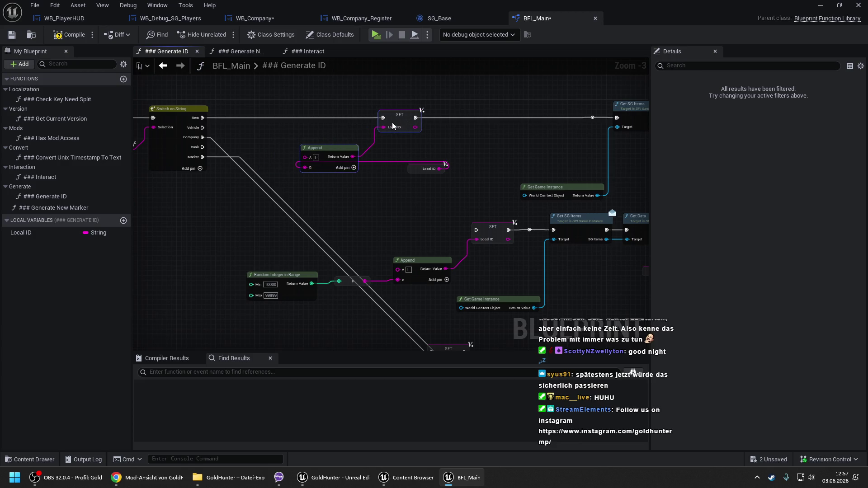
pyautogui.click(413, 171)
pyautogui.moveTo(410, 172); pyautogui.dragTo(259, 173)
pyautogui.click(422, 183)
pyautogui.moveTo(422, 183); pyautogui.dragTo(371, 144)
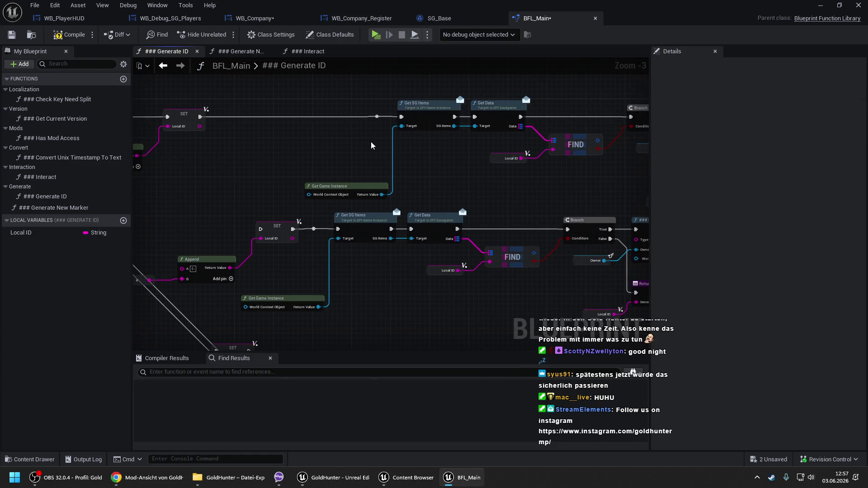
pyautogui.moveTo(401, 116); pyautogui.dragTo(204, 125)
# Step: Shift the Get SG Items group left and open Get Game Instance's C++ source
pyautogui.scroll(-2, 261, 139)
pyautogui.moveTo(258, 117); pyautogui.dragTo(471, 177)
pyautogui.scroll(3, 456, 155)
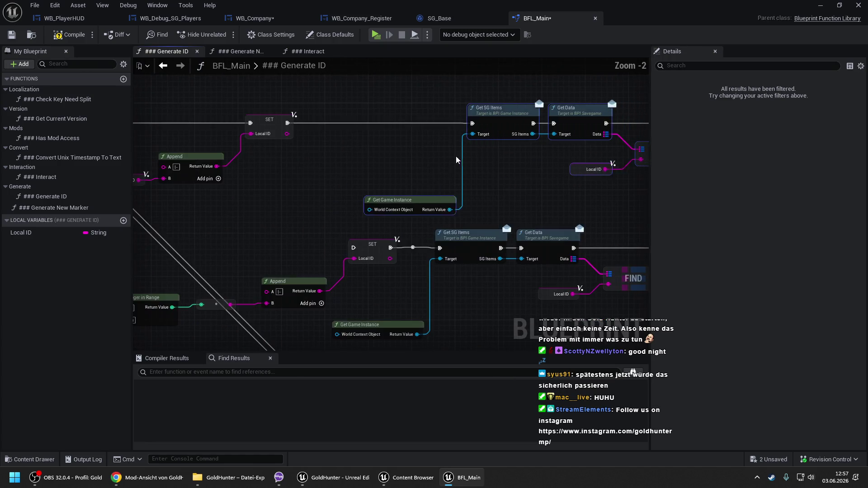
pyautogui.moveTo(351, 203); pyautogui.dragTo(292, 203)
pyautogui.click(292, 203)
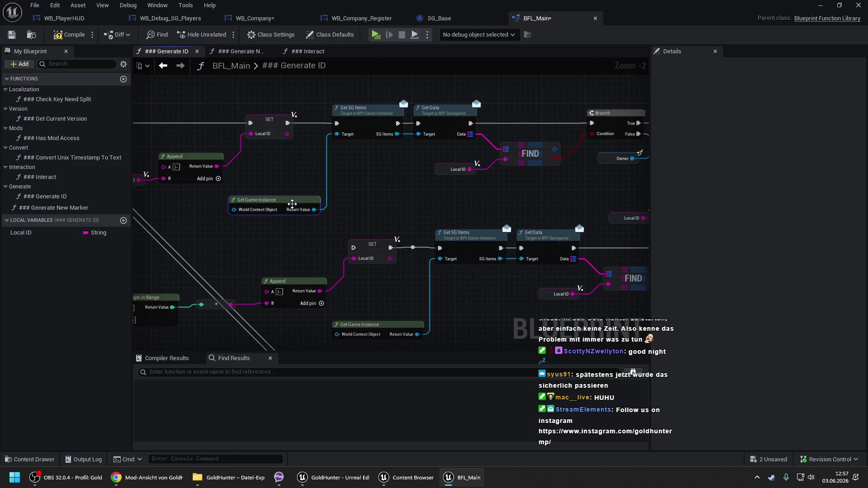
pyautogui.doubleClick(292, 203)
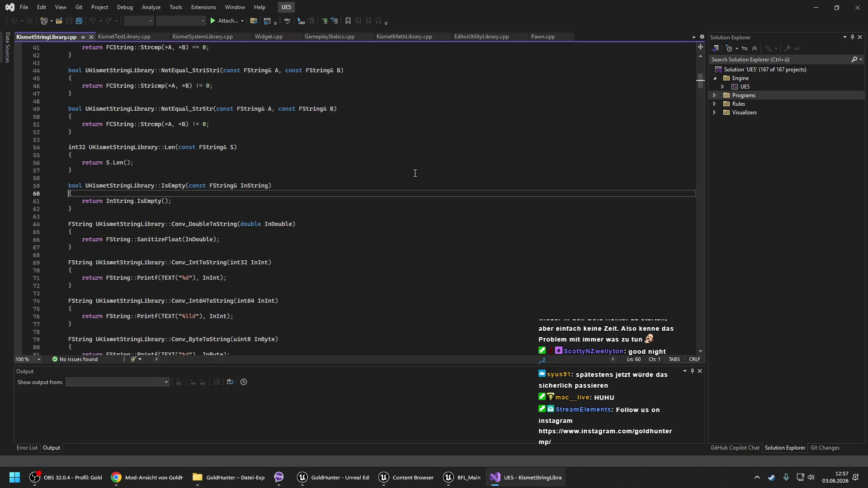
# Step: Close Visual Studio's Unreal Engine solution with KismetStringLibrary.cpp to return to the Generate ID graph
pyautogui.click(416, 162)
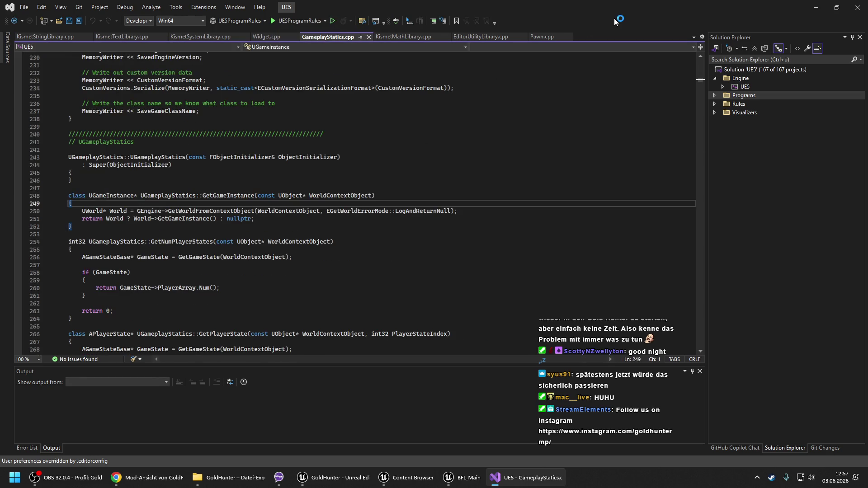
pyautogui.click(857, 8)
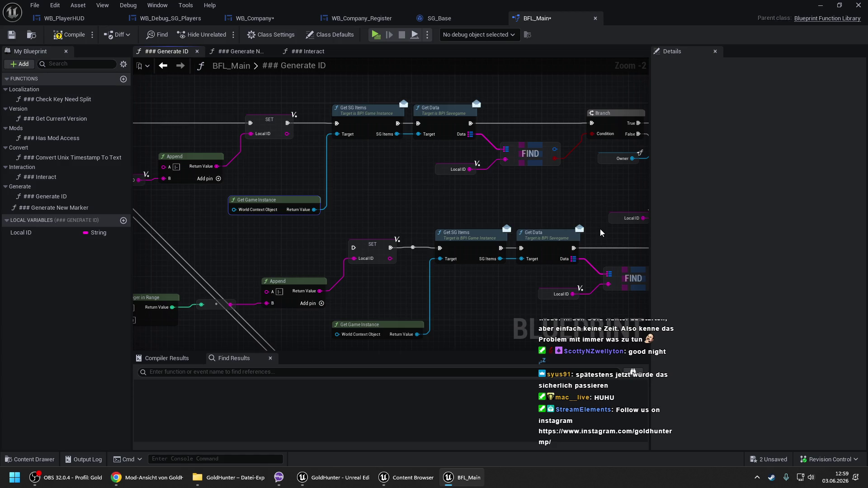
# Step: Move the Get Game Instance node beside the upper Append node
pyautogui.moveTo(179, 256)
pyautogui.mouseDown()
pyautogui.moveTo(334, 249)
pyautogui.moveTo(411, 233)
pyautogui.moveTo(367, 213)
pyautogui.mouseUp()
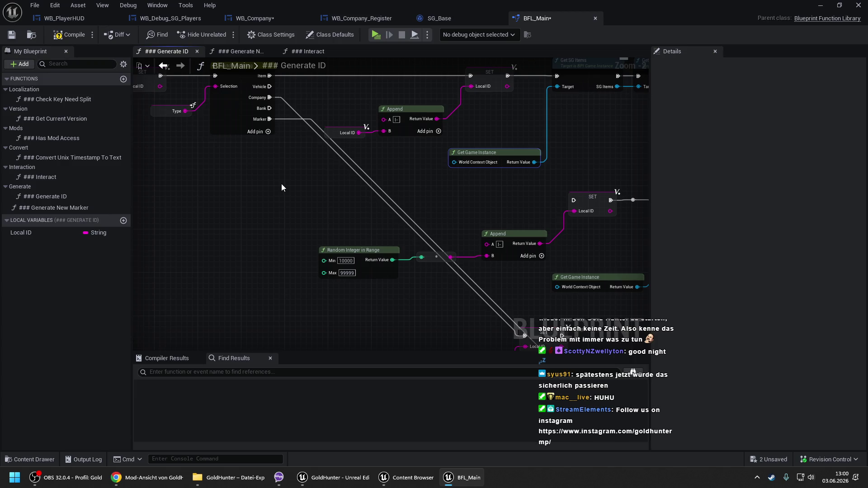
pyautogui.moveTo(578, 150); pyautogui.dragTo(344, 95)
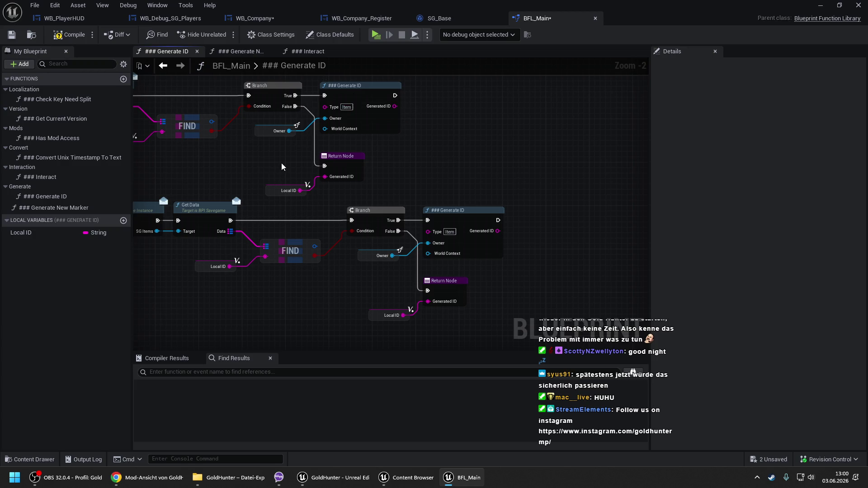
pyautogui.moveTo(271, 168)
pyautogui.mouseDown()
pyautogui.moveTo(404, 183)
pyautogui.moveTo(374, 215)
pyautogui.mouseUp()
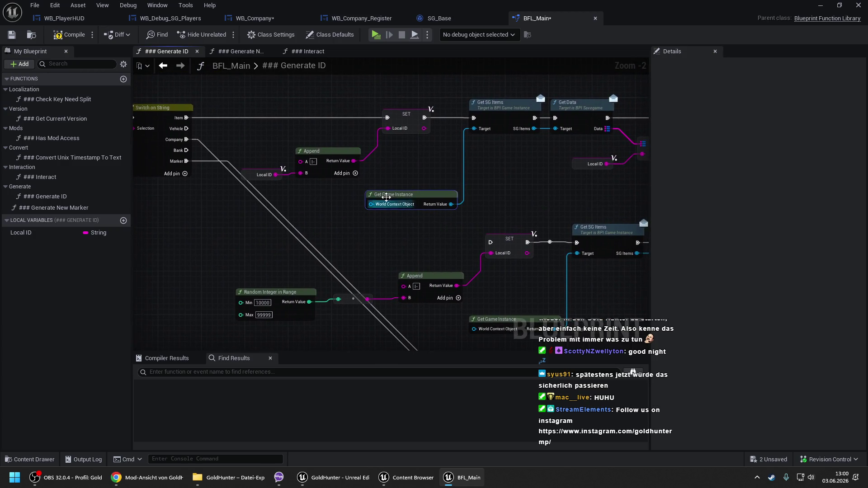
pyautogui.moveTo(403, 168)
pyautogui.mouseDown()
pyautogui.moveTo(301, 174)
pyautogui.moveTo(311, 158)
pyautogui.mouseUp()
pyautogui.scroll(1, 311, 158)
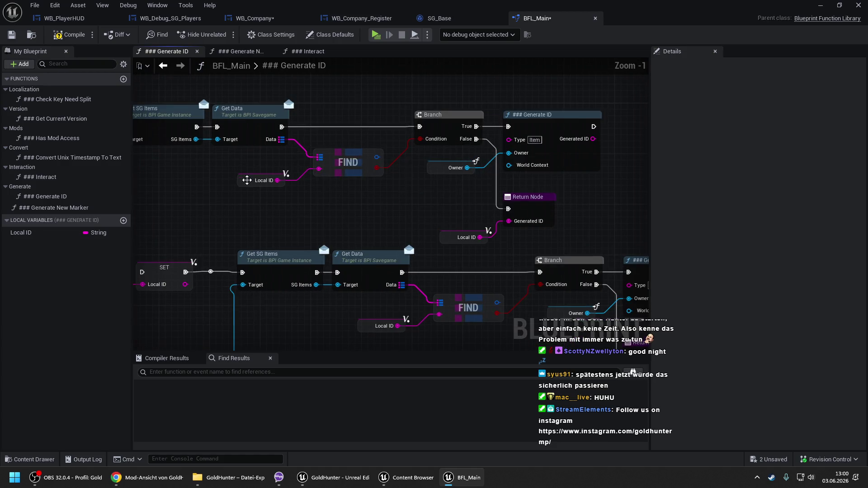
# Step: Pull Local ID, FIND, Branch, Owner, Generate ID and Return Node leftward into a tighter row
pyautogui.moveTo(246, 183); pyautogui.dragTo(233, 164)
pyautogui.moveTo(335, 163)
pyautogui.mouseDown()
pyautogui.moveTo(315, 176)
pyautogui.moveTo(331, 178)
pyautogui.mouseUp()
pyautogui.moveTo(457, 120); pyautogui.dragTo(437, 121)
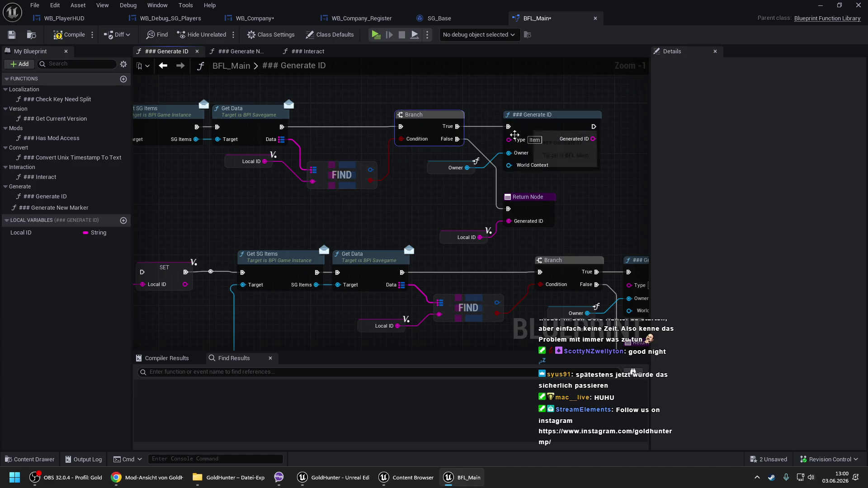
pyautogui.moveTo(444, 170); pyautogui.dragTo(412, 171)
pyautogui.moveTo(533, 123); pyautogui.dragTo(508, 123)
pyautogui.moveTo(527, 210)
pyautogui.mouseDown()
pyautogui.moveTo(492, 191)
pyautogui.moveTo(506, 194)
pyautogui.mouseUp()
pyautogui.moveTo(455, 238); pyautogui.dragTo(421, 196)
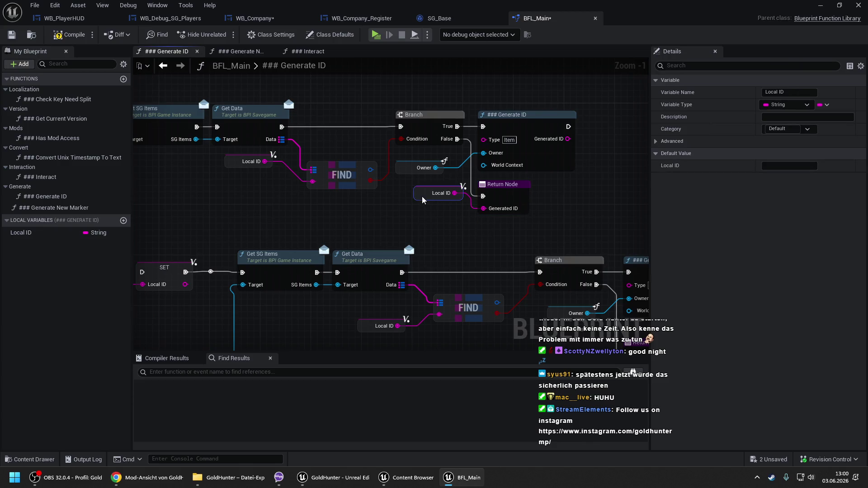
pyautogui.moveTo(400, 228); pyautogui.dragTo(514, 146)
pyautogui.scroll(-3, 514, 147)
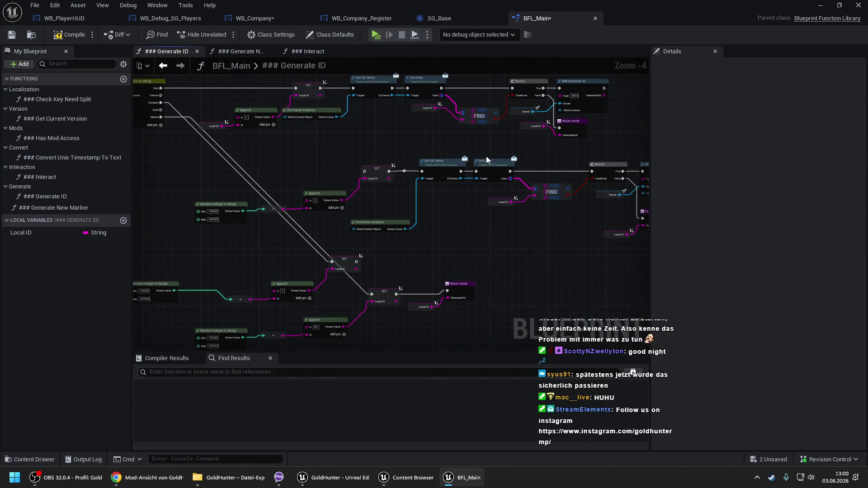
# Step: Delete the old lower ID nodes, including the leftover Get Game Instance and reroute knot
pyautogui.moveTo(494, 139)
pyautogui.mouseDown()
pyautogui.moveTo(417, 140)
pyautogui.moveTo(500, 213)
pyautogui.moveTo(580, 243)
pyautogui.mouseUp()
pyautogui.press('Delete')
pyautogui.click(325, 228)
pyautogui.press('Delete')
pyautogui.click(326, 172)
pyautogui.press('Delete')
pyautogui.moveTo(361, 175); pyautogui.dragTo(510, 166)
pyautogui.moveTo(267, 223); pyautogui.dragTo(468, 156)
pyautogui.scroll(-2, 213, 205)
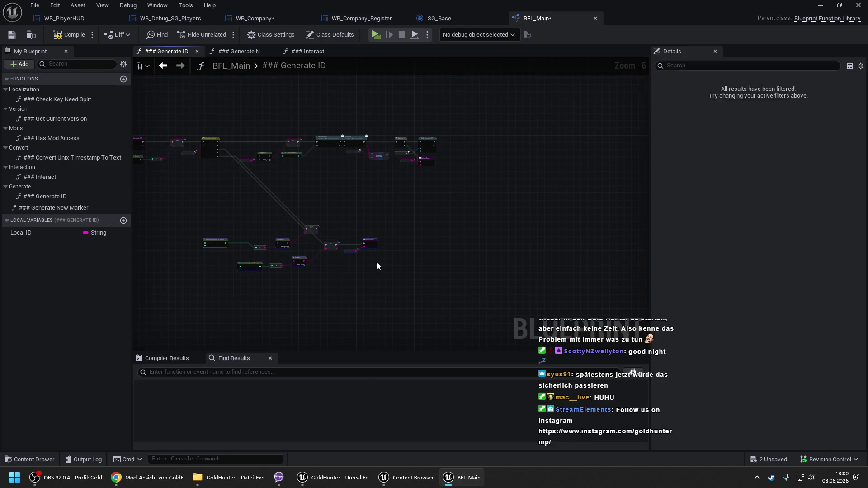
pyautogui.press('Delete')
pyautogui.scroll(2, 349, 176)
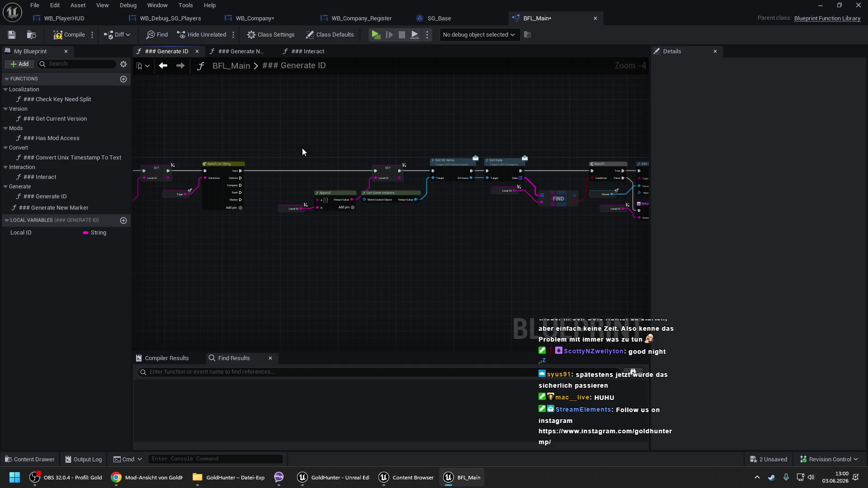
# Step: Duplicate the Item branch node row below the original
pyautogui.moveTo(287, 157)
pyautogui.mouseDown()
pyautogui.moveTo(710, 267)
pyautogui.moveTo(291, 262)
pyautogui.moveTo(436, 224)
pyautogui.mouseUp()
pyautogui.hotkey('ctrl', 'v')
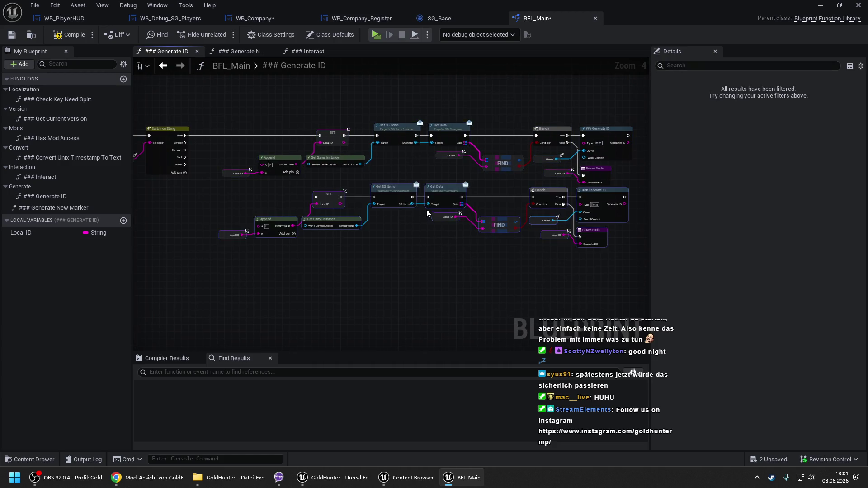
pyautogui.scroll(2, 355, 195)
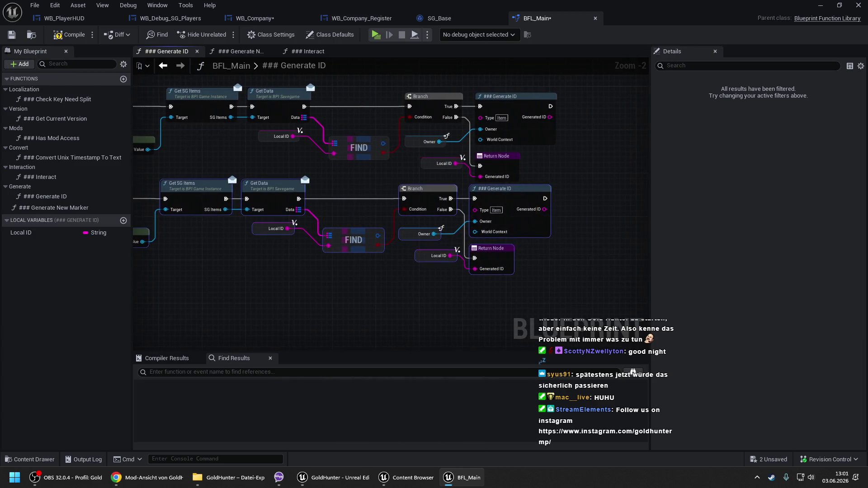
pyautogui.moveTo(332, 195)
pyautogui.mouseDown()
pyautogui.moveTo(412, 198)
pyautogui.moveTo(226, 138)
pyautogui.moveTo(198, 117)
pyautogui.mouseUp()
# Step: Change the copied row's Append prefix to V- and paste another copy below
pyautogui.doubleClick(324, 243)
pyautogui.write('V-')
pyautogui.press('Return')
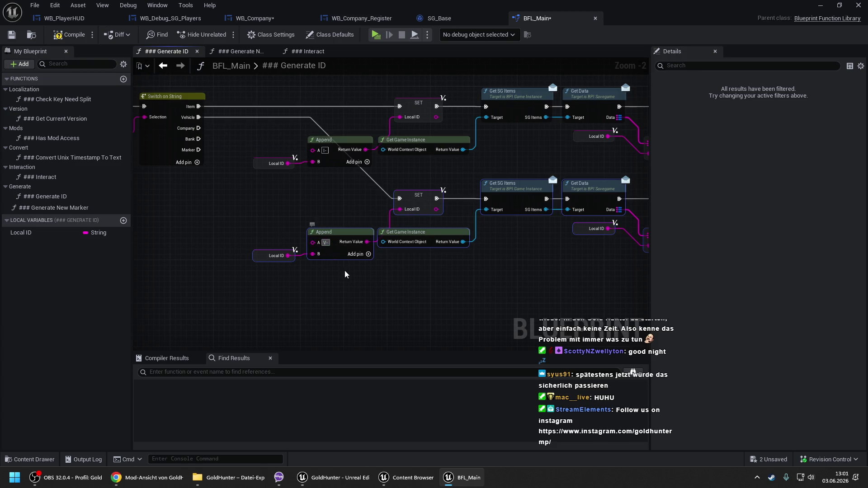
pyautogui.click(345, 273)
pyautogui.moveTo(405, 297)
pyautogui.mouseDown()
pyautogui.moveTo(385, 191)
pyautogui.moveTo(483, 158)
pyautogui.moveTo(487, 203)
pyautogui.moveTo(177, 212)
pyautogui.moveTo(467, 220)
pyautogui.moveTo(467, 257)
pyautogui.moveTo(350, 144)
pyautogui.moveTo(290, 132)
pyautogui.moveTo(265, 137)
pyautogui.mouseUp()
pyautogui.hotkey('ctrl', 'v')
# Step: Move the pasted lower branch right and set its Append prefix to B-
pyautogui.moveTo(410, 236); pyautogui.dragTo(327, 57)
pyautogui.scroll(1, 404, 164)
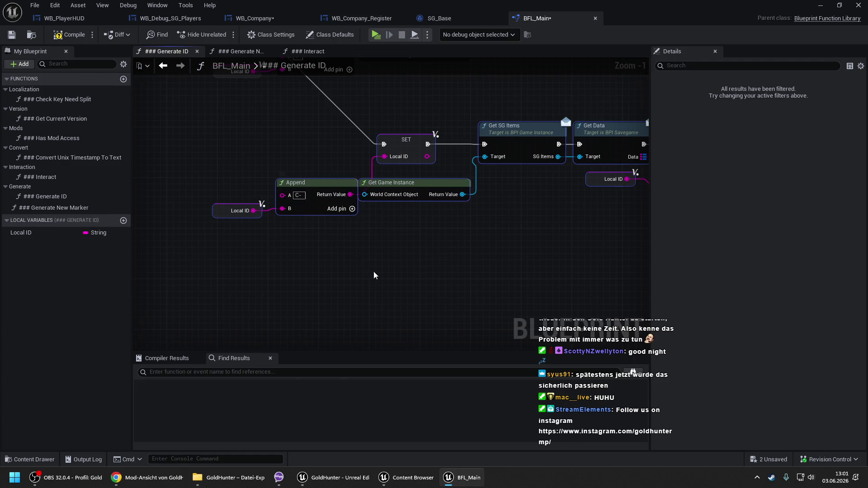
pyautogui.scroll(-2, 340, 188)
pyautogui.moveTo(304, 195)
pyautogui.mouseDown()
pyautogui.moveTo(354, 202)
pyautogui.moveTo(337, 199)
pyautogui.moveTo(265, 132)
pyautogui.moveTo(255, 159)
pyautogui.moveTo(380, 129)
pyautogui.moveTo(401, 134)
pyautogui.mouseUp()
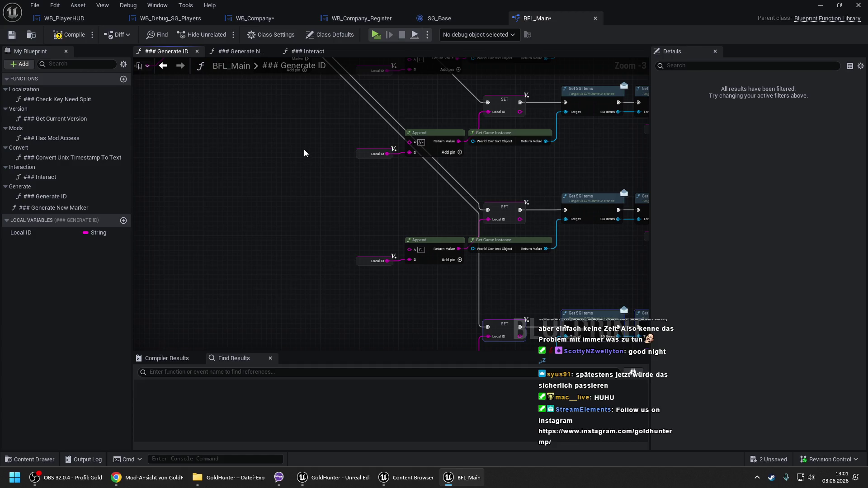
pyautogui.moveTo(459, 320); pyautogui.dragTo(387, 195)
pyautogui.scroll(1, 364, 246)
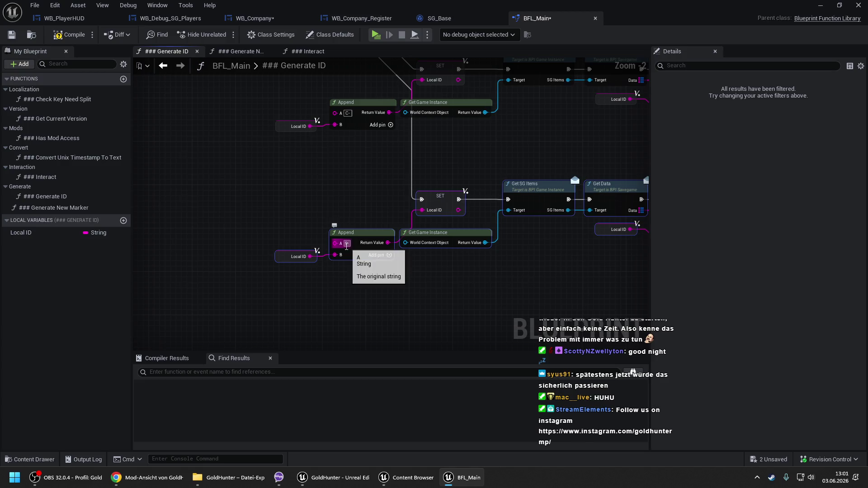
pyautogui.moveTo(329, 186)
pyautogui.mouseDown()
pyautogui.moveTo(432, 333)
pyautogui.moveTo(393, 253)
pyautogui.moveTo(361, 213)
pyautogui.mouseUp()
pyautogui.write('B-')
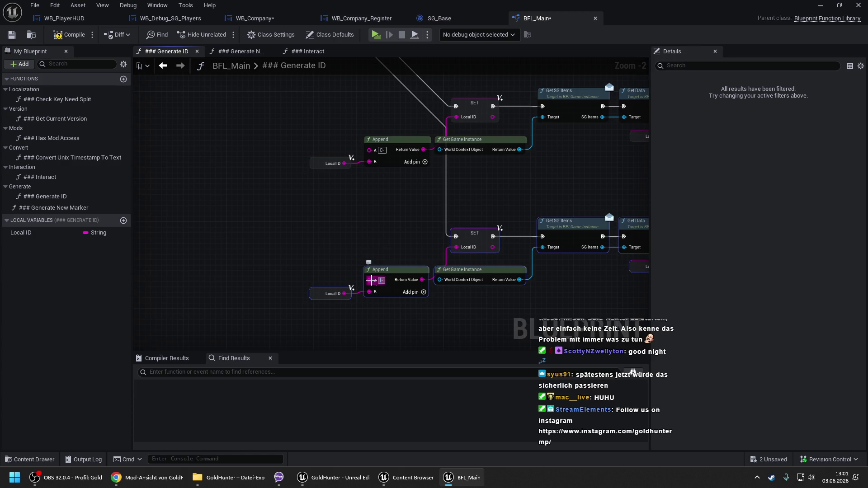
pyautogui.click(372, 238)
# Step: Copy the B- branch and line the duplicate up under the others
pyautogui.scroll(-1, 371, 238)
pyautogui.moveTo(305, 175); pyautogui.dragTo(441, 260)
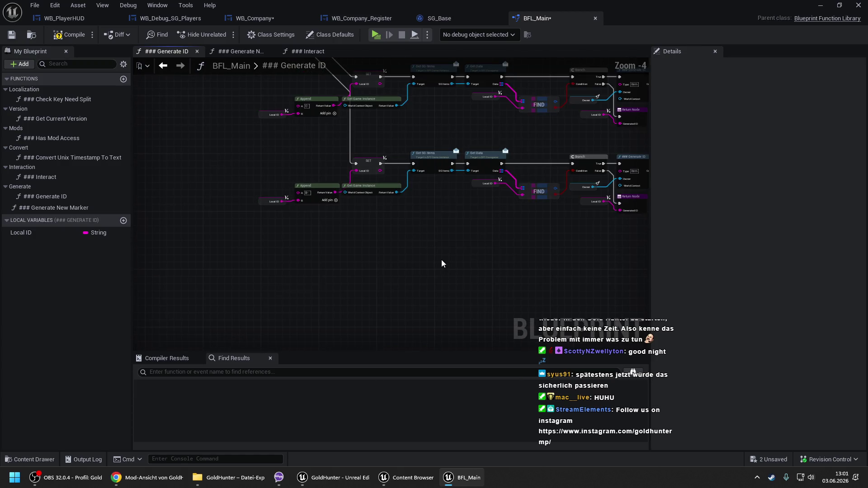
pyautogui.hotkey('ctrl', 'c')
pyautogui.hotkey('ctrl', 'v')
pyautogui.scroll(2, 337, 246)
pyautogui.moveTo(339, 248)
pyautogui.mouseDown()
pyautogui.moveTo(377, 254)
pyautogui.moveTo(353, 244)
pyautogui.moveTo(271, 113)
pyautogui.moveTo(243, 93)
pyautogui.moveTo(339, 108)
pyautogui.mouseUp()
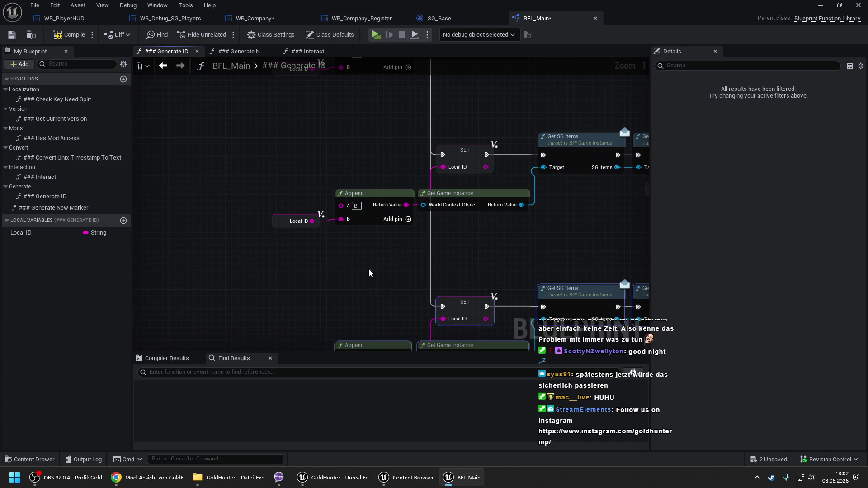
# Step: Set the newest branch's Append prefix to M- and compile BFL_Main
pyautogui.moveTo(251, 146)
pyautogui.mouseDown()
pyautogui.moveTo(294, 331)
pyautogui.moveTo(292, 271)
pyautogui.moveTo(289, 336)
pyautogui.moveTo(250, 333)
pyautogui.mouseUp()
pyautogui.click(356, 255)
pyautogui.write('M-')
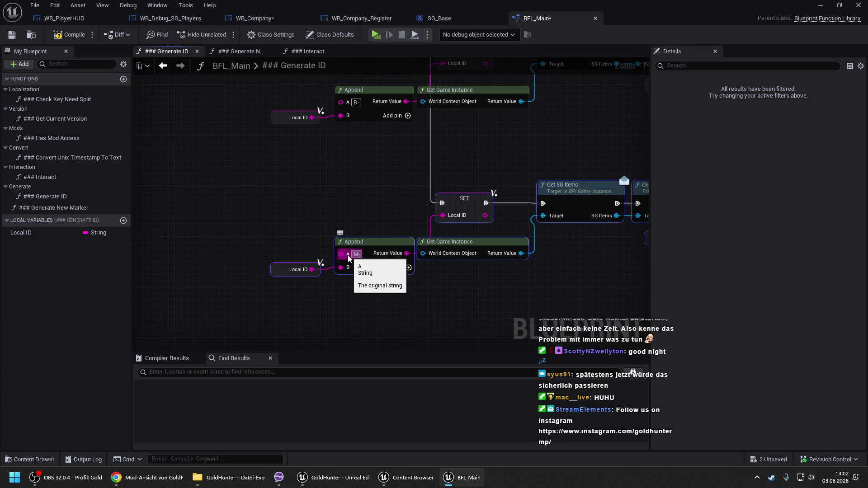
pyautogui.click(68, 35)
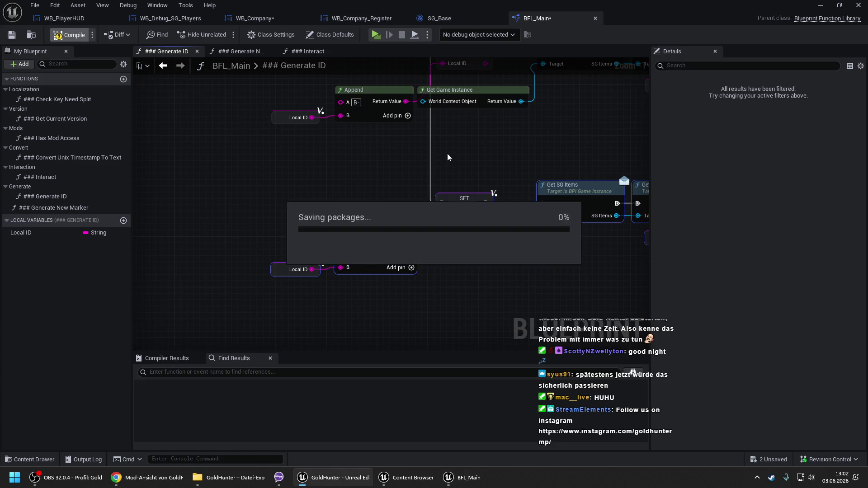
pyautogui.moveTo(515, 121); pyautogui.dragTo(437, 294)
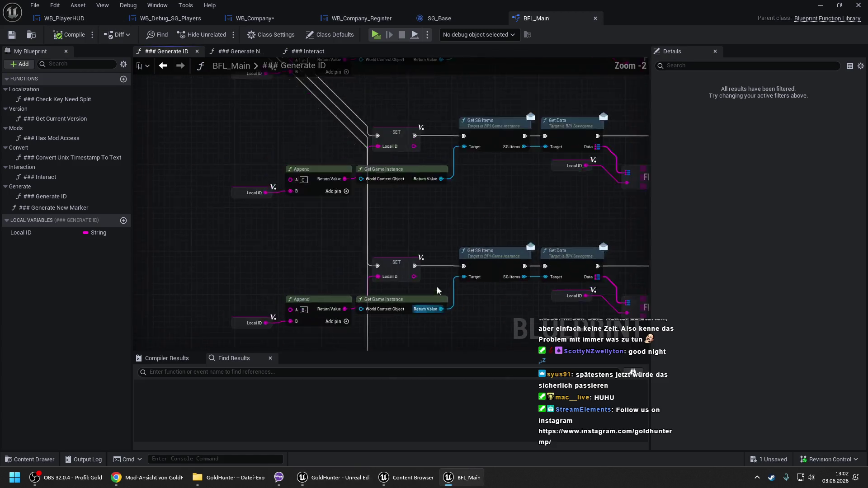
pyautogui.scroll(-2, 399, 270)
pyautogui.moveTo(359, 270)
pyautogui.mouseDown()
pyautogui.moveTo(425, 292)
pyautogui.moveTo(295, 253)
pyautogui.moveTo(329, 250)
pyautogui.mouseUp()
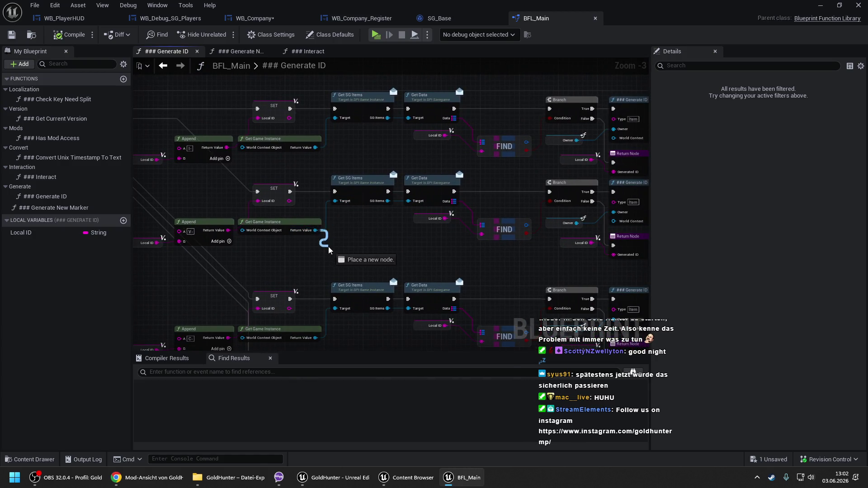
# Step: Swap the first branch's Get SG Items for Get SG Vehicles, rewired after SET, with Type Vehicle
pyautogui.write('get sg ve')
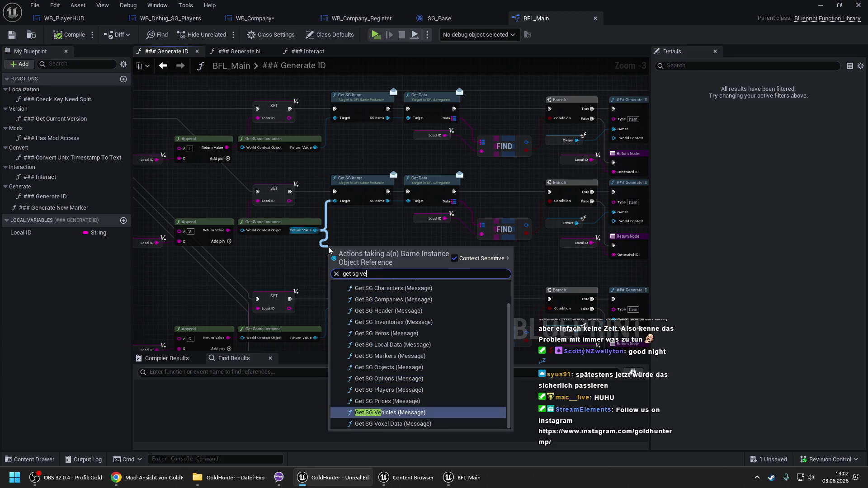
pyautogui.press('Return')
pyautogui.scroll(1, 330, 246)
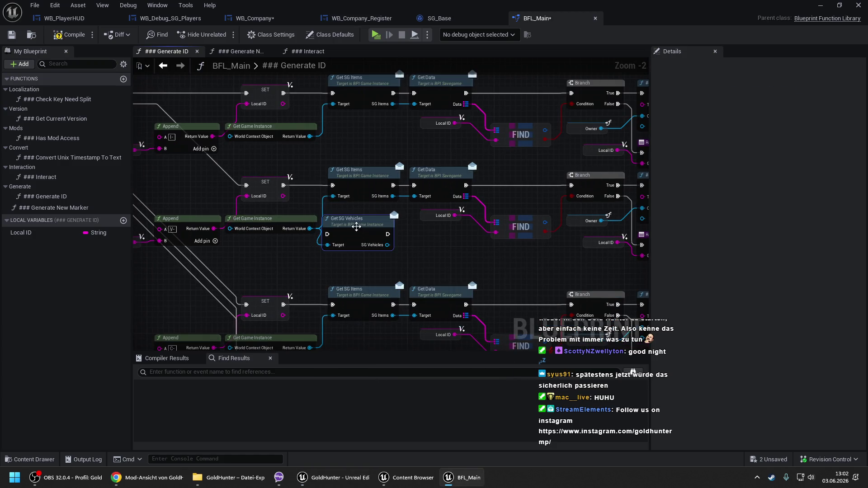
pyautogui.moveTo(333, 235); pyautogui.dragTo(283, 185)
pyautogui.moveTo(465, 186); pyautogui.dragTo(642, 190)
pyautogui.moveTo(388, 244)
pyautogui.mouseDown()
pyautogui.moveTo(414, 196)
pyautogui.moveTo(388, 234)
pyautogui.moveTo(360, 206)
pyautogui.moveTo(365, 184)
pyautogui.mouseUp()
pyautogui.click(375, 180)
pyautogui.press('Delete')
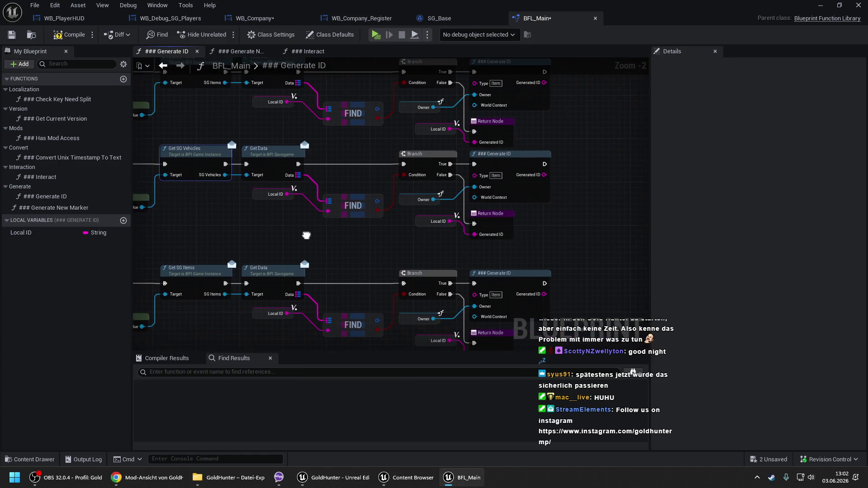
pyautogui.click(495, 175)
pyautogui.write('Vehicle')
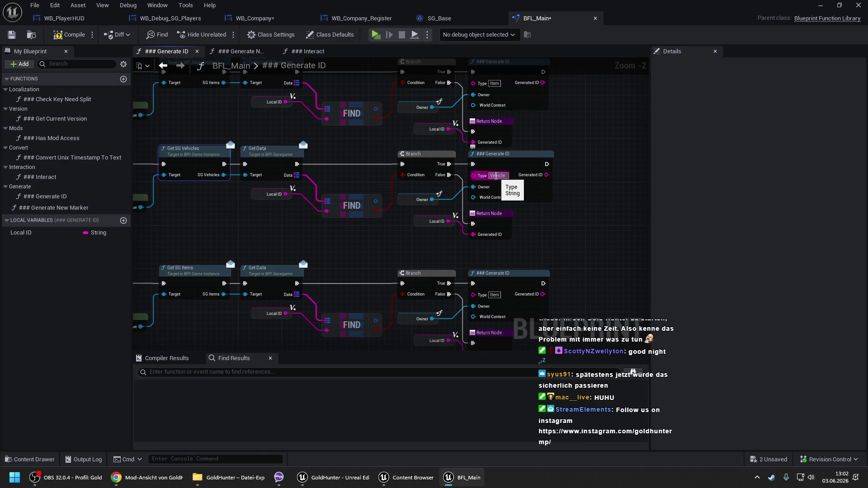
pyautogui.press('Return')
# Step: Swap the next branch's Get SG Items for Get SG Companies and set its Type to Company
pyautogui.moveTo(285, 208); pyautogui.dragTo(452, 102)
pyautogui.moveTo(311, 222); pyautogui.dragTo(326, 241)
pyautogui.write('get sg com')
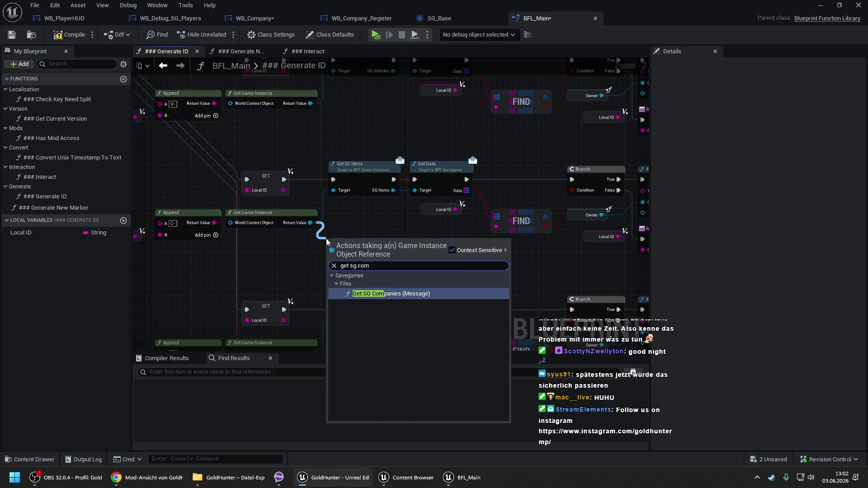
pyautogui.press('Return')
pyautogui.moveTo(327, 255)
pyautogui.mouseDown()
pyautogui.moveTo(315, 189)
pyautogui.moveTo(287, 179)
pyautogui.mouseUp()
pyautogui.moveTo(387, 266)
pyautogui.mouseDown()
pyautogui.moveTo(416, 196)
pyautogui.moveTo(389, 266)
pyautogui.moveTo(365, 175)
pyautogui.mouseUp()
pyautogui.click(375, 185)
pyautogui.press('Delete')
pyautogui.moveTo(373, 140)
pyautogui.mouseDown()
pyautogui.moveTo(548, 231)
pyautogui.moveTo(175, 173)
pyautogui.mouseUp()
pyautogui.click(464, 224)
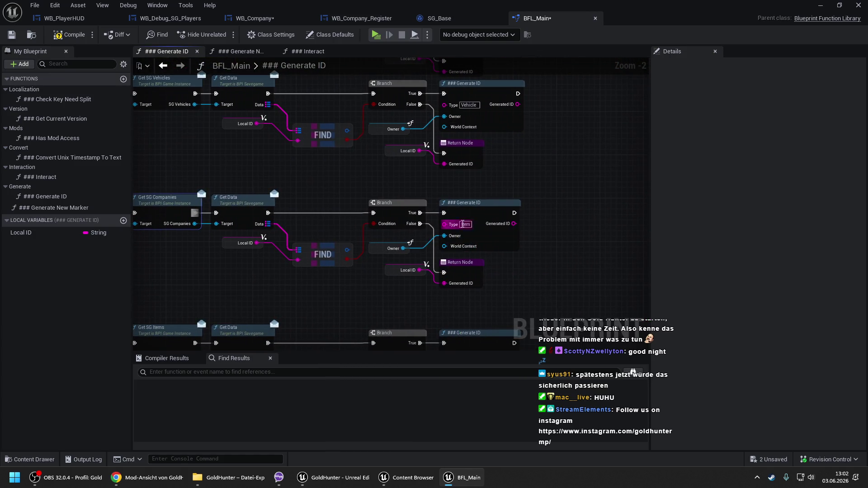
pyautogui.write('Company')
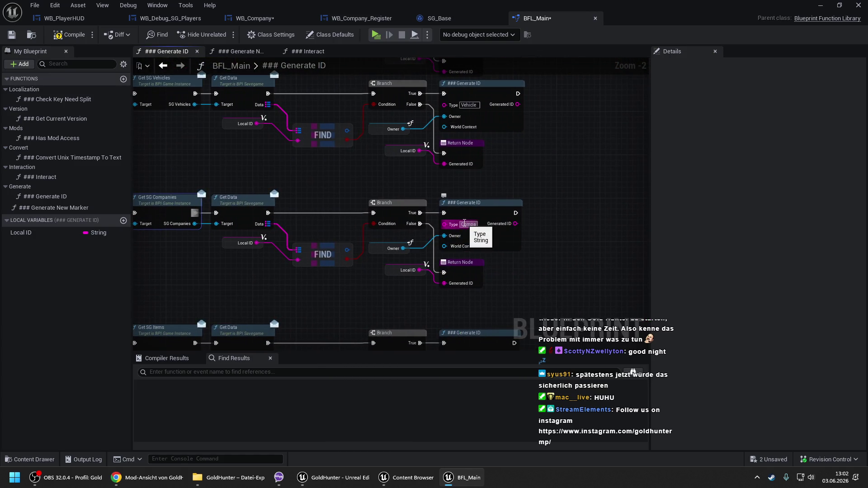
pyautogui.press('Return')
# Step: Set the remaining branches' recursive Generate ID Type values to Bank and Marker
pyautogui.moveTo(139, 197)
pyautogui.mouseDown()
pyautogui.moveTo(425, 268)
pyautogui.moveTo(452, 253)
pyautogui.moveTo(478, 195)
pyautogui.mouseUp()
pyautogui.click(477, 184)
pyautogui.write('Bank')
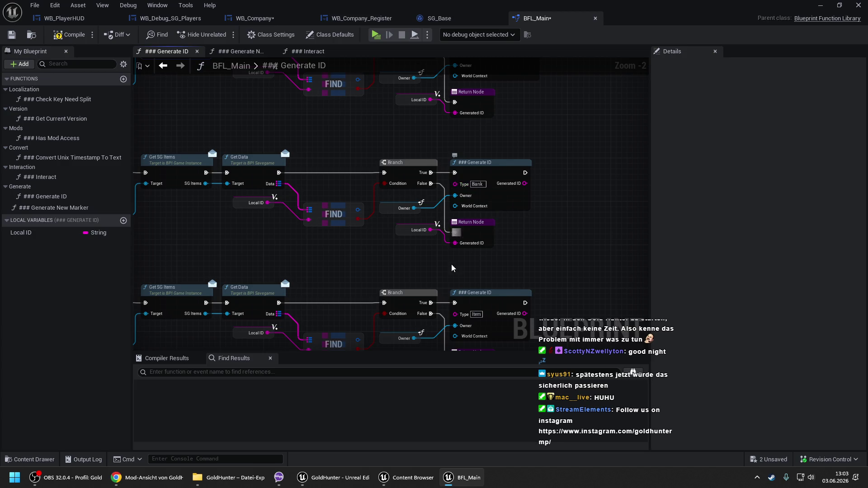
pyautogui.moveTo(469, 298); pyautogui.dragTo(464, 204)
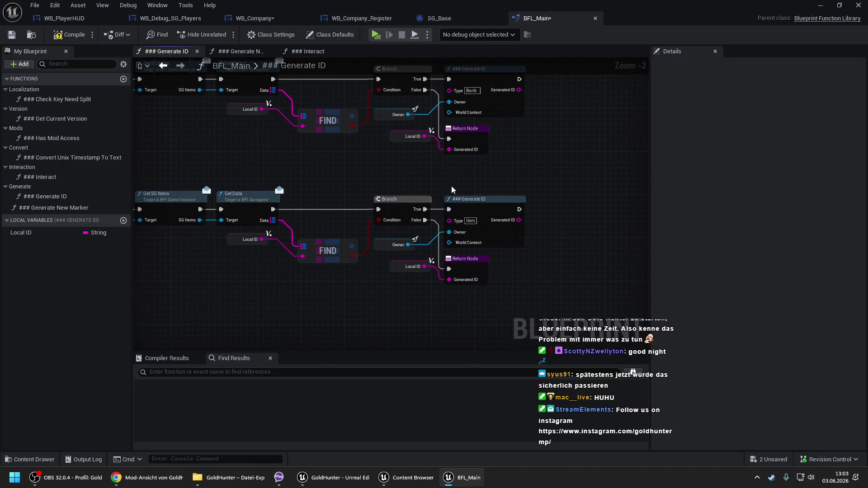
pyautogui.click(471, 221)
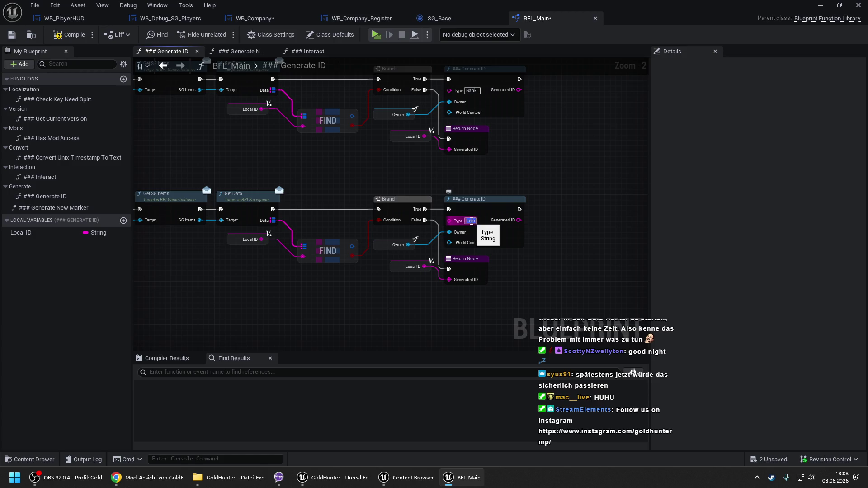
pyautogui.write('Marker')
pyautogui.moveTo(331, 211); pyautogui.dragTo(569, 205)
# Step: Replace the bank branch's Get SG Items with Get SG Banks from Game Instance, rewiring exec and Target
pyautogui.moveTo(354, 245); pyautogui.dragTo(385, 238)
pyautogui.write('get sb ban')
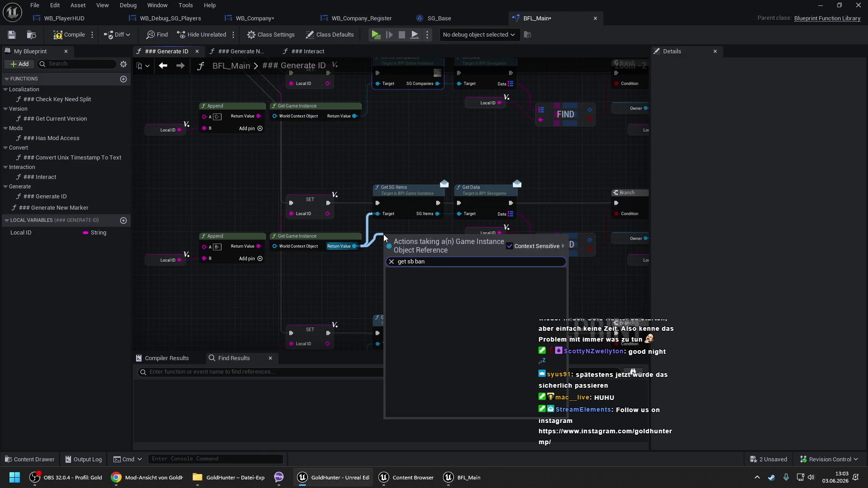
pyautogui.press('BackSpace')
pyautogui.press('BackSpace')
pyautogui.press('BackSpace')
pyautogui.press('BackSpace')
pyautogui.press('BackSpace')
pyautogui.write('g ban')
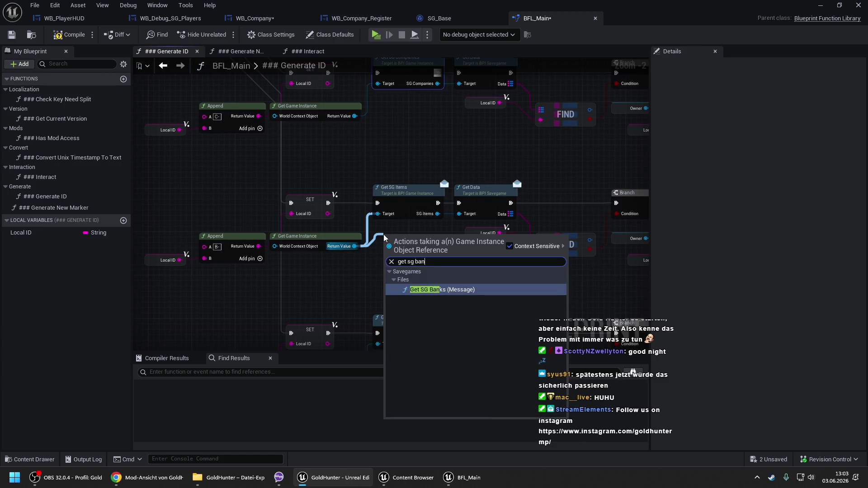
pyautogui.press('Return')
pyautogui.moveTo(388, 252); pyautogui.dragTo(329, 204)
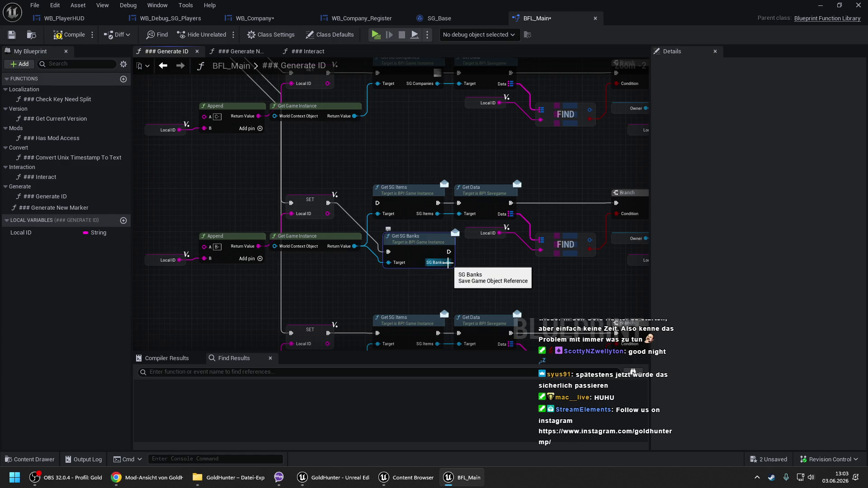
pyautogui.moveTo(458, 203)
pyautogui.mouseDown()
pyautogui.moveTo(449, 252)
pyautogui.moveTo(401, 205)
pyautogui.moveTo(407, 199)
pyautogui.mouseUp()
pyautogui.click(407, 188)
pyautogui.press('Delete')
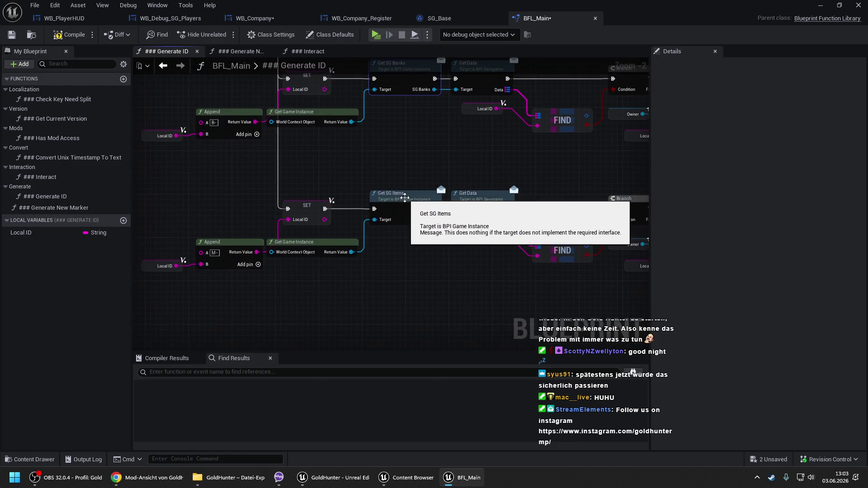
# Step: Replace the marker branch's Get SG Items with Get SG Markers, then save BFL_Main
pyautogui.moveTo(415, 322)
pyautogui.mouseDown()
pyautogui.moveTo(199, 185)
pyautogui.moveTo(462, 189)
pyautogui.mouseUp()
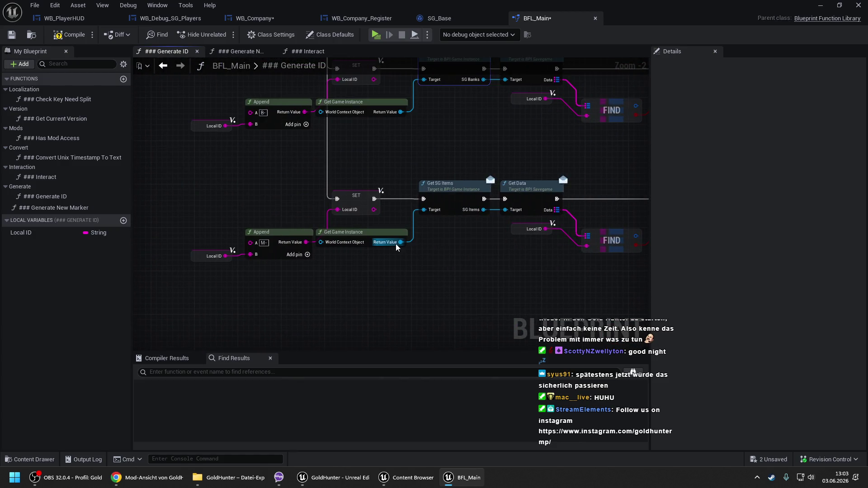
pyautogui.moveTo(413, 254)
pyautogui.mouseDown()
pyautogui.moveTo(377, 192)
pyautogui.moveTo(374, 199)
pyautogui.mouseUp()
pyautogui.write('get sg mark')
pyautogui.press('Return')
pyautogui.moveTo(479, 280)
pyautogui.mouseDown()
pyautogui.moveTo(505, 209)
pyautogui.moveTo(477, 278)
pyautogui.moveTo(452, 213)
pyautogui.moveTo(456, 192)
pyautogui.mouseUp()
pyautogui.click(452, 193)
pyautogui.press('Delete')
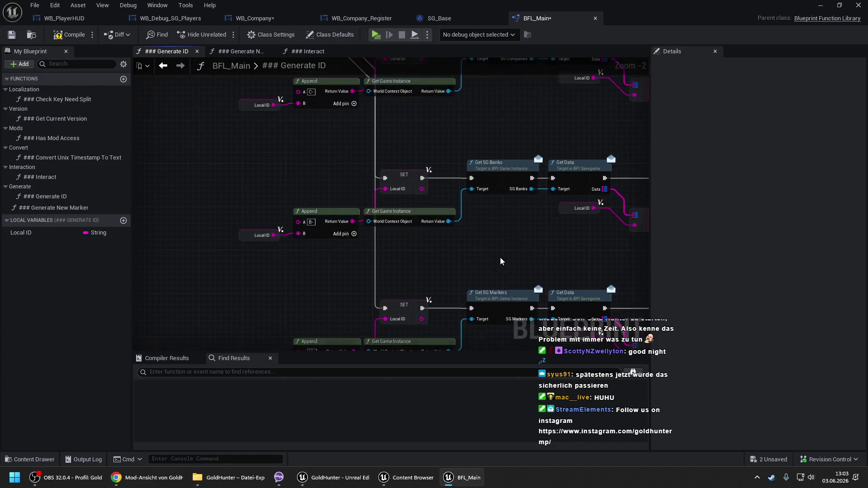
pyautogui.click(68, 22)
pyautogui.click(535, 18)
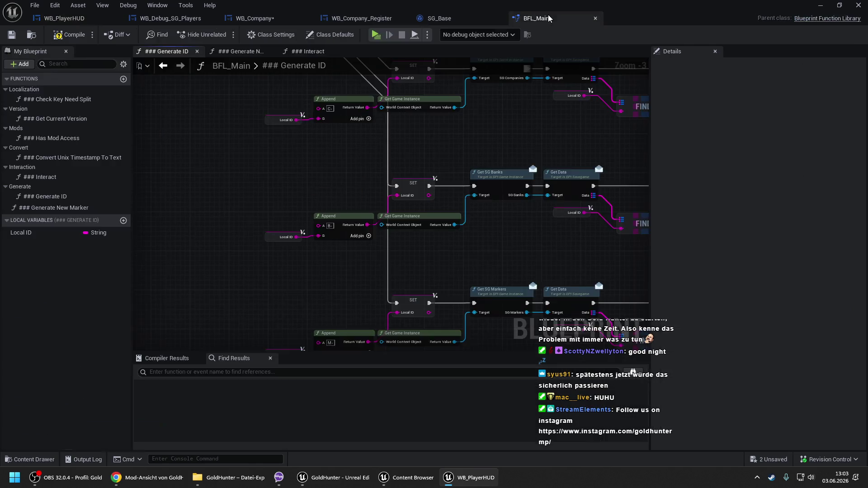
pyautogui.hotkey('ctrl', 's')
# Step: Pan across Generate ID to check Random Integer in Range and the Switch on String branches
pyautogui.moveTo(323, 155); pyautogui.dragTo(488, 295)
pyautogui.moveTo(289, 124)
pyautogui.mouseDown()
pyautogui.moveTo(276, 142)
pyautogui.moveTo(367, 213)
pyautogui.mouseUp()
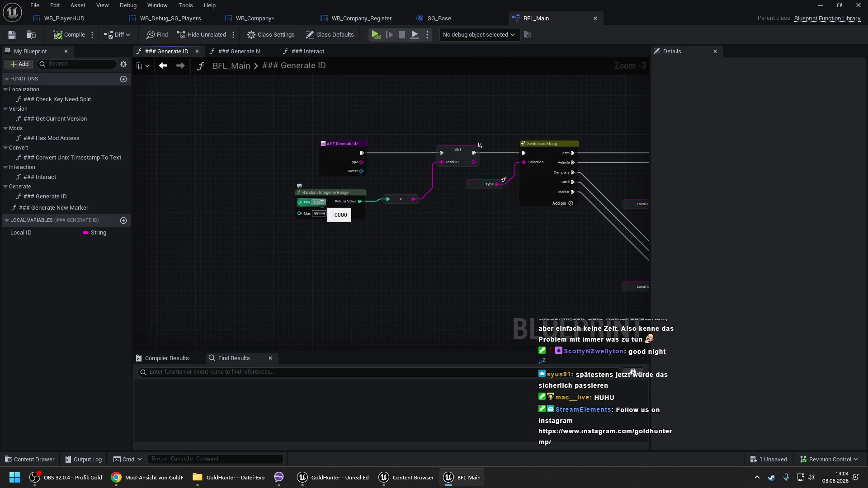
pyautogui.scroll(2, 322, 204)
pyautogui.moveTo(481, 237); pyautogui.dragTo(289, 215)
pyautogui.scroll(-2, 289, 215)
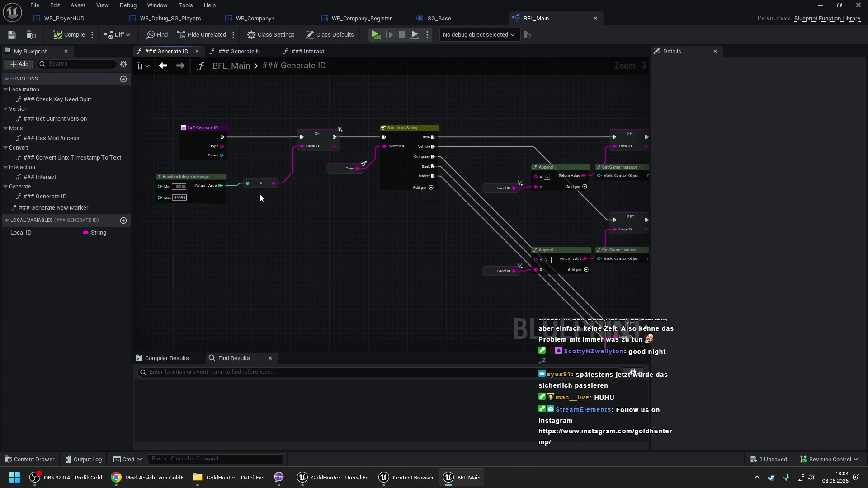
pyautogui.moveTo(260, 194); pyautogui.dragTo(210, 167)
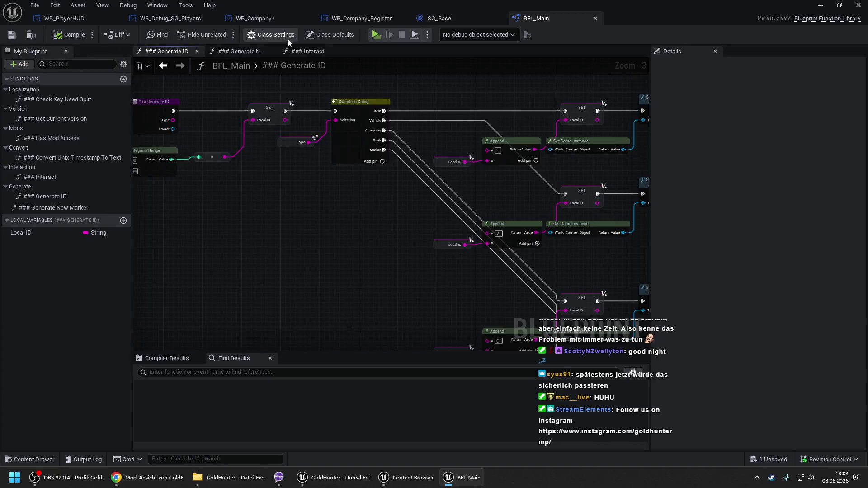
# Step: In B Value Update, insert a Generate ID of Type Company feeding Update Structure's ID
pyautogui.click(364, 18)
pyautogui.click(260, 19)
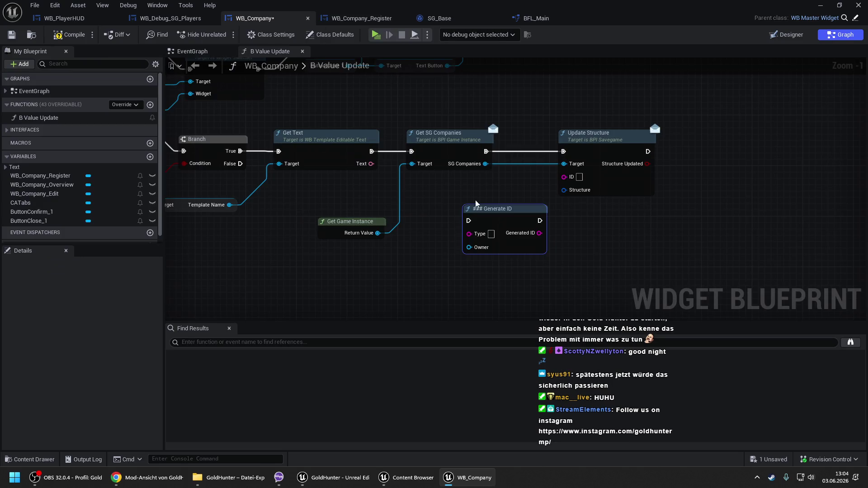
pyautogui.moveTo(510, 196); pyautogui.dragTo(374, 194)
pyautogui.moveTo(439, 146); pyautogui.dragTo(614, 146)
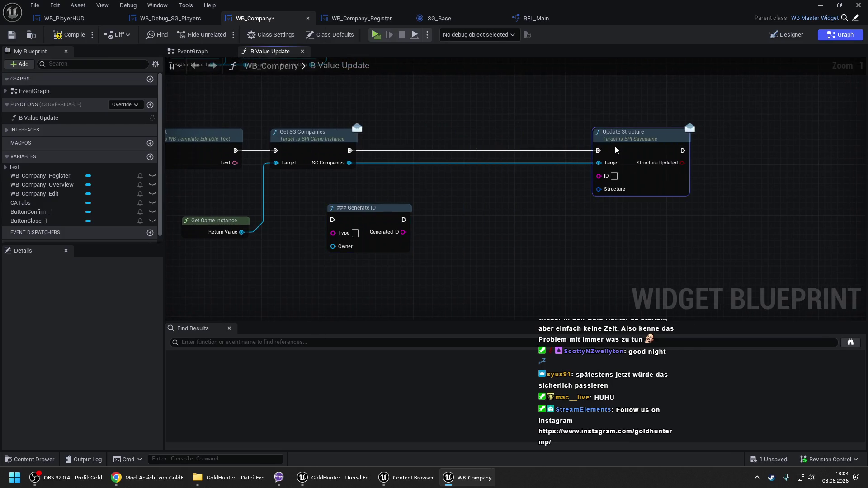
pyautogui.click(356, 233)
pyautogui.write('Compa')
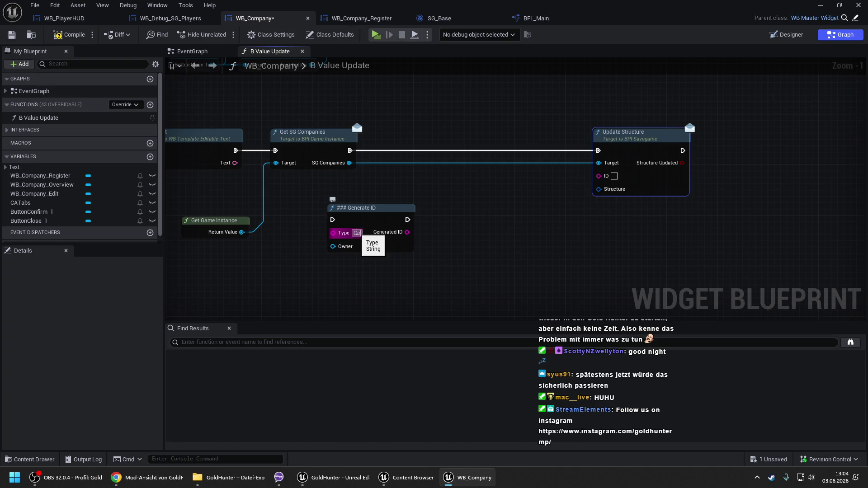
pyautogui.write('ny')
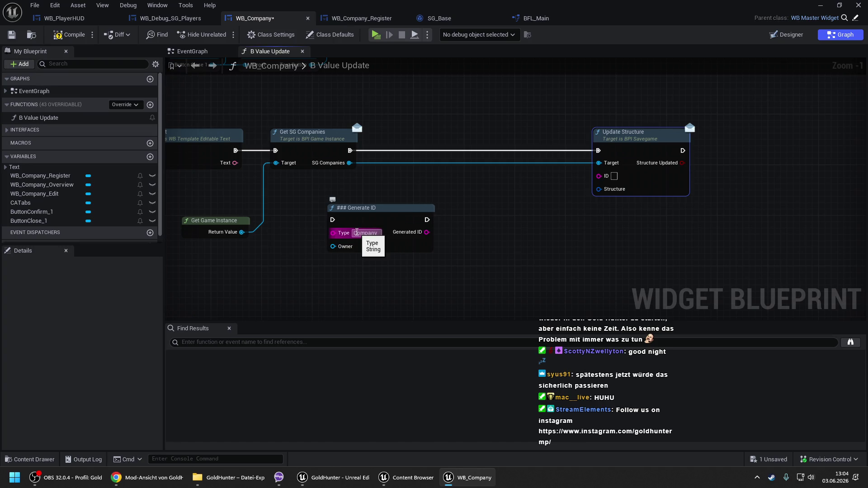
pyautogui.press('Return')
pyautogui.moveTo(352, 218); pyautogui.dragTo(389, 149)
pyautogui.moveTo(372, 151); pyautogui.dragTo(354, 150)
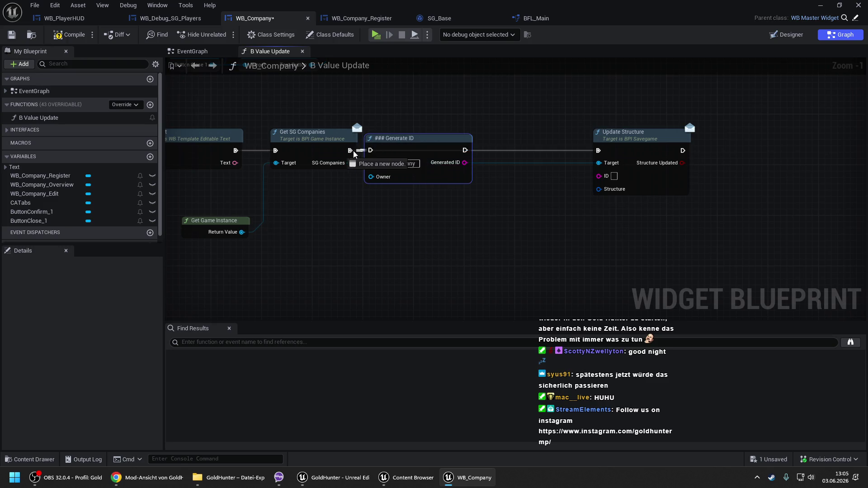
pyautogui.moveTo(583, 176)
pyautogui.mouseDown()
pyautogui.moveTo(377, 155)
pyautogui.moveTo(470, 153)
pyautogui.moveTo(511, 143)
pyautogui.moveTo(447, 136)
pyautogui.moveTo(458, 140)
pyautogui.mouseUp()
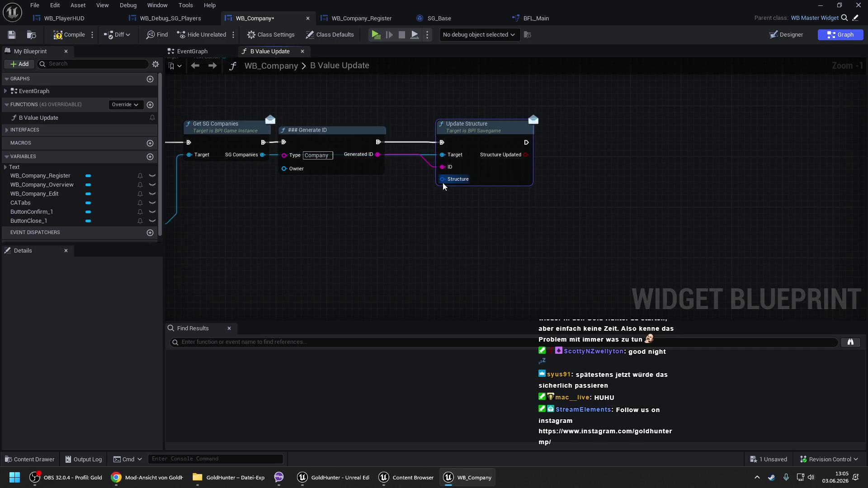
# Step: Build Make S Savegame, Make Array and a Name string value from the entered text, then compile
pyautogui.moveTo(442, 179)
pyautogui.mouseDown()
pyautogui.moveTo(370, 205)
pyautogui.moveTo(503, 206)
pyautogui.moveTo(335, 236)
pyautogui.mouseUp()
pyautogui.write('ma')
pyautogui.press('Return')
pyautogui.write('make')
pyautogui.press('Return')
pyautogui.write('make')
pyautogui.press('Return')
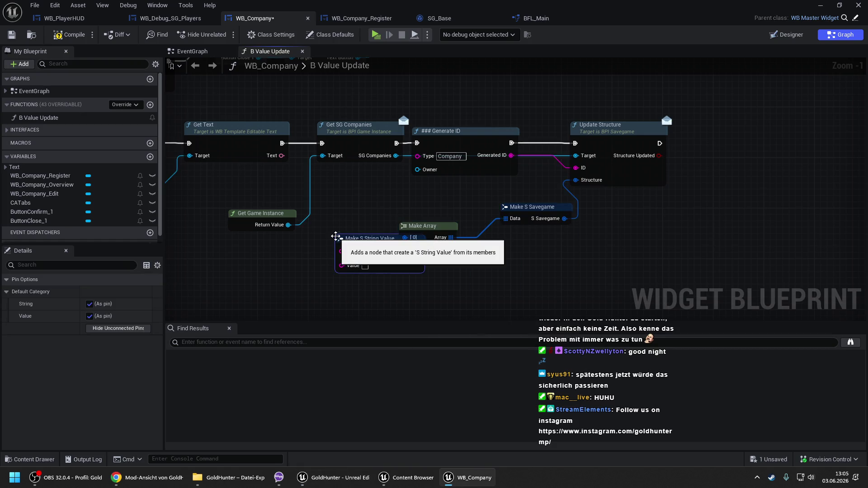
pyautogui.moveTo(379, 205); pyautogui.dragTo(413, 183)
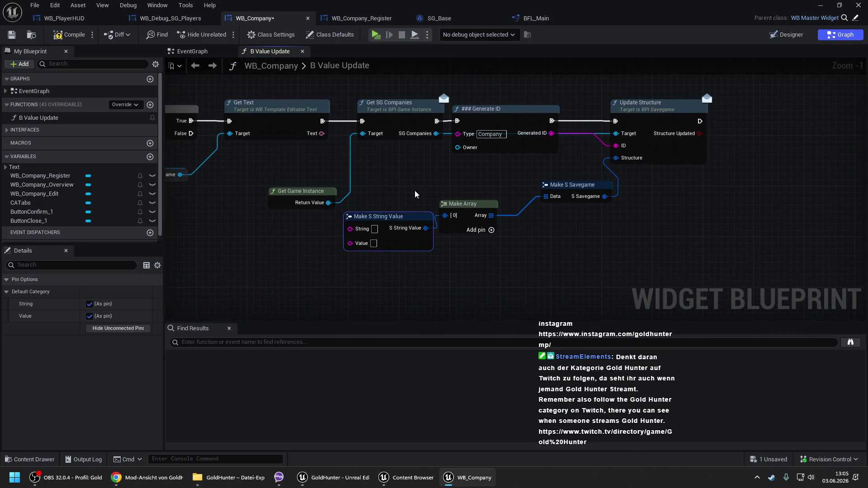
pyautogui.click(491, 134)
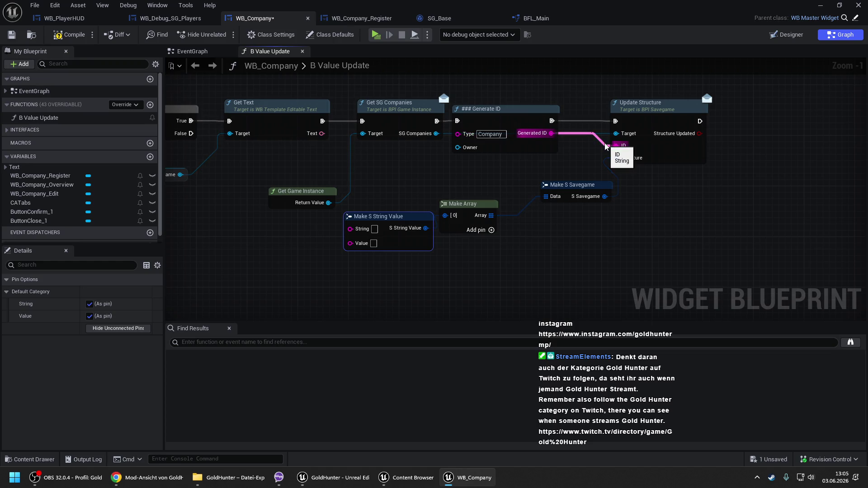
pyautogui.click(374, 229)
pyautogui.write('Name')
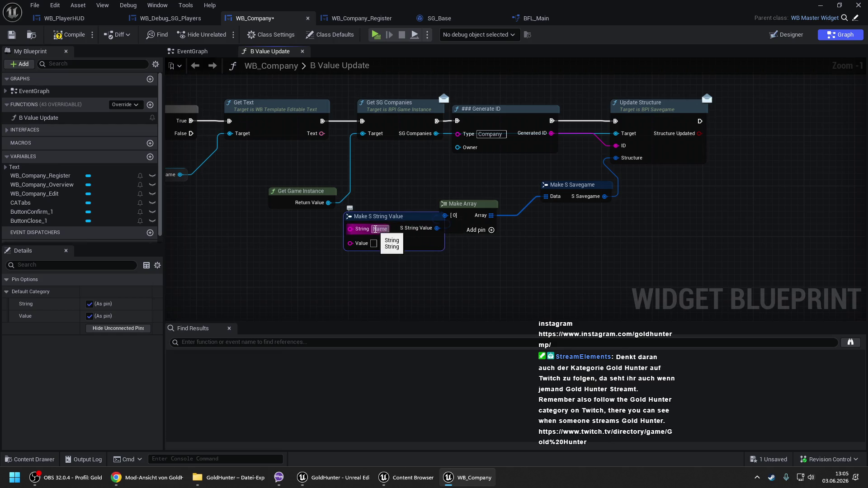
pyautogui.moveTo(378, 224)
pyautogui.mouseDown()
pyautogui.moveTo(358, 230)
pyautogui.moveTo(316, 121)
pyautogui.moveTo(321, 134)
pyautogui.mouseUp()
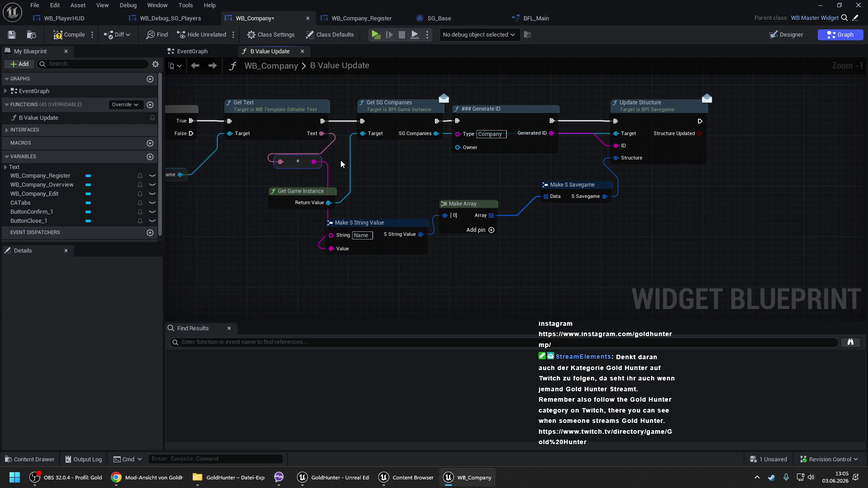
pyautogui.click(69, 34)
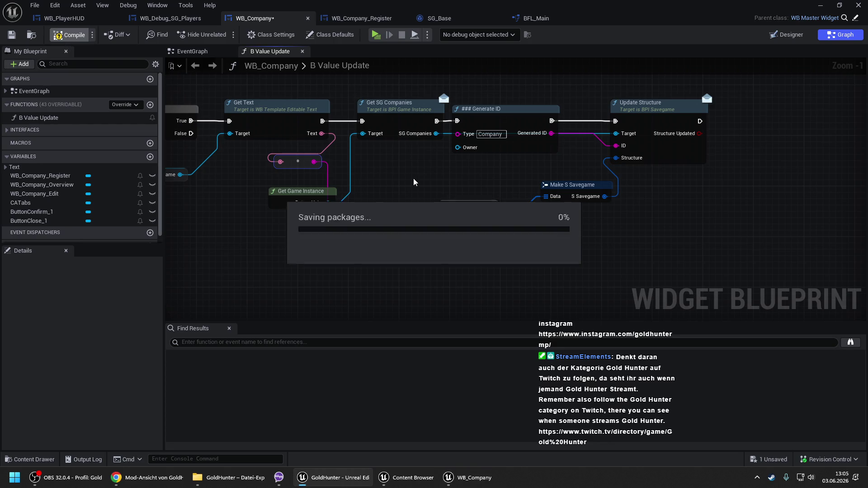
# Step: Close the BFL_Main and SG_Base tabs and show Content > Widgets > Debug in the Content Drawer
pyautogui.scroll(-1, 413, 178)
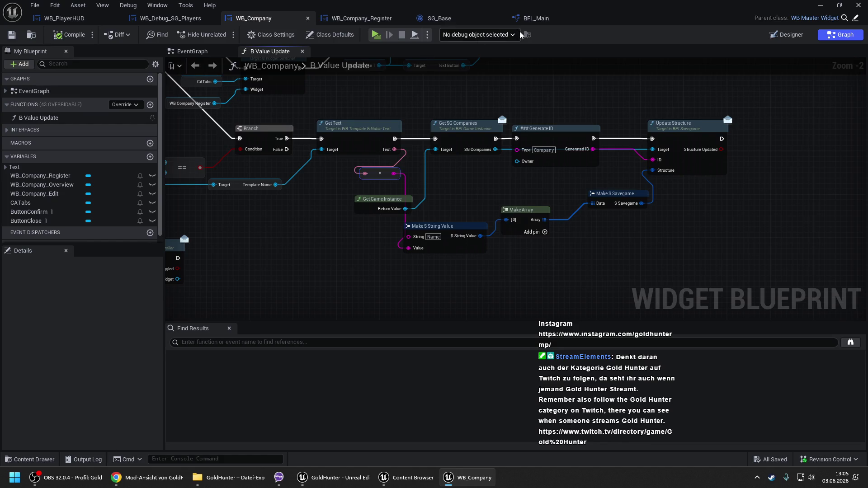
pyautogui.click(595, 18)
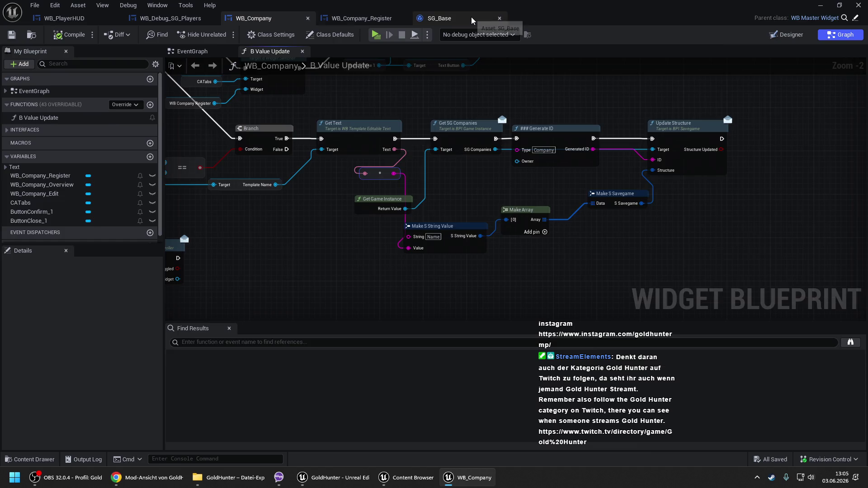
pyautogui.click(483, 19)
pyautogui.click(498, 19)
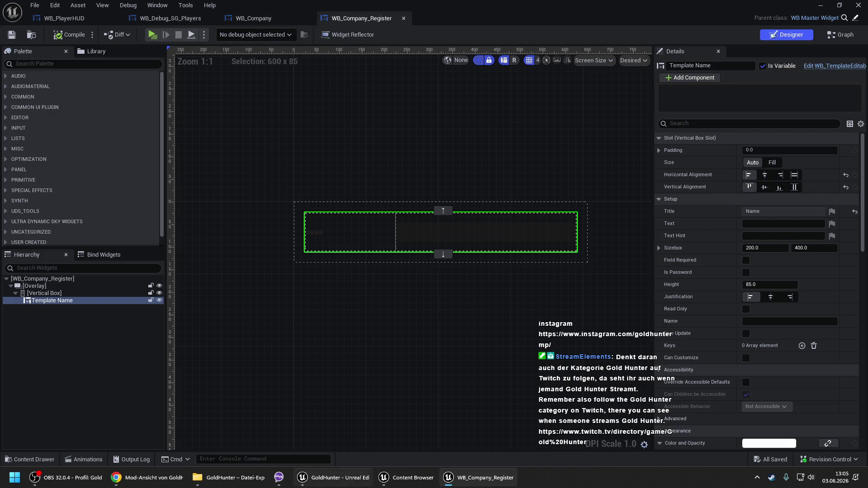
pyautogui.click(405, 475)
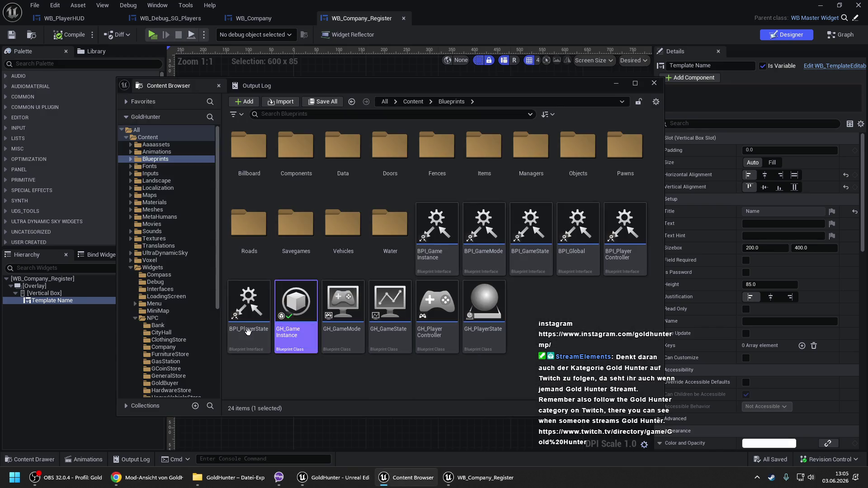
pyautogui.click(155, 281)
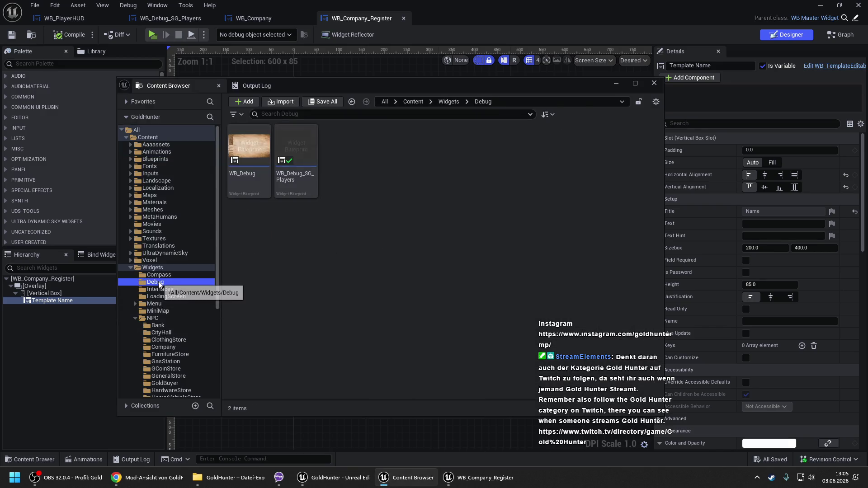
# Step: Duplicate WB_Debug_SG_Players as WB_Debug_SG_Companies
pyautogui.doubleClick(243, 183)
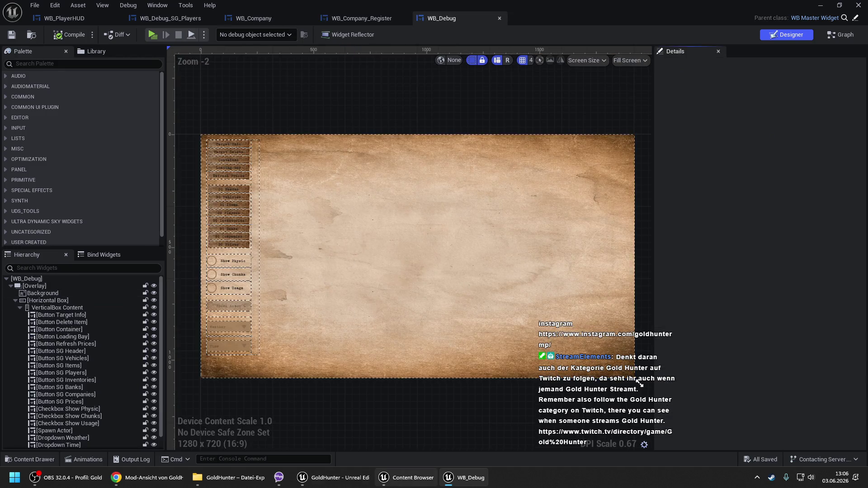
pyautogui.click(407, 484)
pyautogui.click(299, 168)
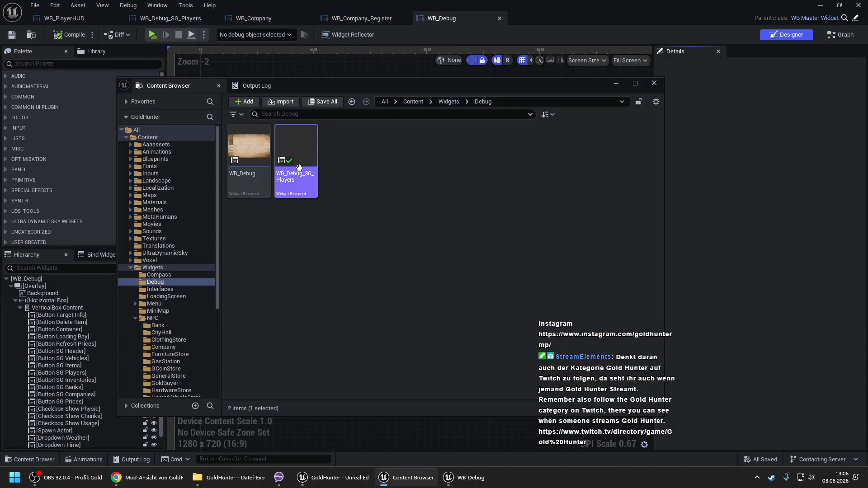
pyautogui.hotkey('ctrl', 'd')
pyautogui.press('BackSpace')
pyautogui.press('BackSpace')
pyautogui.press('BackSpace')
pyautogui.write('Companies')
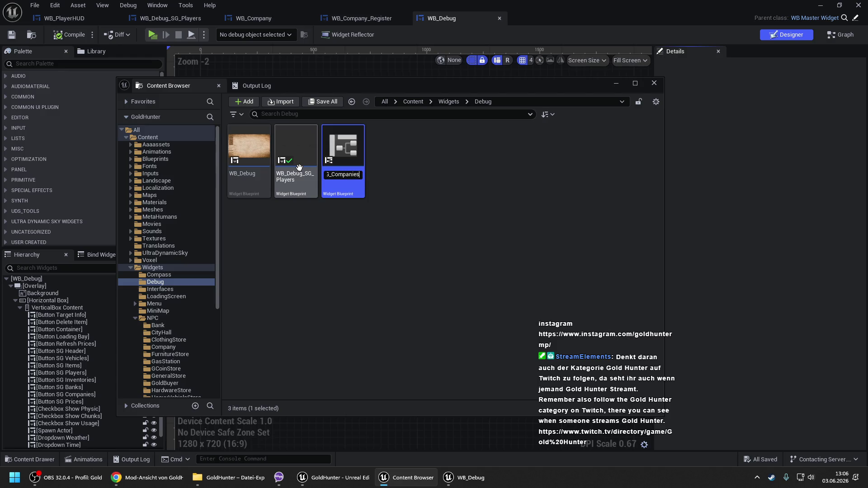
pyautogui.press('Return')
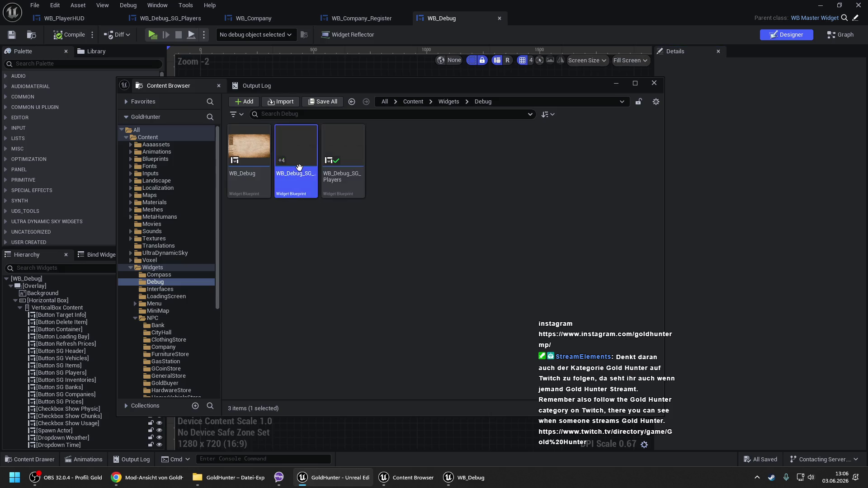
# Step: In WB_Debug_SG_Companies, delete Editable Text Cash and its SizeBox_2, leaving Index, Name and Coords
pyautogui.doubleClick(300, 168)
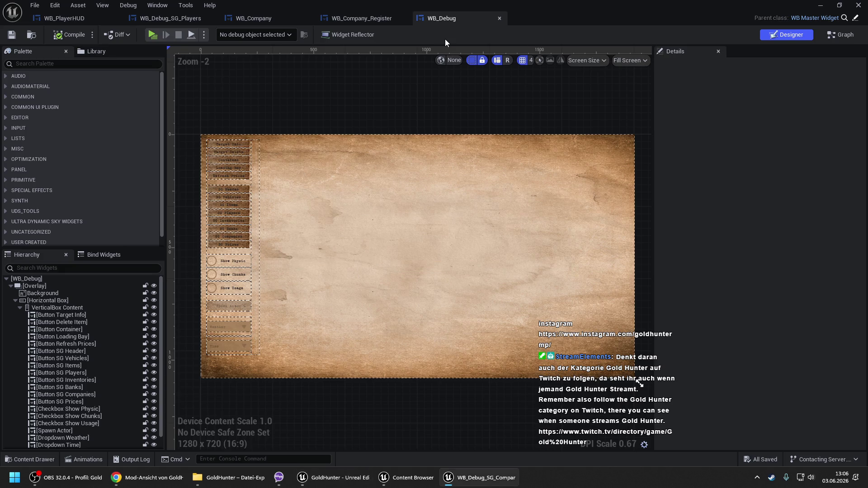
pyautogui.moveTo(489, 222); pyautogui.dragTo(377, 194)
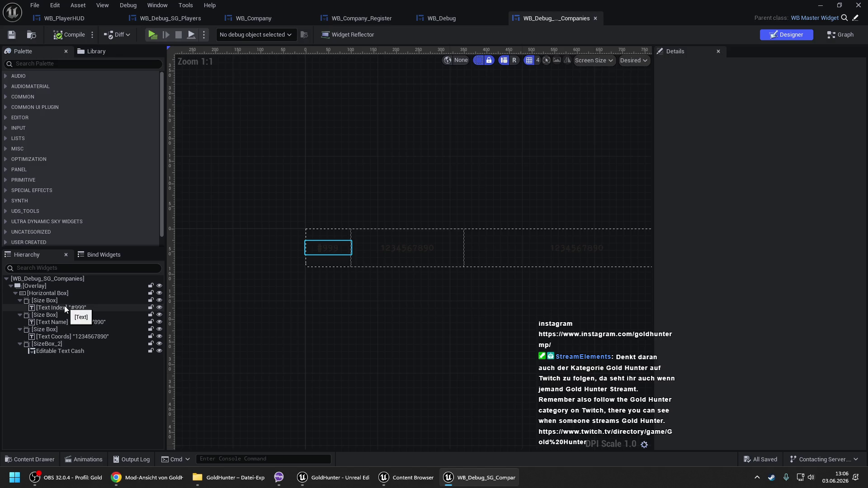
pyautogui.click(59, 322)
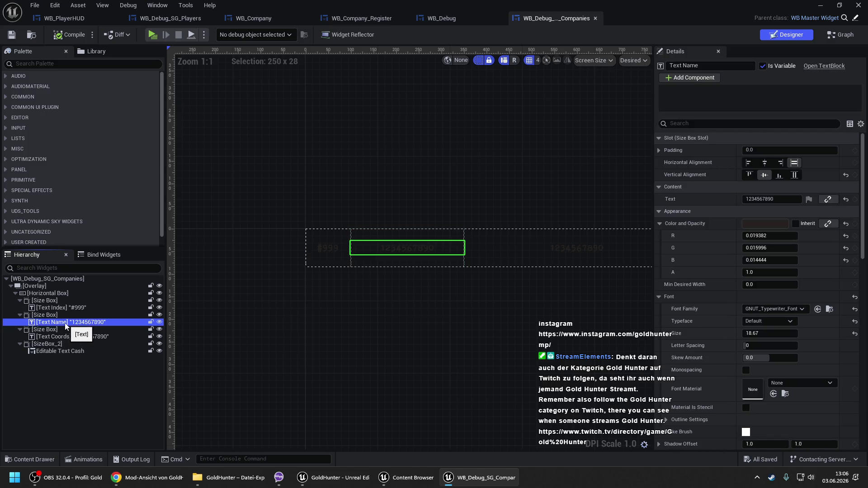
pyautogui.click(58, 337)
pyautogui.moveTo(502, 318); pyautogui.dragTo(373, 298)
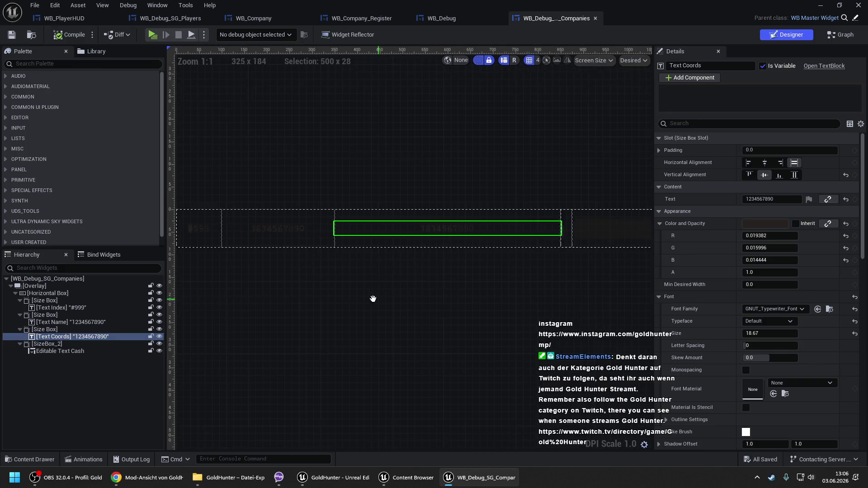
pyautogui.click(58, 331)
pyautogui.click(49, 352)
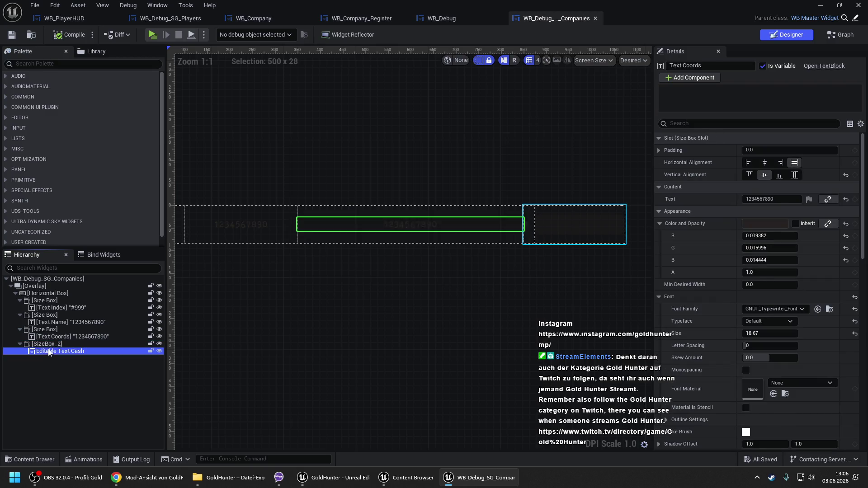
pyautogui.press('Delete')
pyautogui.press('Return')
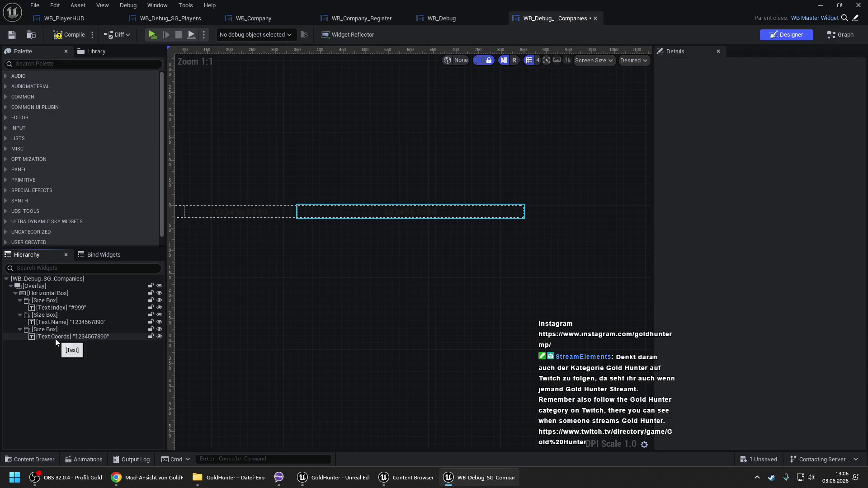
# Step: Restore the accidentally deleted Text Coords, then rename it Text Owner in Details
pyautogui.click(55, 338)
pyautogui.press('Delete')
pyautogui.press('Return')
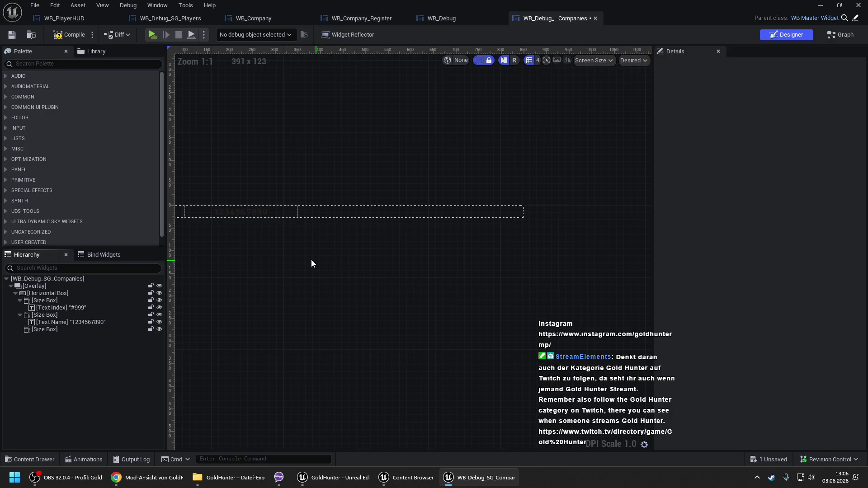
pyautogui.click(53, 332)
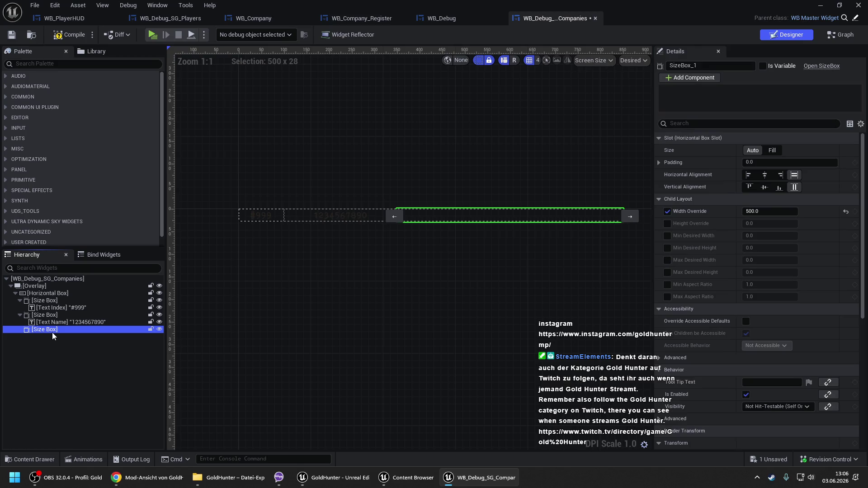
pyautogui.hotkey('ctrl', 'z')
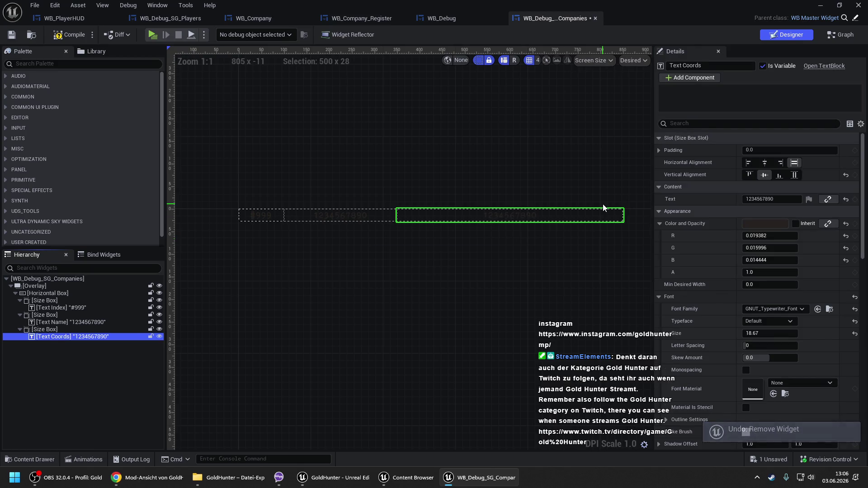
pyautogui.doubleClick(686, 67)
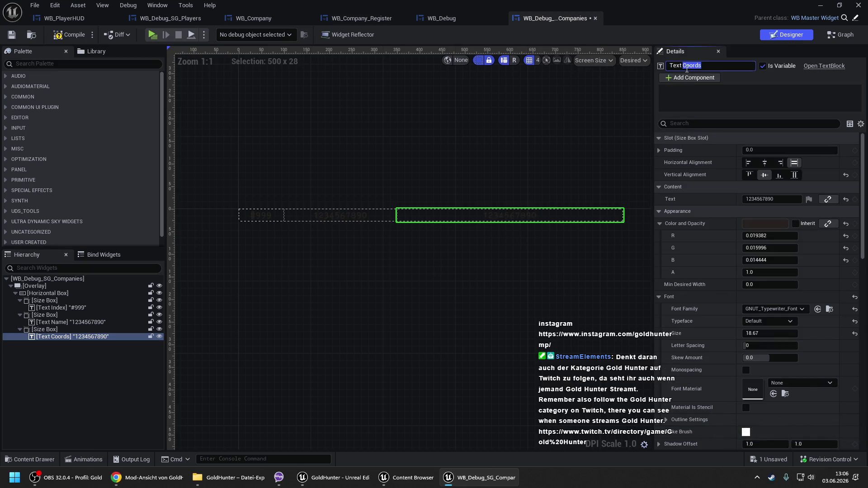
pyautogui.write('Ow')
pyautogui.press('Return')
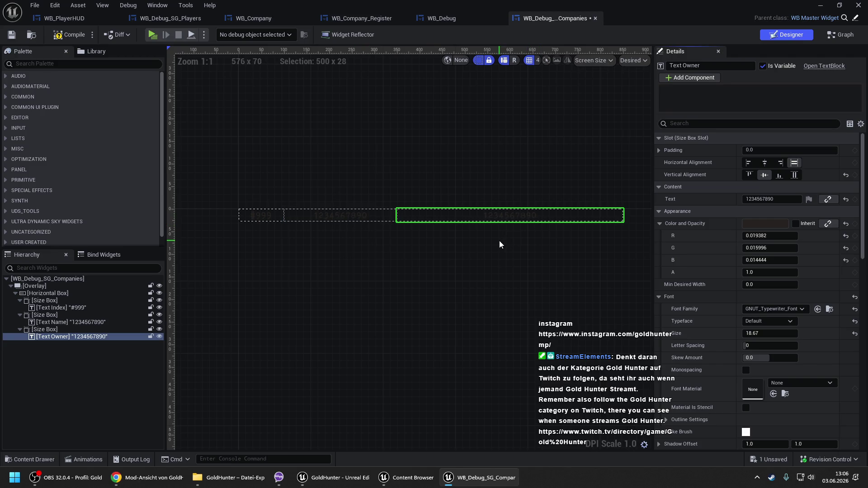
pyautogui.moveTo(499, 241); pyautogui.dragTo(433, 233)
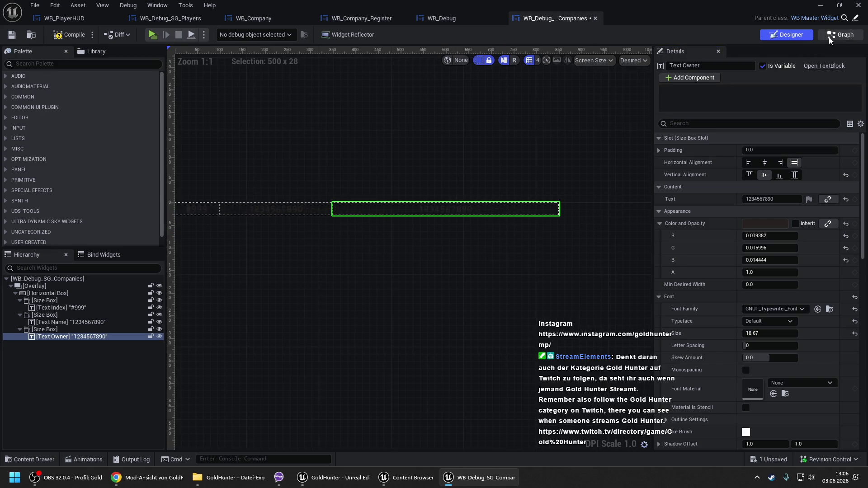
pyautogui.click(839, 34)
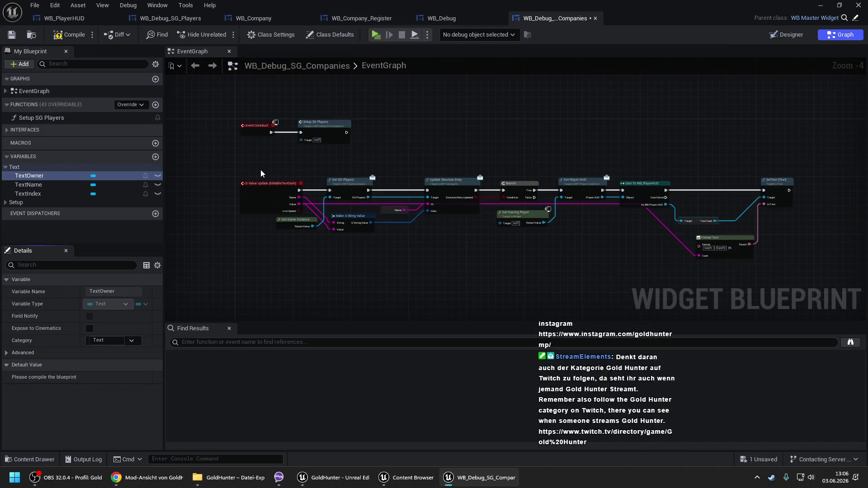
# Step: Delete the EventGraph's Value Update node row and rename Setup SG Players to Setup SG Companies
pyautogui.moveTo(261, 170); pyautogui.dragTo(773, 277)
pyautogui.press('Delete')
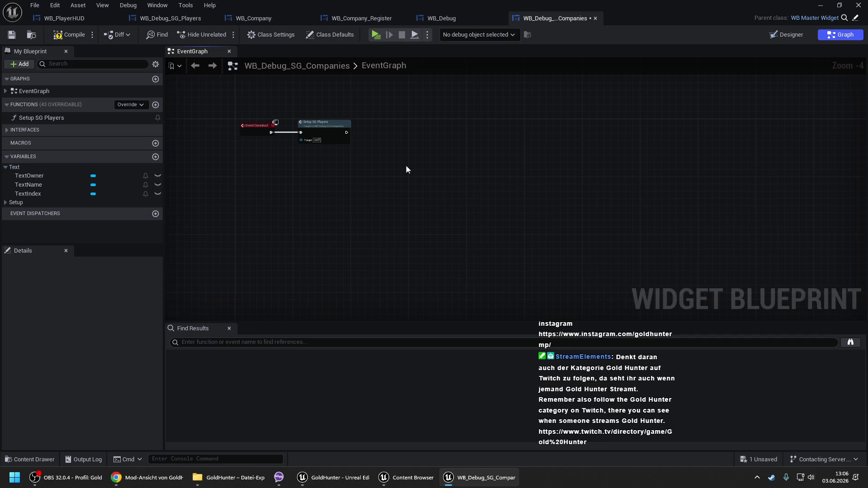
pyautogui.doubleClick(103, 119)
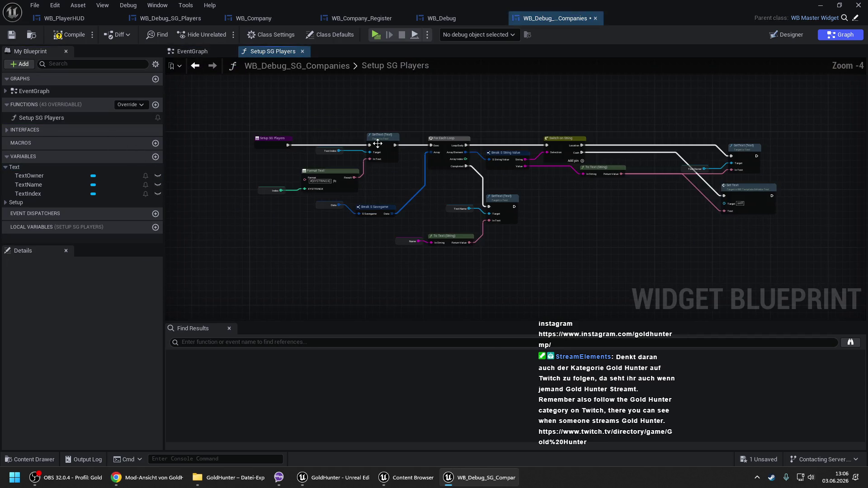
pyautogui.click(71, 118)
pyautogui.moveTo(49, 119); pyautogui.dragTo(176, 112)
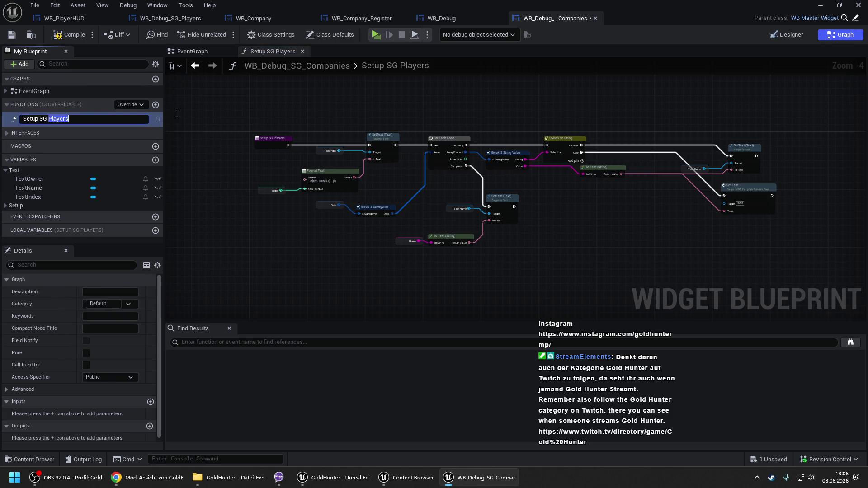
pyautogui.write('Companies')
pyautogui.press('Return')
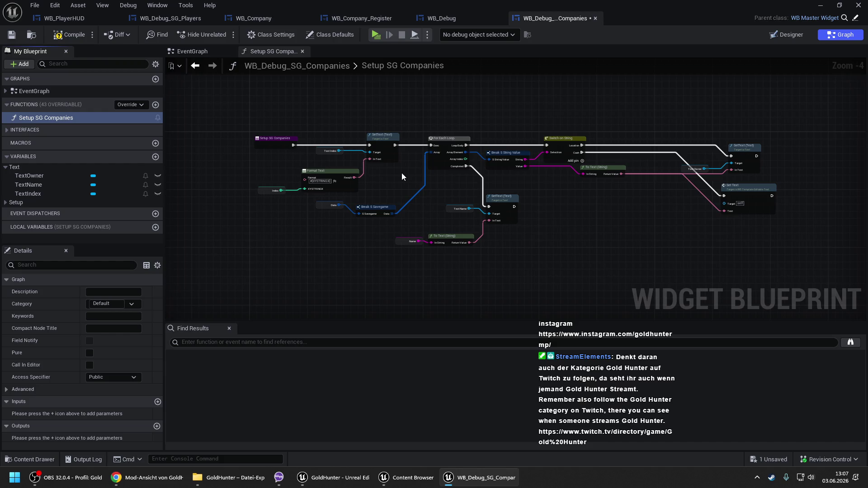
pyautogui.moveTo(396, 143); pyautogui.dragTo(377, 125)
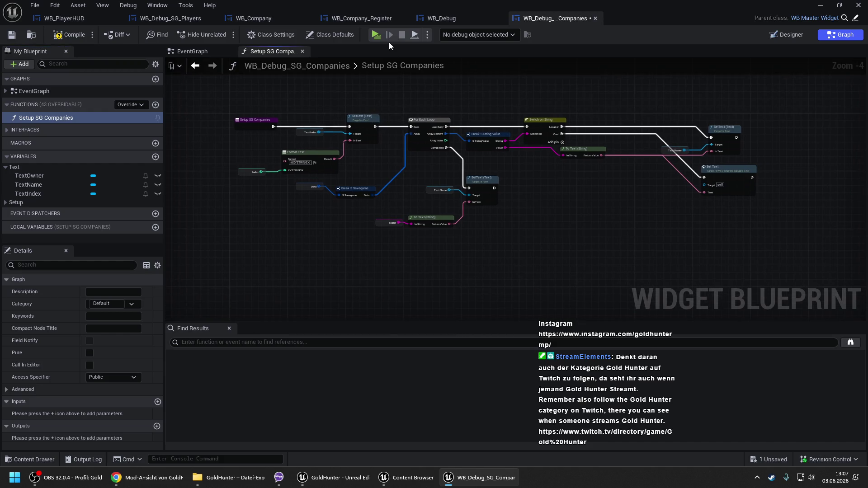
# Step: In the Switch on String's Pin Names, set Index 0 to Name and Index 1 to Owner
pyautogui.scroll(1, 339, 104)
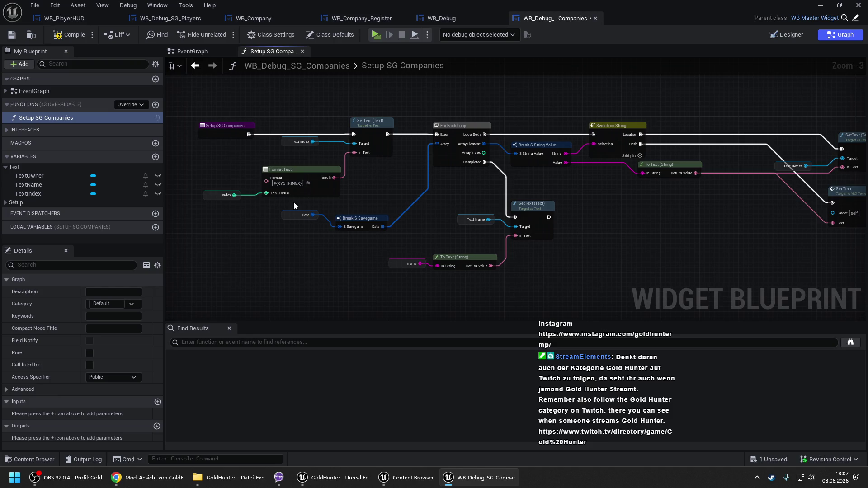
pyautogui.moveTo(578, 181); pyautogui.dragTo(437, 179)
pyautogui.click(456, 138)
pyautogui.click(100, 303)
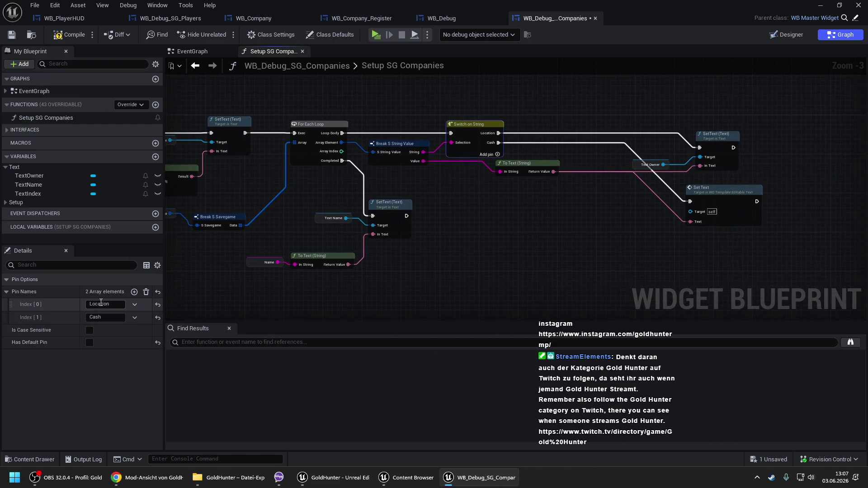
pyautogui.write('Name')
pyautogui.press('Return')
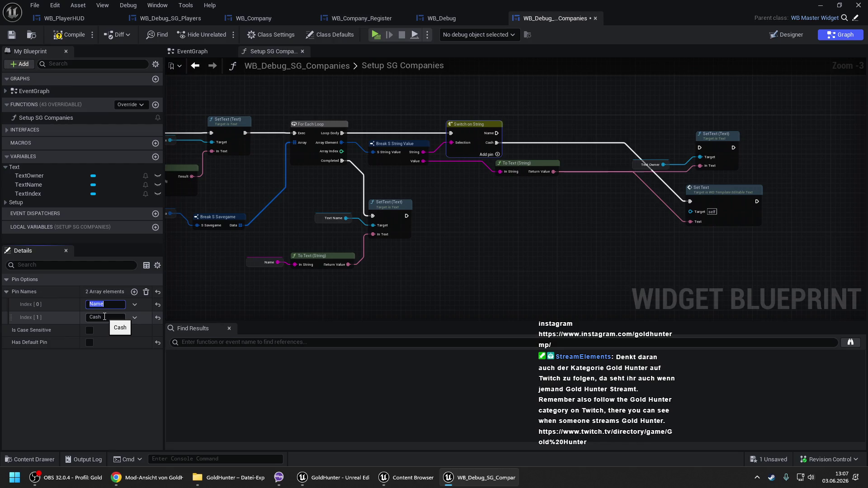
pyautogui.click(103, 316)
pyautogui.write('Owner')
pyautogui.press('Return')
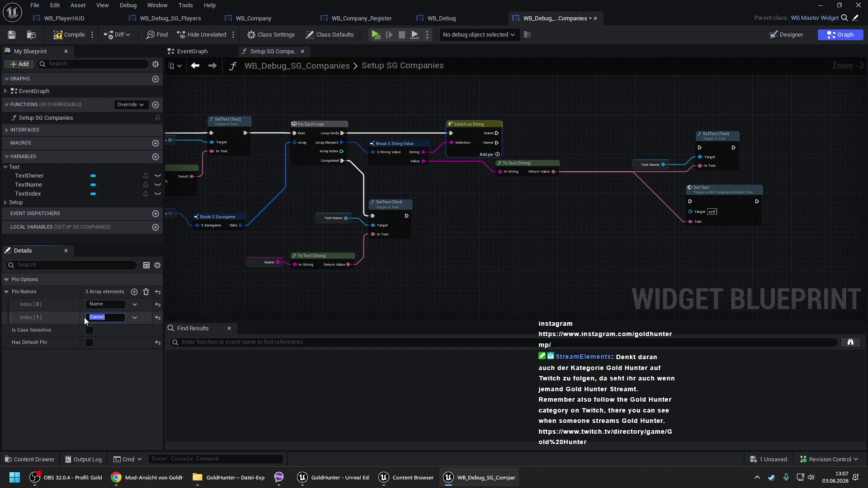
pyautogui.click(437, 225)
pyautogui.moveTo(436, 221); pyautogui.dragTo(346, 233)
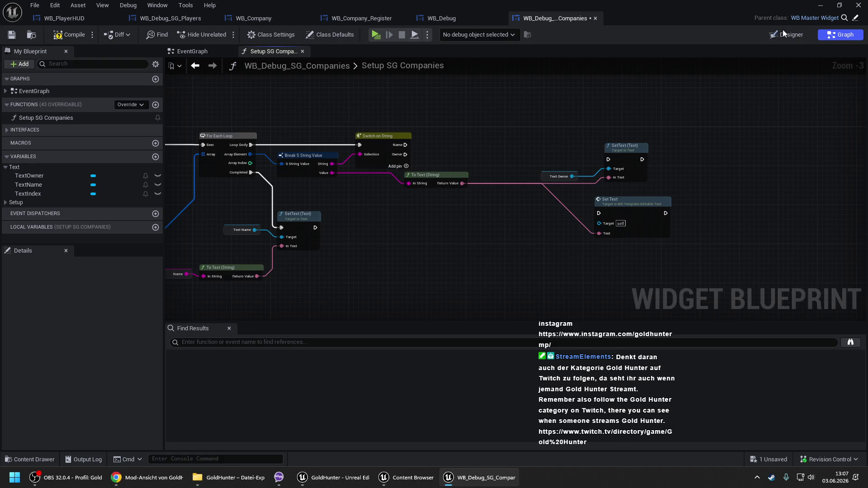
# Step: Add a TextName getter and a duplicated SetText node, and drive it from the Name case
pyautogui.click(74, 187)
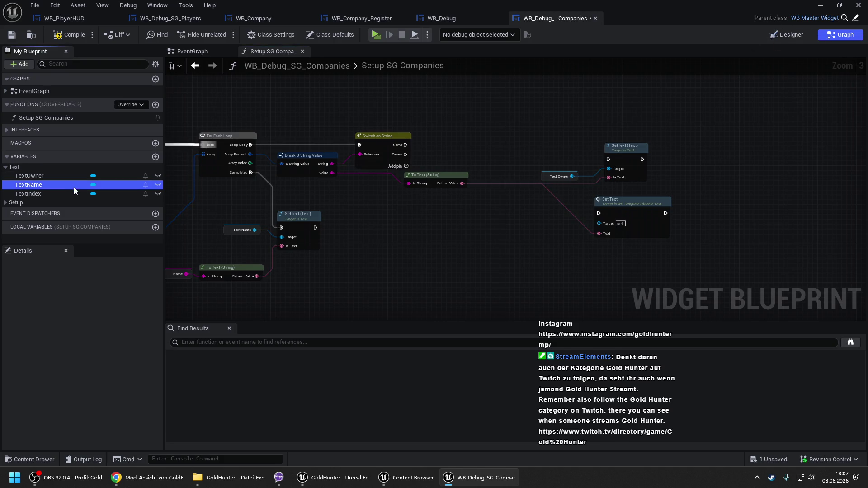
pyautogui.moveTo(54, 183)
pyautogui.mouseDown()
pyautogui.moveTo(540, 170)
pyautogui.moveTo(509, 148)
pyautogui.moveTo(473, 145)
pyautogui.mouseUp()
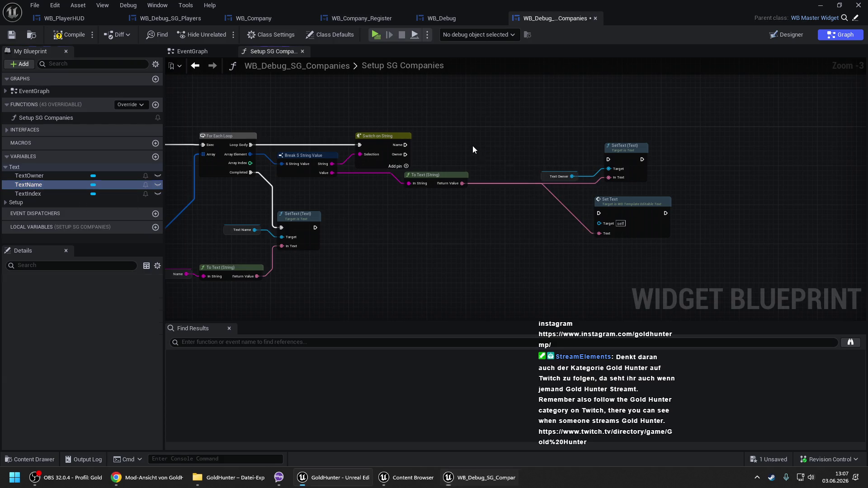
pyautogui.click(625, 158)
pyautogui.hotkey('ctrl', 'c')
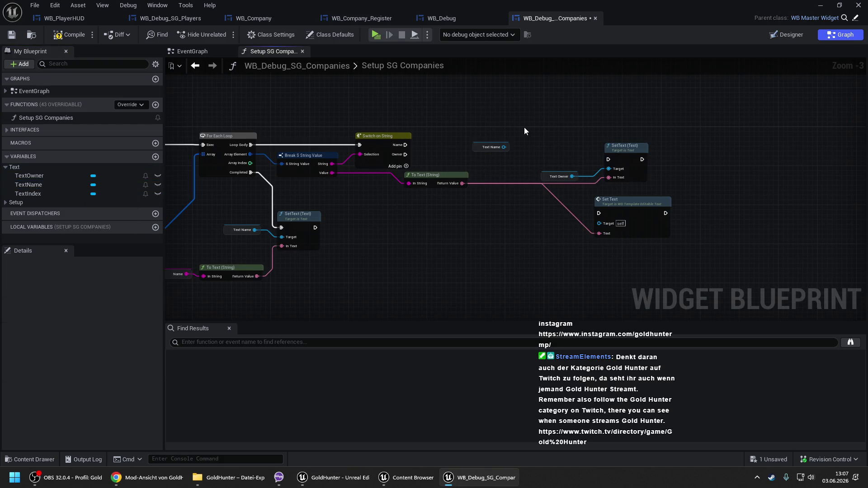
pyautogui.hotkey('ctrl', 'v')
pyautogui.moveTo(504, 147)
pyautogui.mouseDown()
pyautogui.moveTo(531, 159)
pyautogui.moveTo(497, 145)
pyautogui.moveTo(399, 148)
pyautogui.mouseUp()
pyautogui.press('Home')
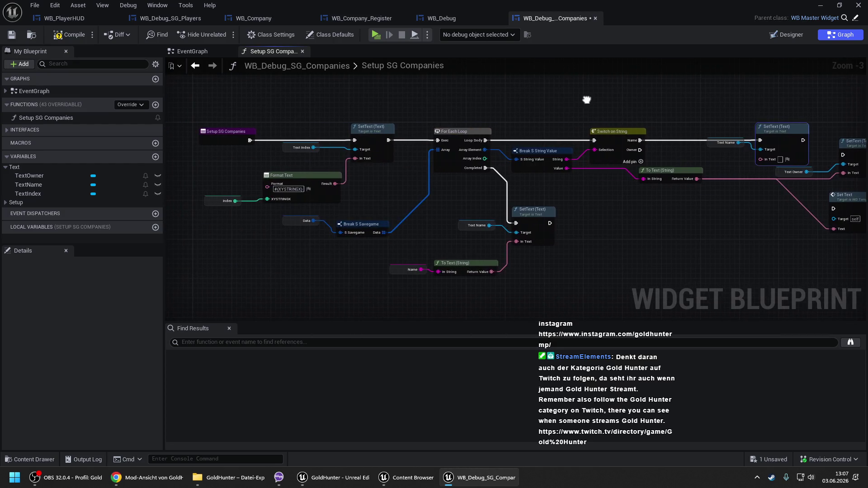
pyautogui.moveTo(334, 142); pyautogui.dragTo(67, 142)
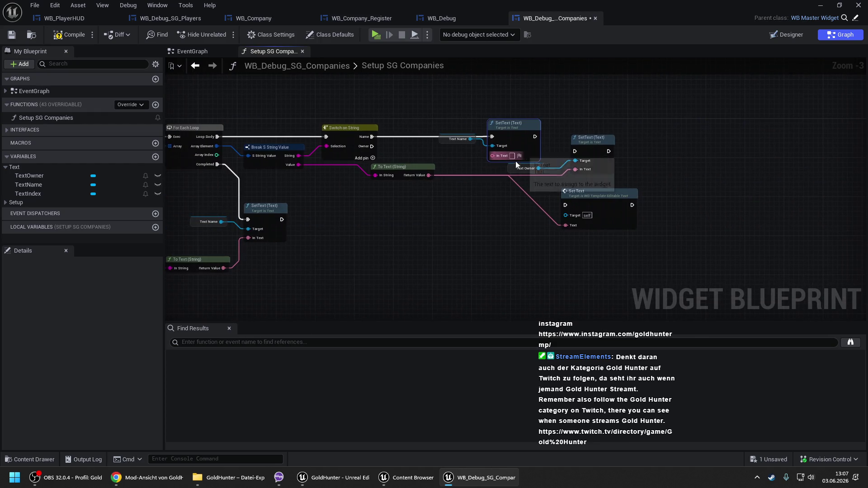
pyautogui.moveTo(424, 176)
pyautogui.mouseDown()
pyautogui.moveTo(515, 156)
pyautogui.moveTo(583, 180)
pyautogui.mouseUp()
# Step: Delete the extra Set Text, wire the Owner case to the TextOwner SetText, compile, save, and return to Designer
pyautogui.click(583, 204)
pyautogui.press('Delete')
pyautogui.moveTo(571, 149)
pyautogui.mouseDown()
pyautogui.moveTo(487, 188)
pyautogui.moveTo(372, 147)
pyautogui.mouseUp()
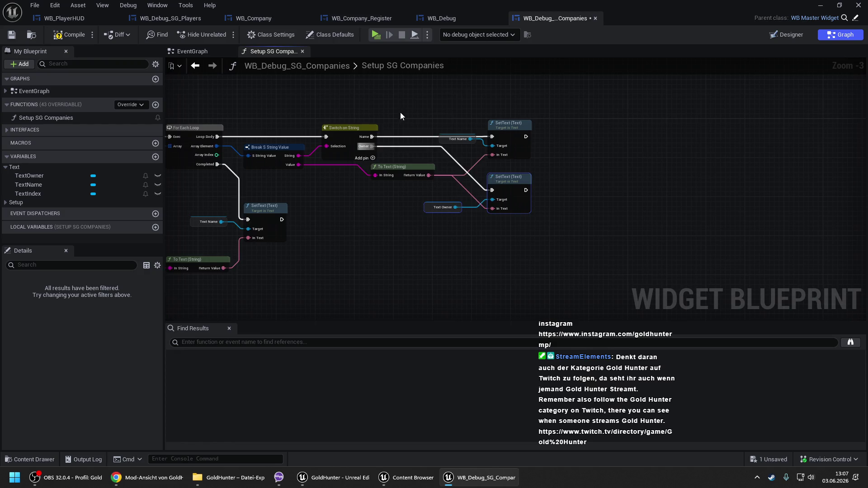
pyautogui.click(402, 110)
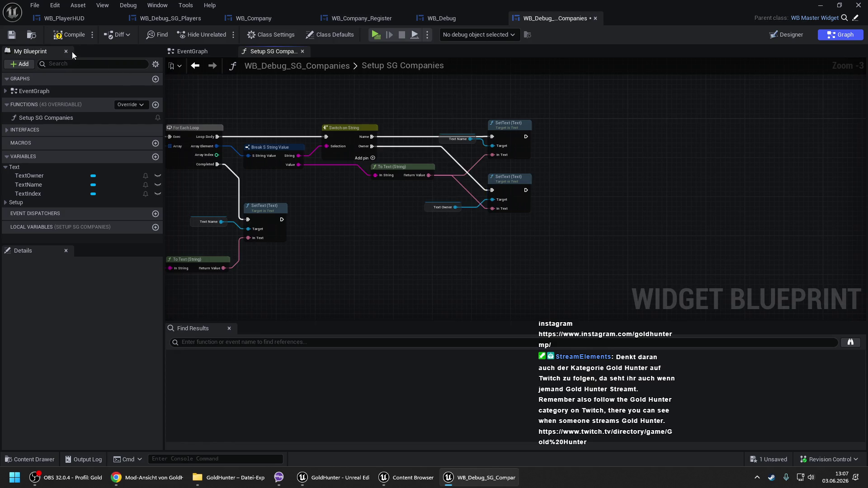
pyautogui.click(70, 34)
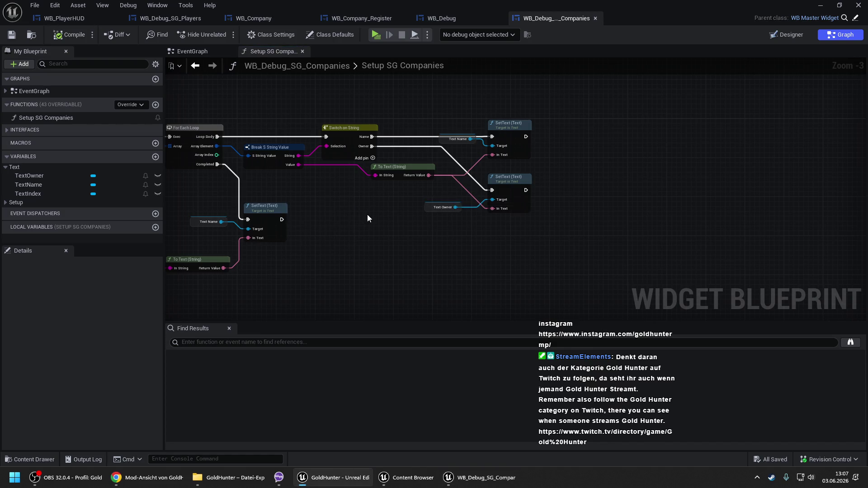
pyautogui.moveTo(367, 214); pyautogui.dragTo(464, 193)
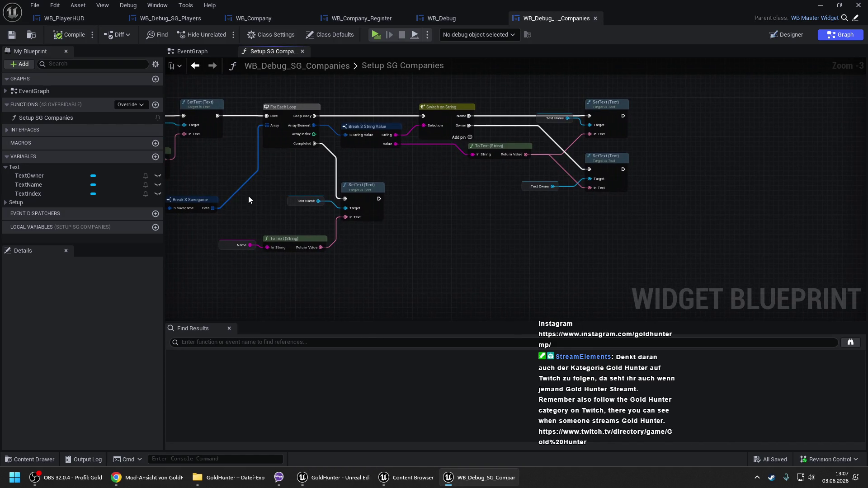
pyautogui.moveTo(244, 193); pyautogui.dragTo(391, 278)
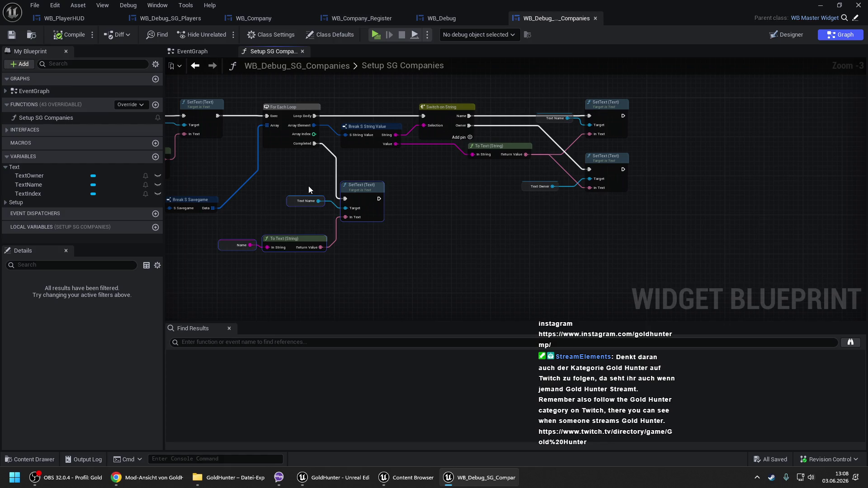
pyautogui.click(795, 37)
pyautogui.moveTo(530, 237); pyautogui.dragTo(440, 205)
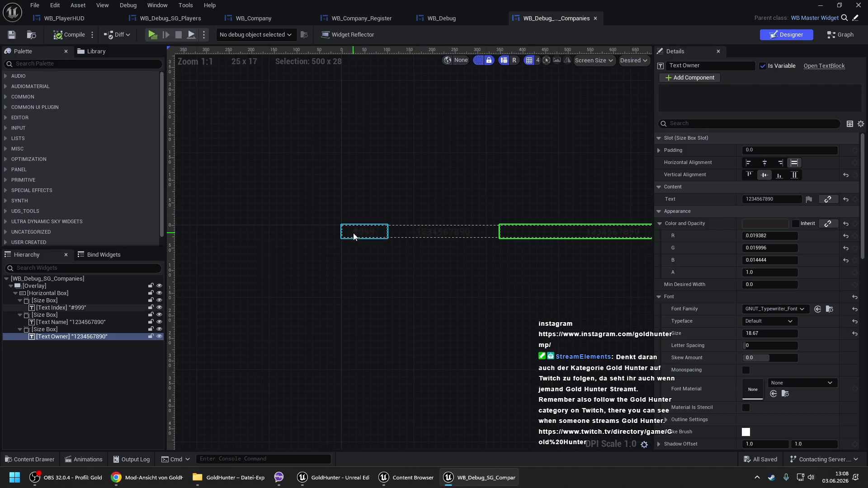
# Step: Duplicate the Text Name size box and rename the original widget to Text ID
pyautogui.click(452, 234)
pyautogui.click(46, 316)
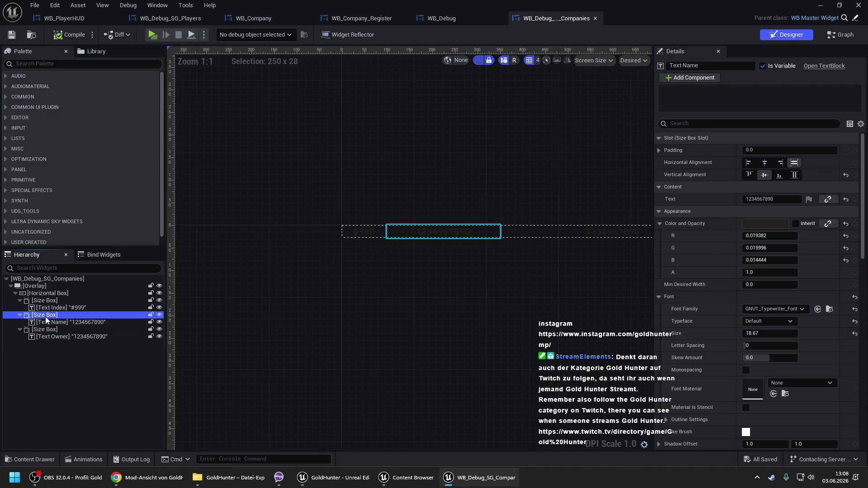
pyautogui.hotkey('ctrl', 'd')
pyautogui.click(61, 322)
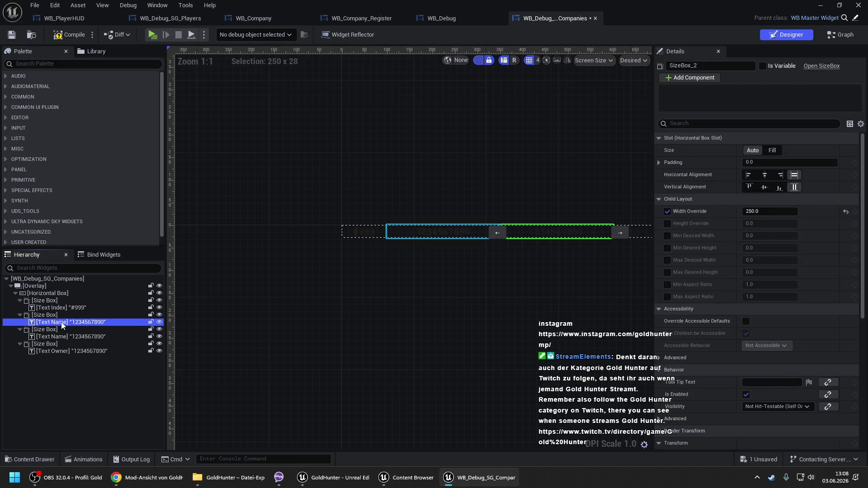
pyautogui.click(691, 67)
pyautogui.doubleClick(691, 66)
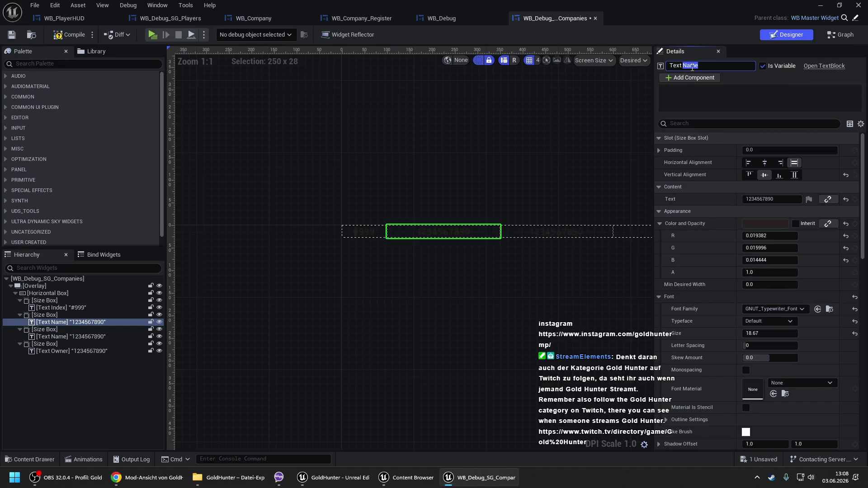
pyautogui.write('ID')
pyautogui.press('Return')
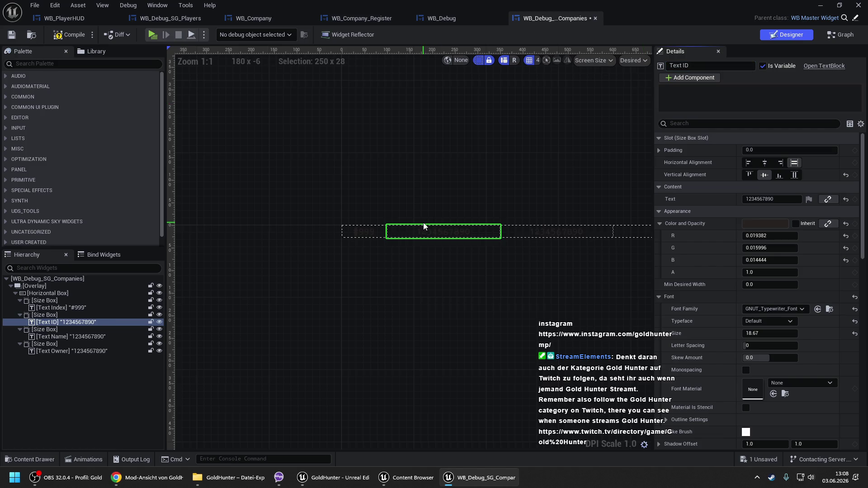
pyautogui.moveTo(487, 216); pyautogui.dragTo(357, 198)
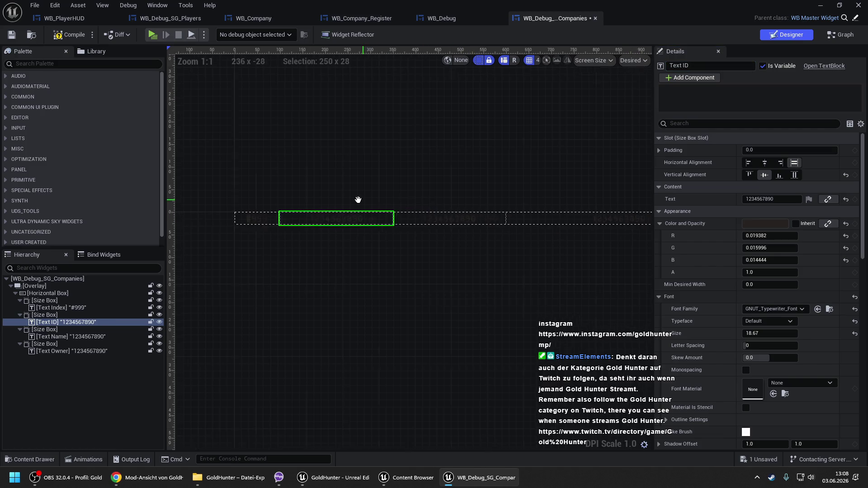
pyautogui.click(85, 336)
# Step: Make TextName_1 the top SetText's target and compile WB_Debug_SG_Companies
pyautogui.click(841, 35)
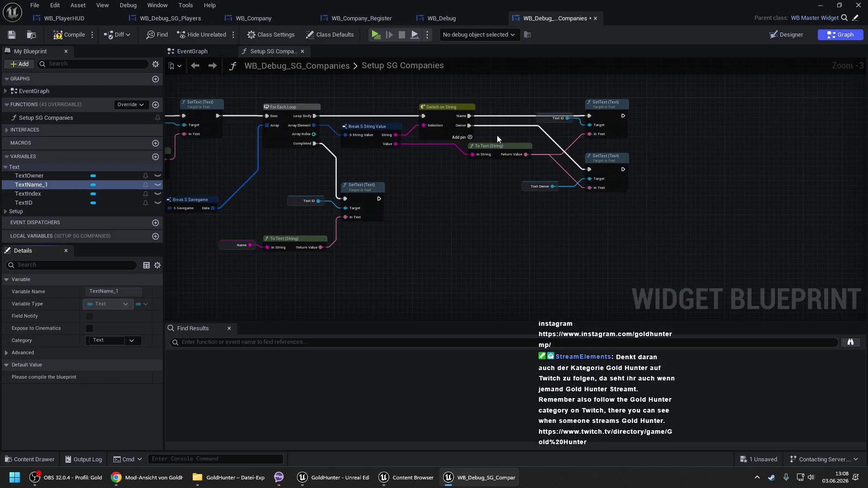
pyautogui.moveTo(52, 190); pyautogui.dragTo(541, 121)
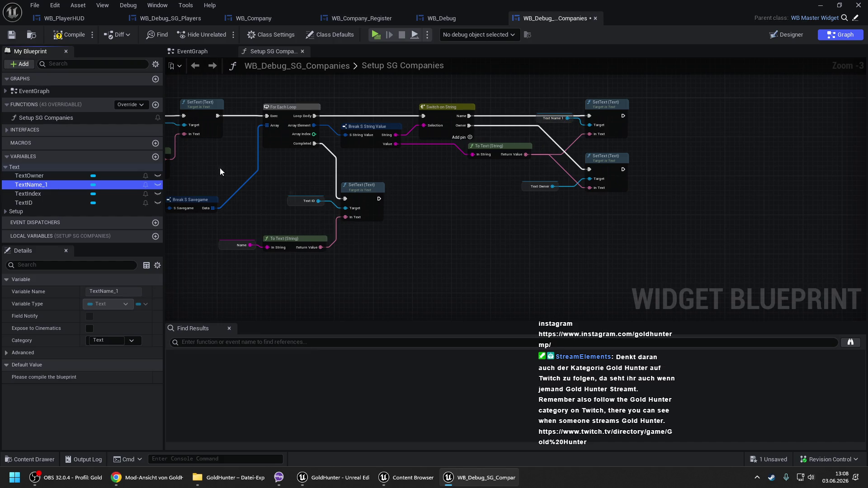
pyautogui.click(71, 34)
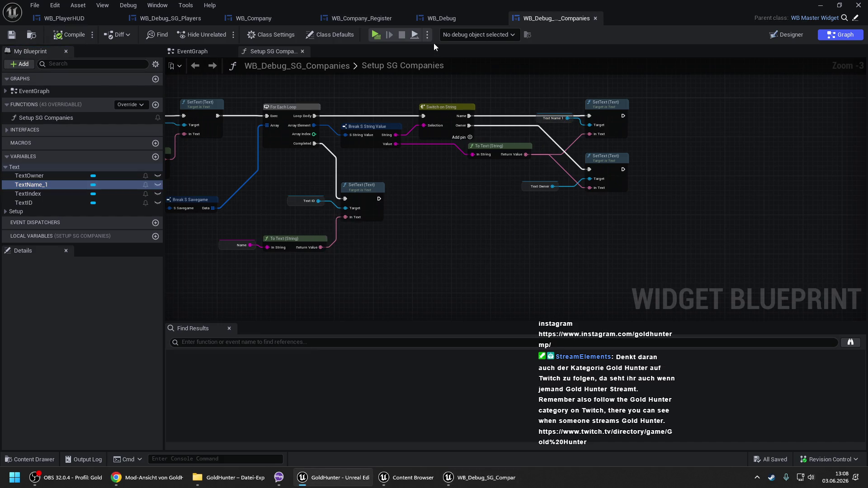
pyautogui.click(457, 17)
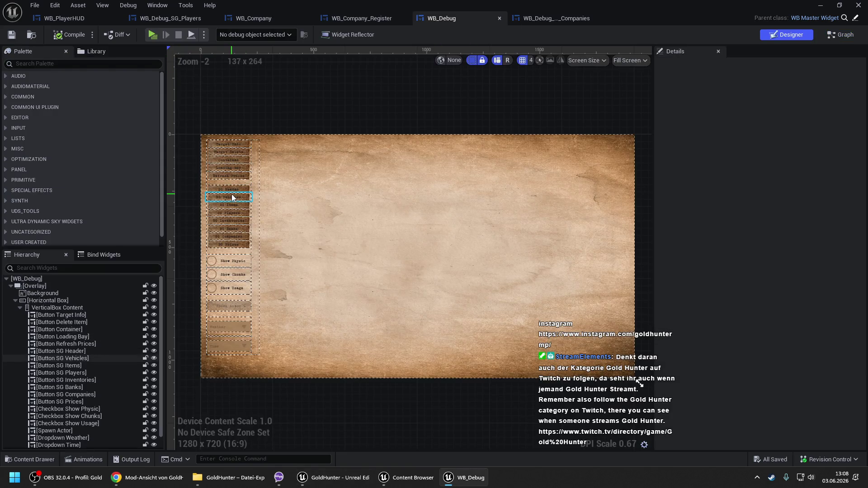
# Step: Set the WB_Debug button's Name to 'SG Companies', compile, and open the graph
pyautogui.scroll(3, 231, 194)
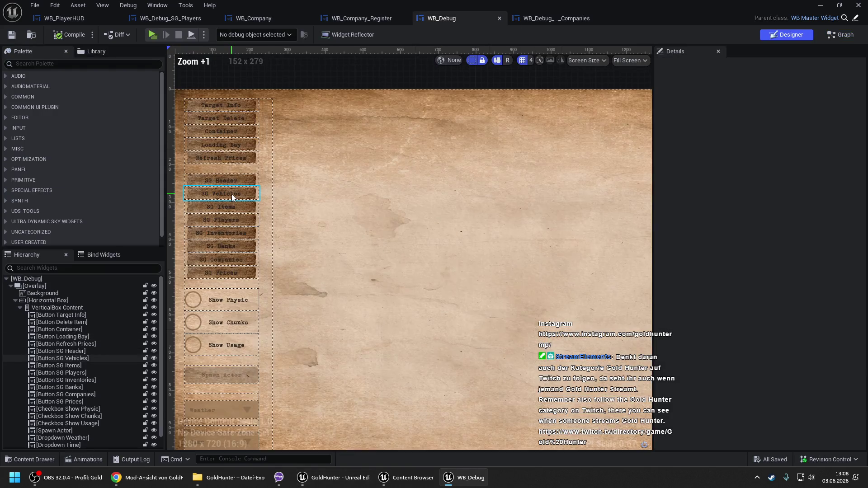
pyautogui.click(221, 261)
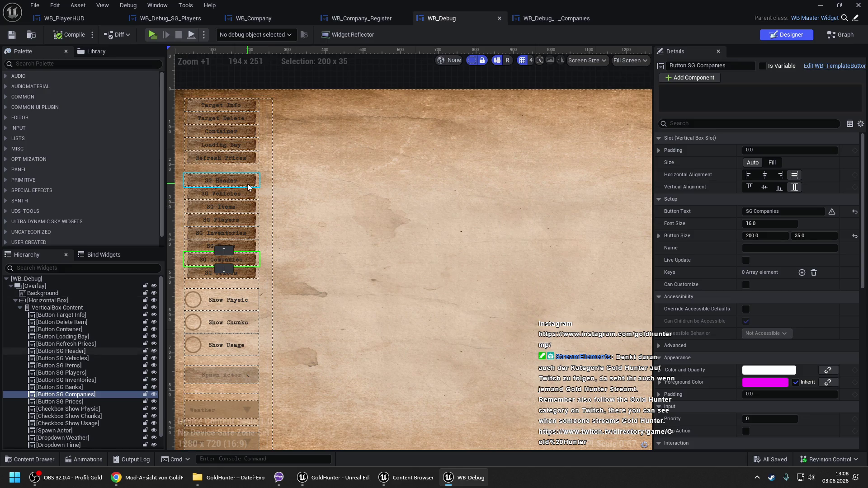
pyautogui.click(230, 222)
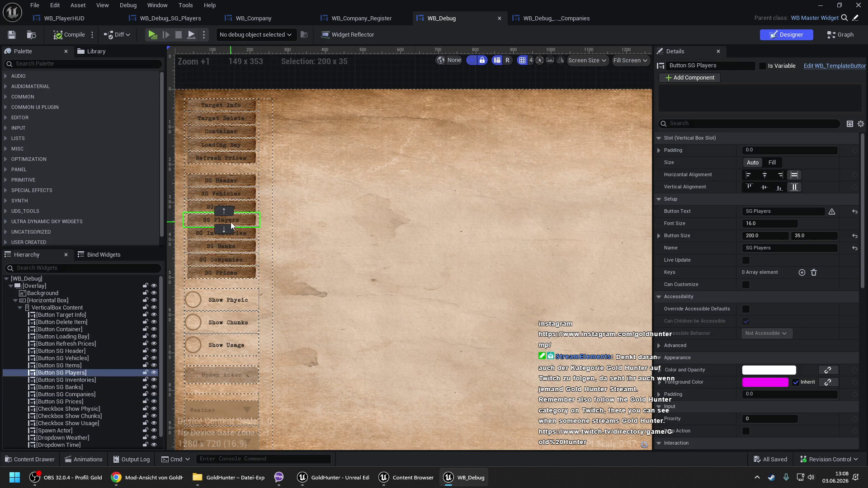
pyautogui.click(229, 260)
pyautogui.write('Compani')
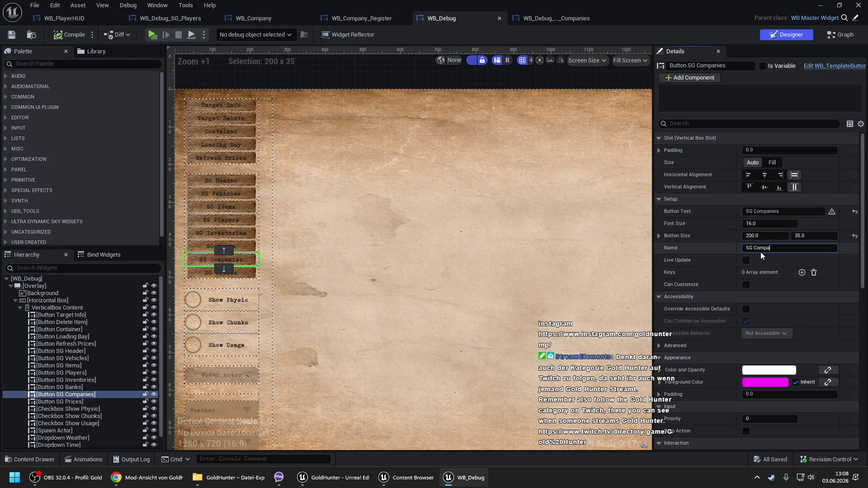
pyautogui.write('es')
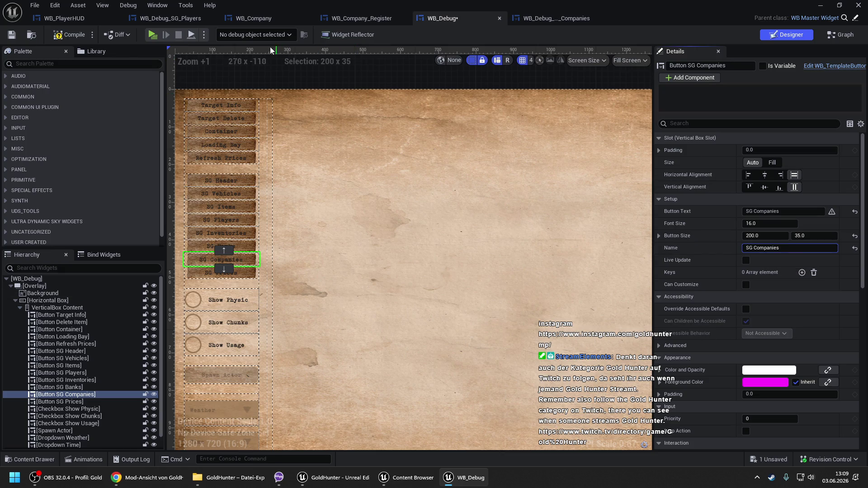
pyautogui.click(62, 36)
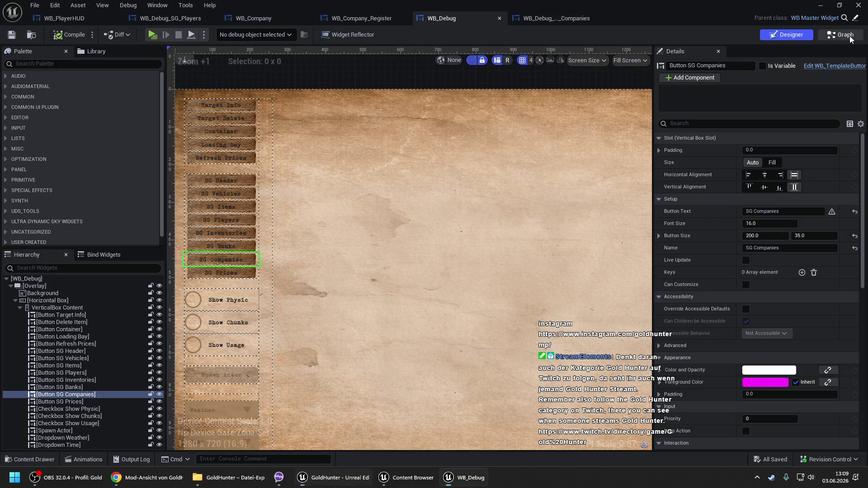
pyautogui.doubleClick(267, 103)
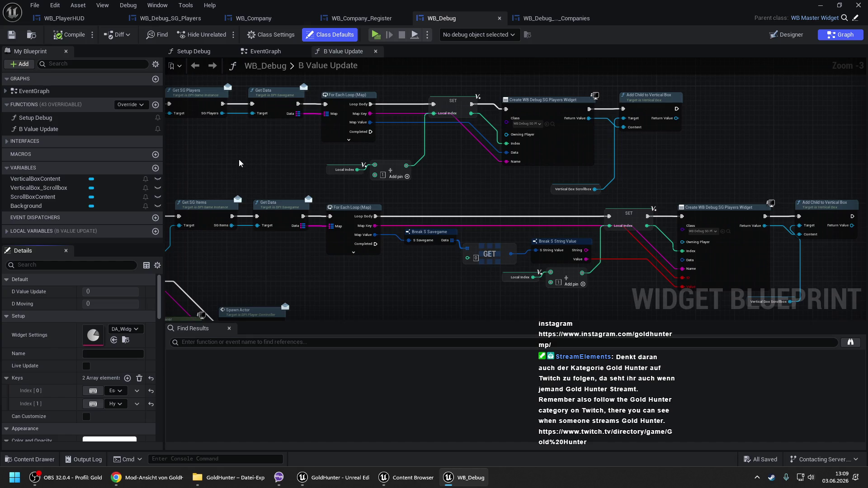
# Step: Add a fifth Switch on String case named 'SG Companies' and move it to index 1
pyautogui.moveTo(239, 163); pyautogui.dragTo(348, 149)
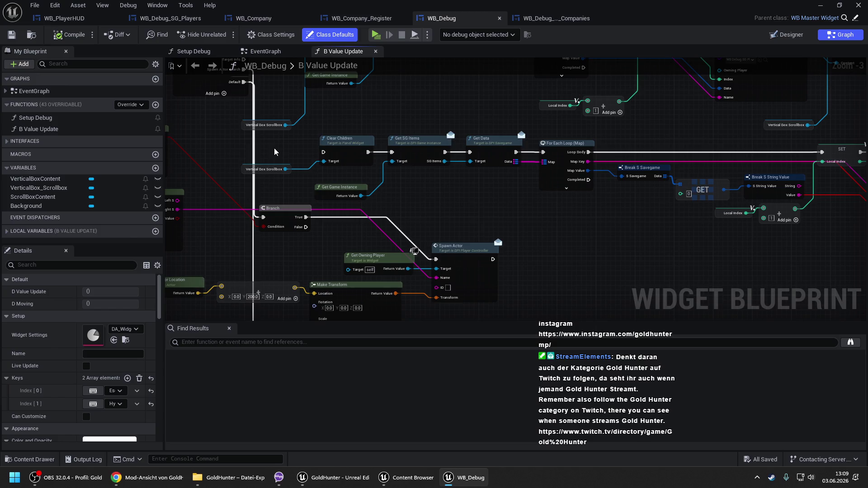
pyautogui.moveTo(271, 146)
pyautogui.mouseDown()
pyautogui.moveTo(375, 177)
pyautogui.moveTo(548, 183)
pyautogui.mouseUp()
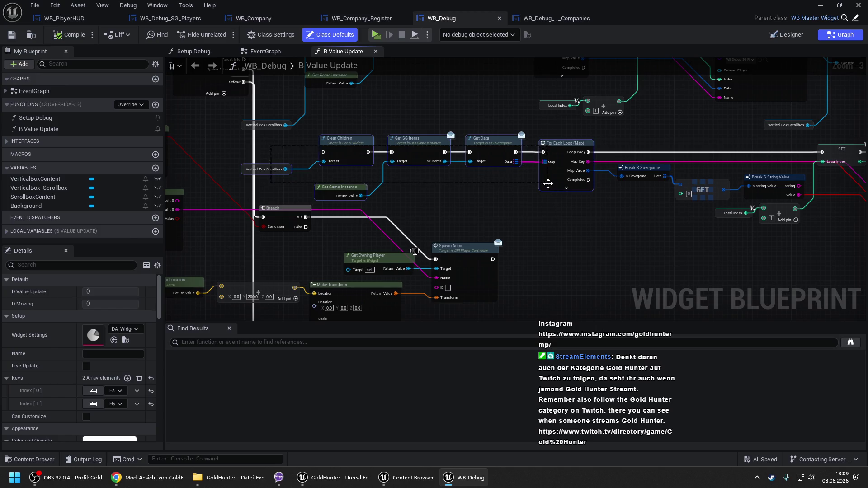
pyautogui.moveTo(612, 157)
pyautogui.mouseDown()
pyautogui.moveTo(333, 171)
pyautogui.moveTo(796, 251)
pyautogui.mouseUp()
pyautogui.scroll(-1, 539, 188)
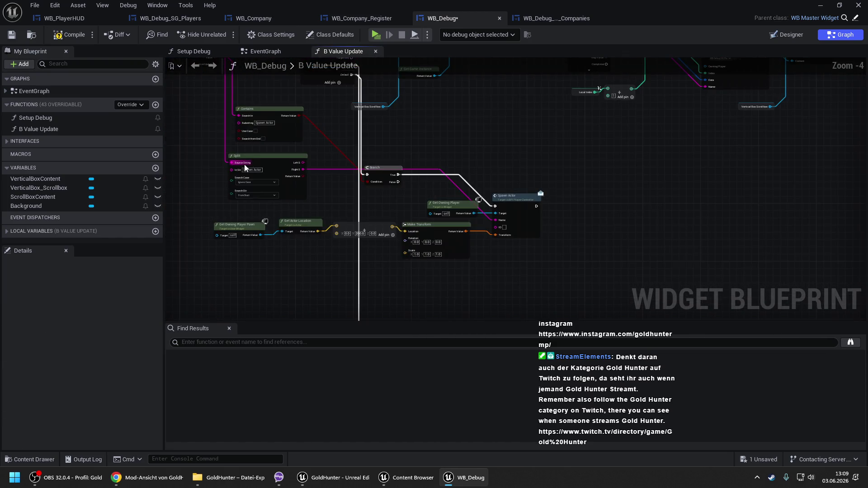
pyautogui.scroll(2, 326, 113)
pyautogui.click(325, 91)
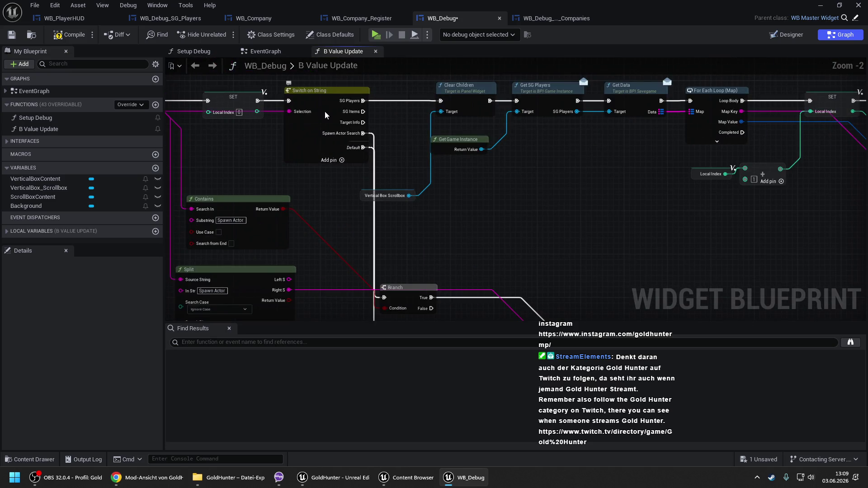
pyautogui.click(134, 292)
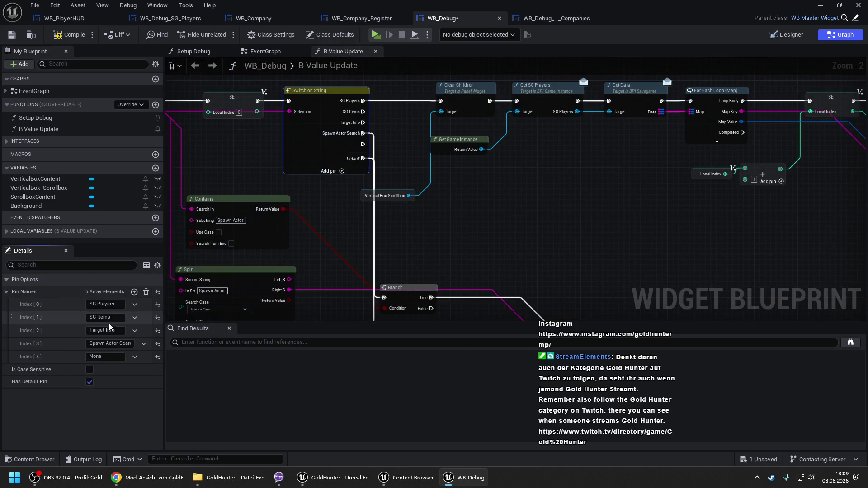
pyautogui.click(111, 356)
pyautogui.write('SG Companies')
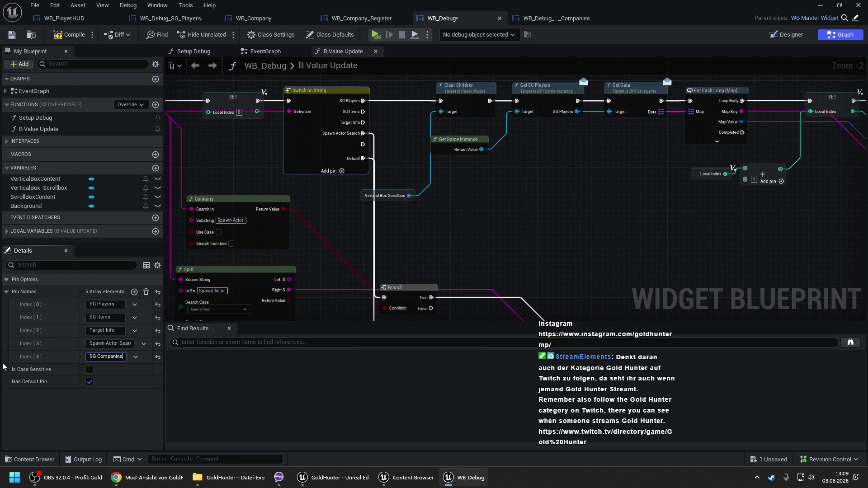
pyautogui.press('Return')
pyautogui.moveTo(7, 358); pyautogui.dragTo(9, 316)
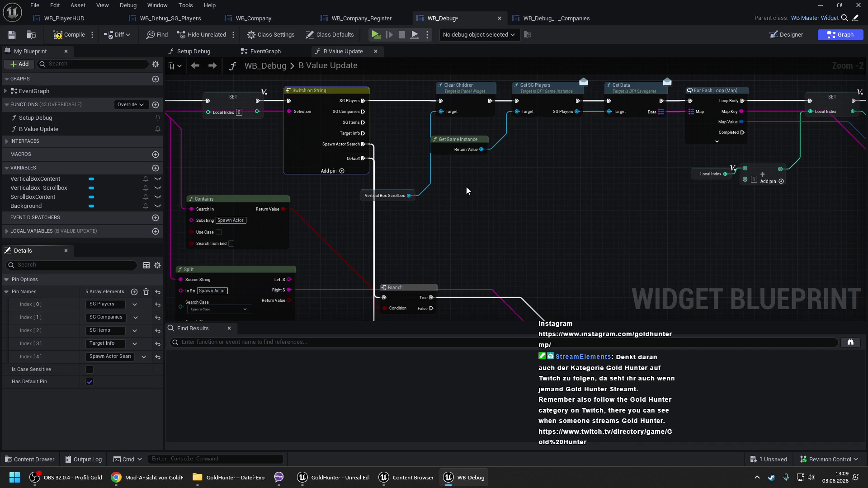
pyautogui.moveTo(550, 192); pyautogui.dragTo(426, 197)
pyautogui.scroll(-2, 427, 197)
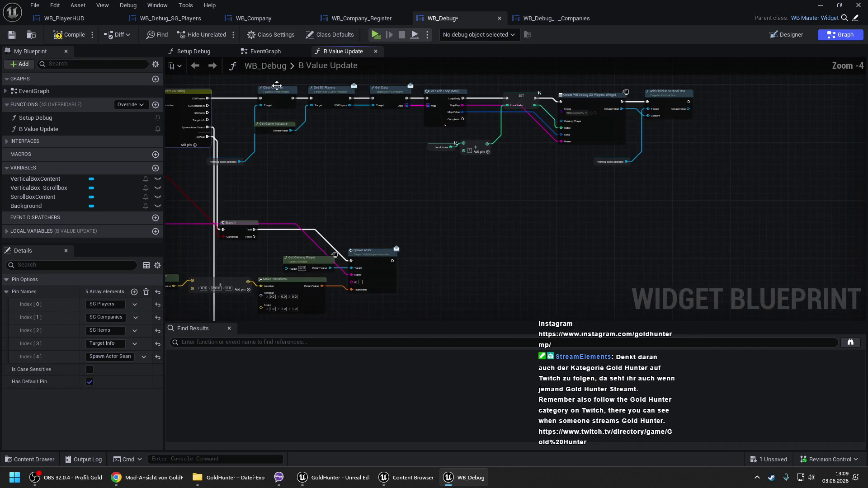
# Step: Duplicate the SG Players node chain and connect the SG Companies case to the copy
pyautogui.moveTo(226, 89); pyautogui.dragTo(651, 197)
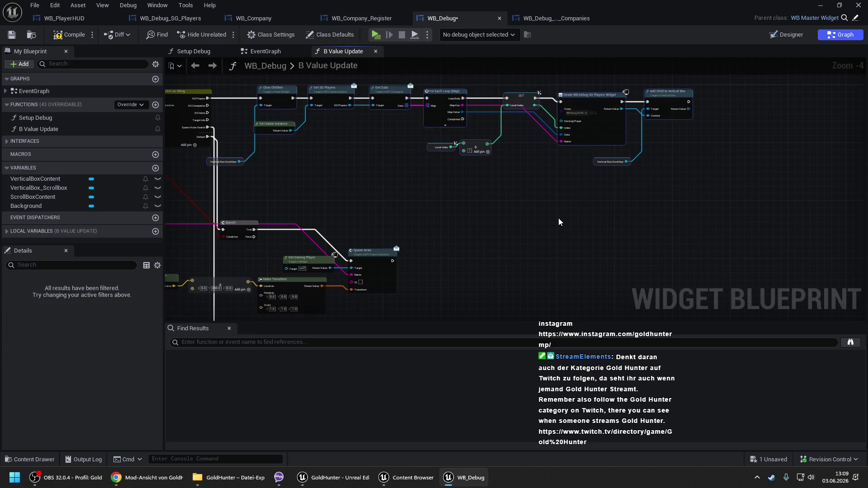
pyautogui.scroll(-3, 372, 133)
pyautogui.moveTo(372, 133)
pyautogui.mouseDown()
pyautogui.moveTo(859, 253)
pyautogui.moveTo(866, 289)
pyautogui.moveTo(866, 172)
pyautogui.mouseUp()
pyautogui.press('Home')
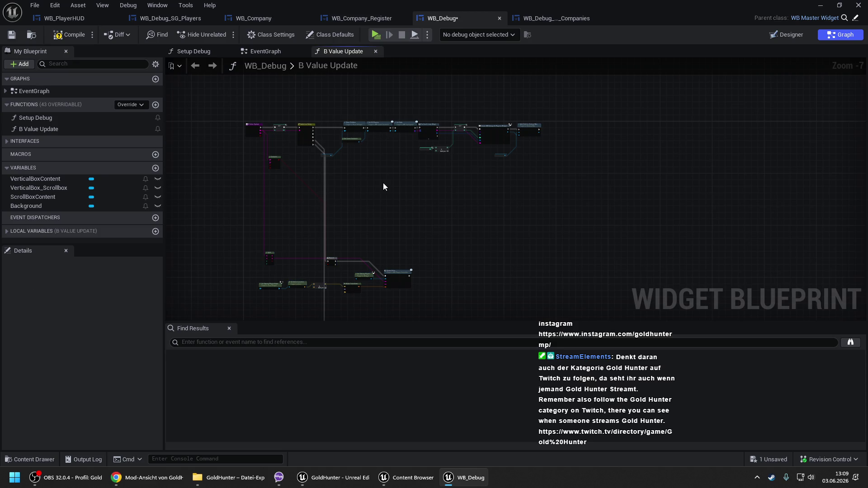
pyautogui.scroll(5, 383, 182)
pyautogui.moveTo(234, 195)
pyautogui.mouseDown()
pyautogui.moveTo(370, 162)
pyautogui.moveTo(362, 167)
pyautogui.mouseUp()
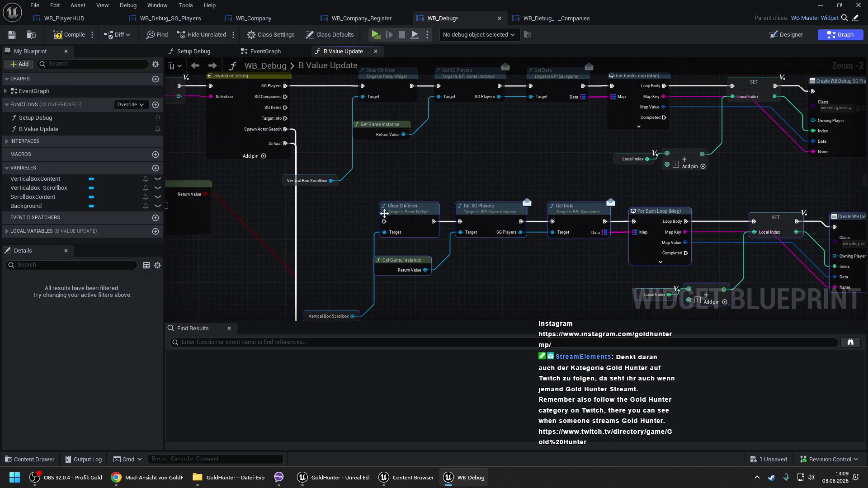
pyautogui.moveTo(384, 221); pyautogui.dragTo(285, 97)
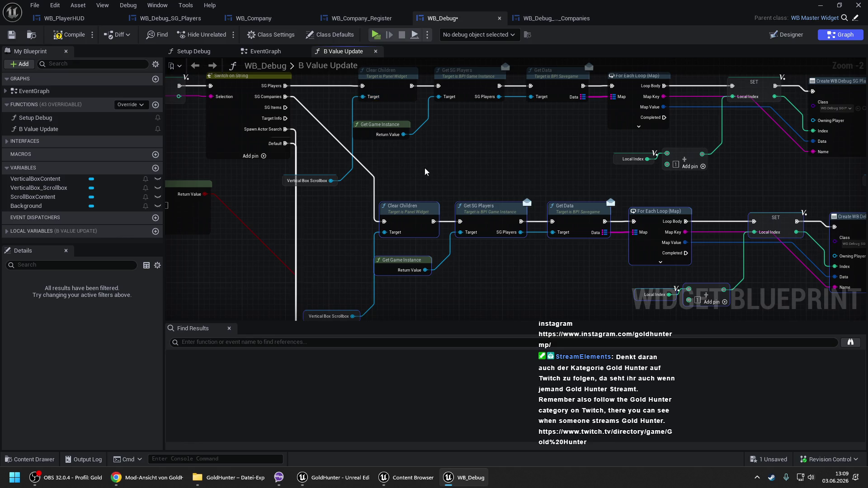
# Step: Replace the copy's Get SG Players with Get SG Companies, wired to Clear Children and Get Data
pyautogui.moveTo(441, 182)
pyautogui.mouseDown()
pyautogui.moveTo(409, 155)
pyautogui.moveTo(300, 134)
pyautogui.mouseUp()
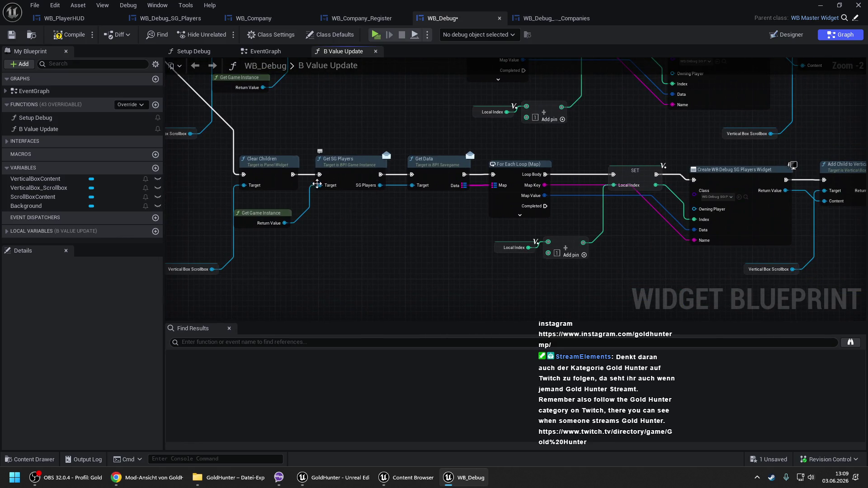
pyautogui.moveTo(285, 223); pyautogui.dragTo(310, 220)
pyautogui.write('get sg companies')
pyautogui.press('Return')
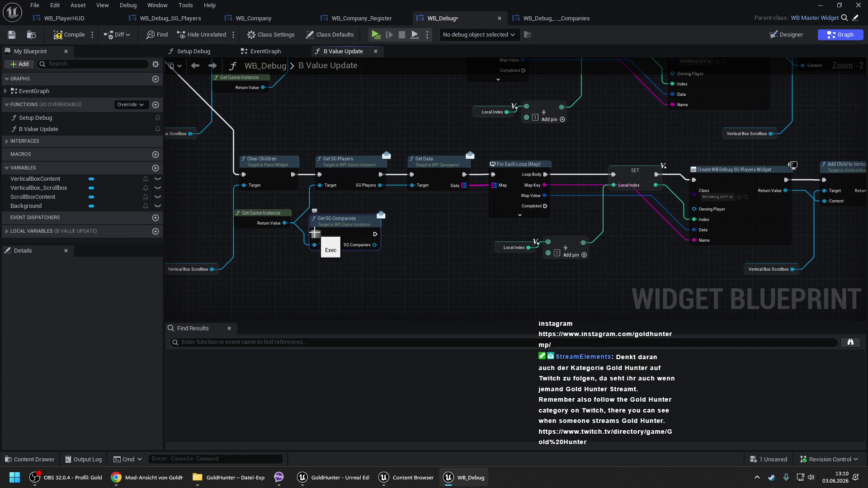
pyautogui.moveTo(315, 233); pyautogui.dragTo(293, 174)
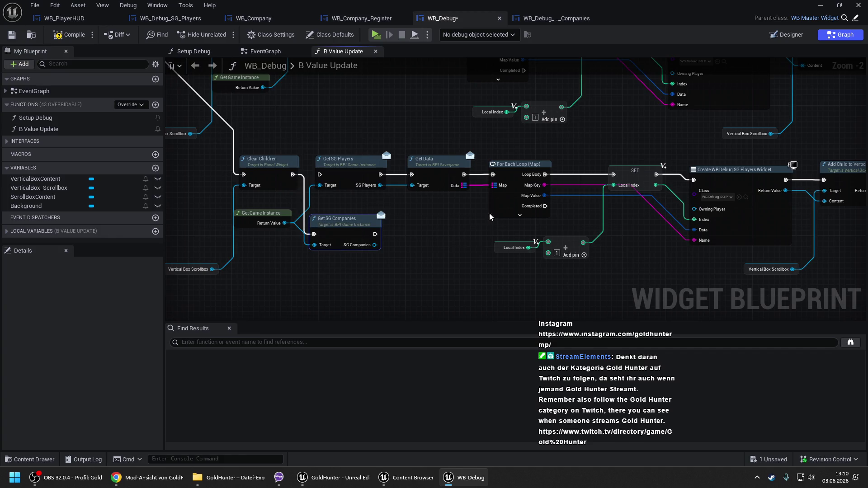
pyautogui.moveTo(374, 244); pyautogui.dragTo(417, 186)
pyautogui.moveTo(375, 234); pyautogui.dragTo(412, 174)
pyautogui.click(362, 184)
pyautogui.press('Delete')
pyautogui.moveTo(349, 227)
pyautogui.mouseDown()
pyautogui.moveTo(356, 168)
pyautogui.moveTo(191, 155)
pyautogui.mouseUp()
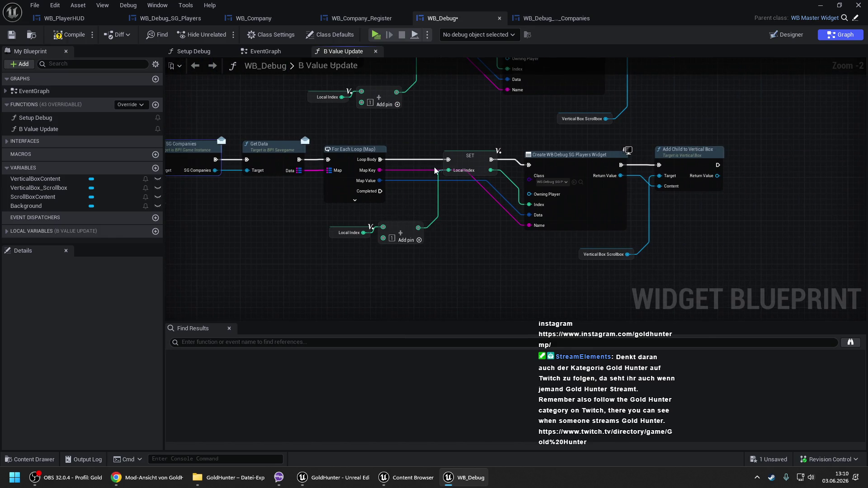
# Step: Set the copied Create Widget class to WB_Debug_SG_Companies and compile WB_Debug
pyautogui.click(580, 182)
pyautogui.click(296, 154)
pyautogui.click(621, 4)
pyautogui.click(574, 182)
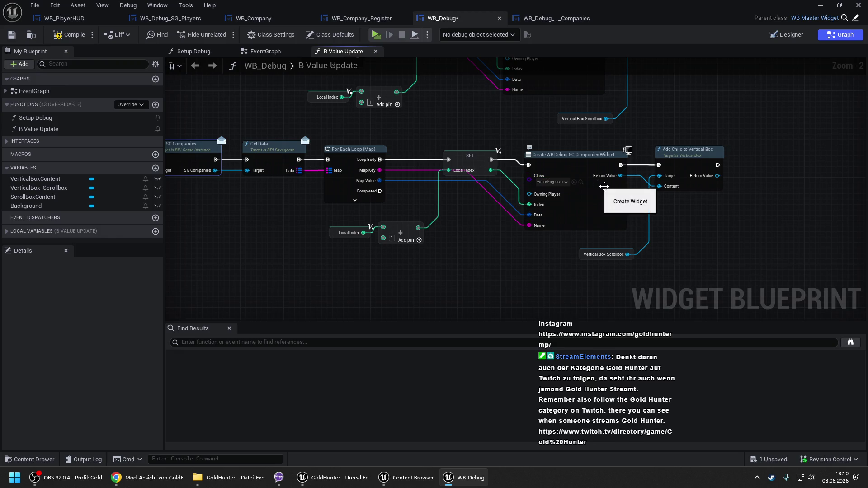
pyautogui.moveTo(566, 188); pyautogui.dragTo(804, 192)
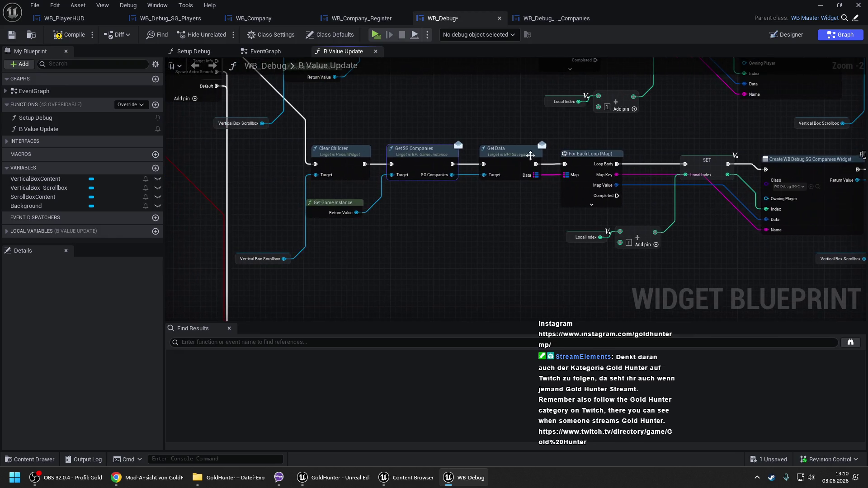
pyautogui.click(69, 34)
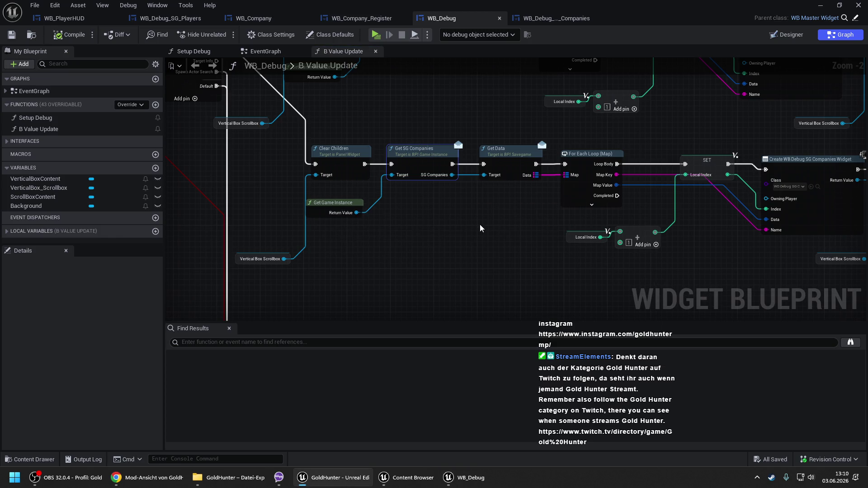
# Step: Minimize the blueprint editor and content browser, then start a Play In Editor session
pyautogui.click(820, 5)
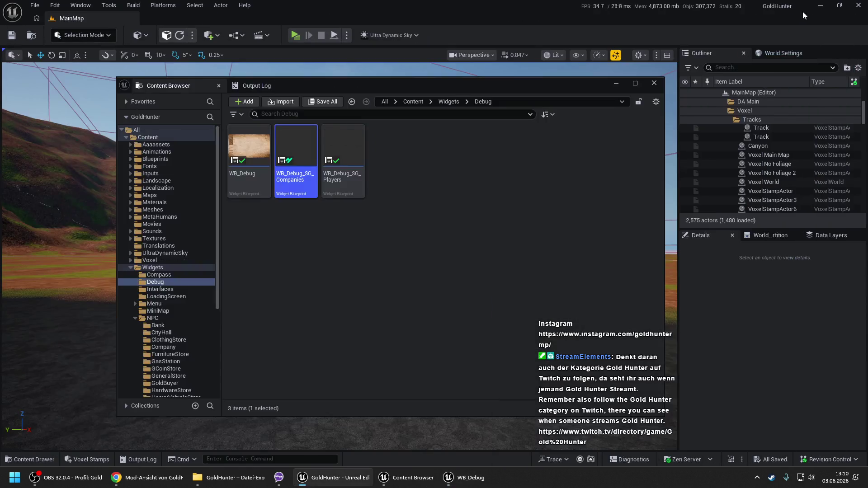
pyautogui.click(613, 83)
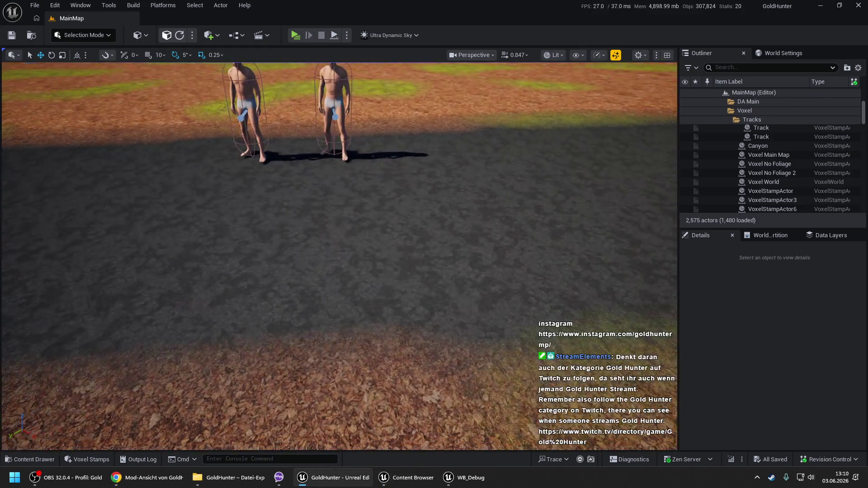
pyautogui.rightClick(306, 357)
pyautogui.click(324, 356)
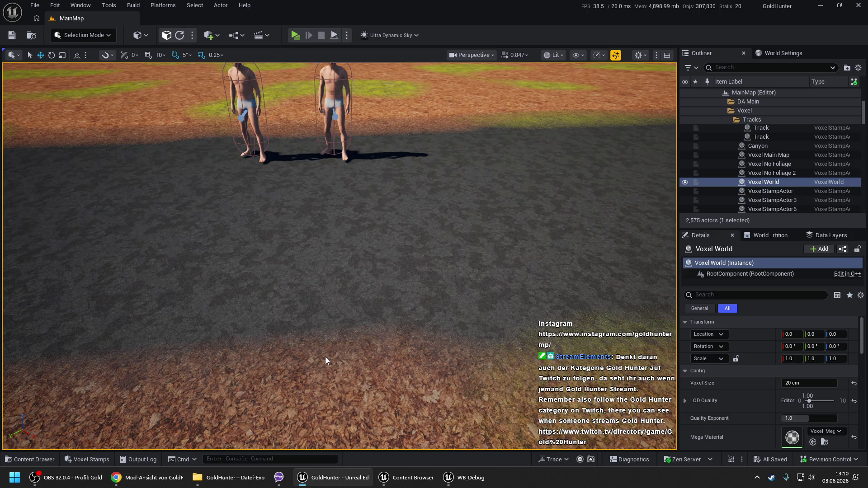
pyautogui.hotkey('alt', 'p')
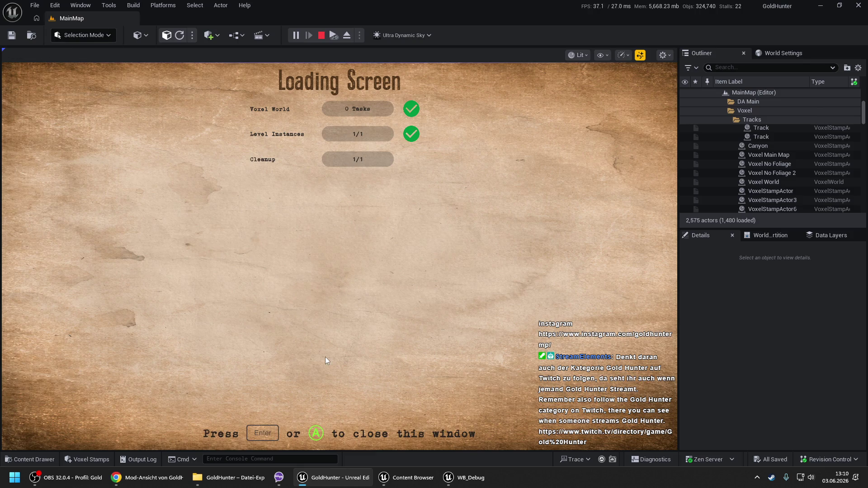
pyautogui.press('space')
# Step: Register a company named 'Test' at the Company NPC and acknowledge the crash report
pyautogui.press('w')
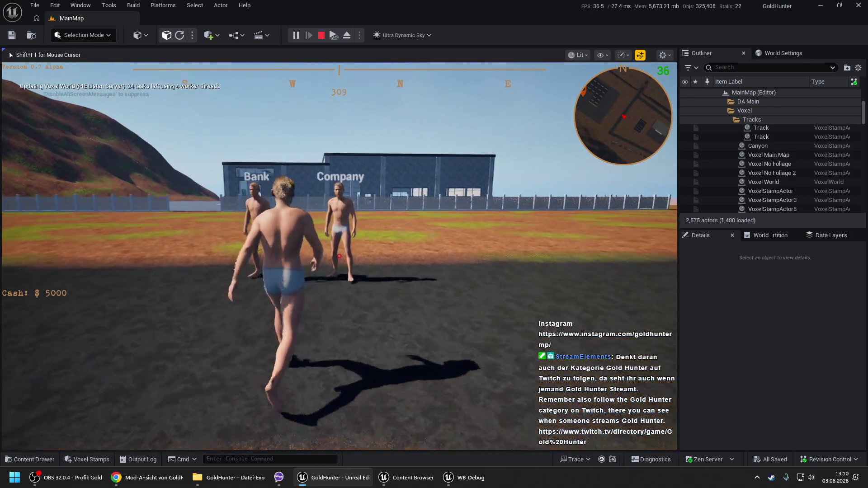
pyautogui.press('e')
pyautogui.click(269, 258)
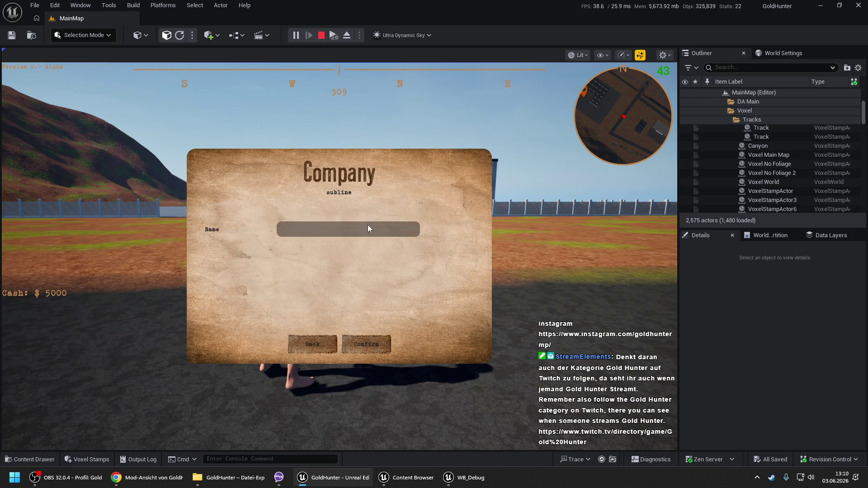
pyautogui.write('Test')
pyautogui.click(356, 346)
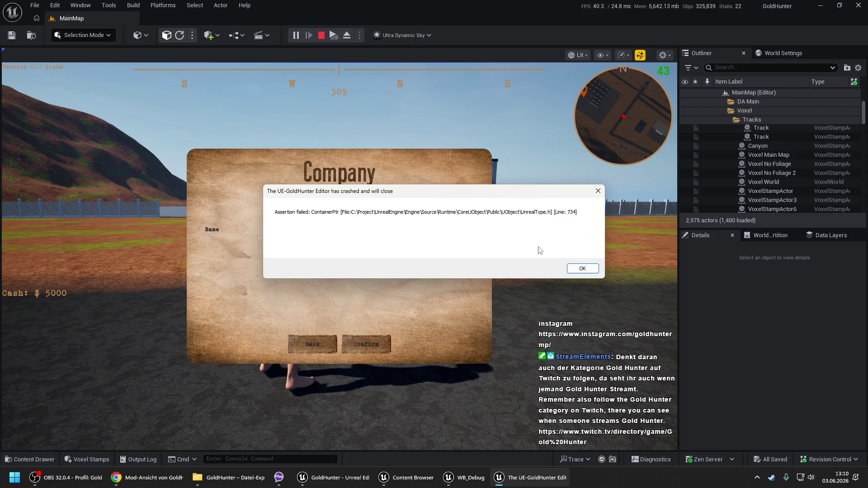
pyautogui.click(573, 268)
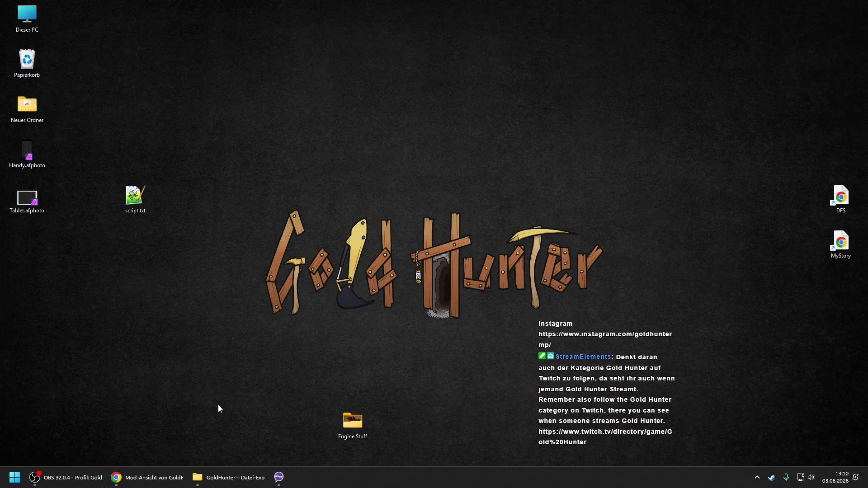
# Step: Open GoldHunter.uproject from the GoldHunter folder and minimize Explorer while it loads
pyautogui.click(224, 478)
pyautogui.click(296, 353)
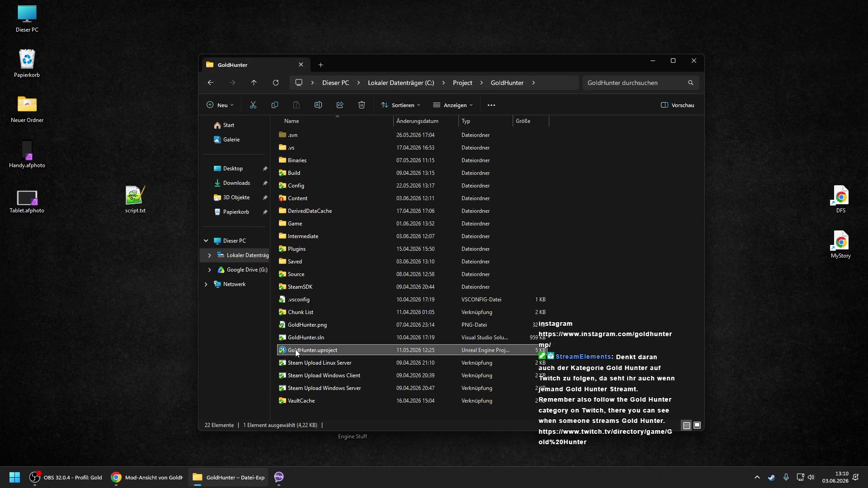
pyautogui.click(224, 481)
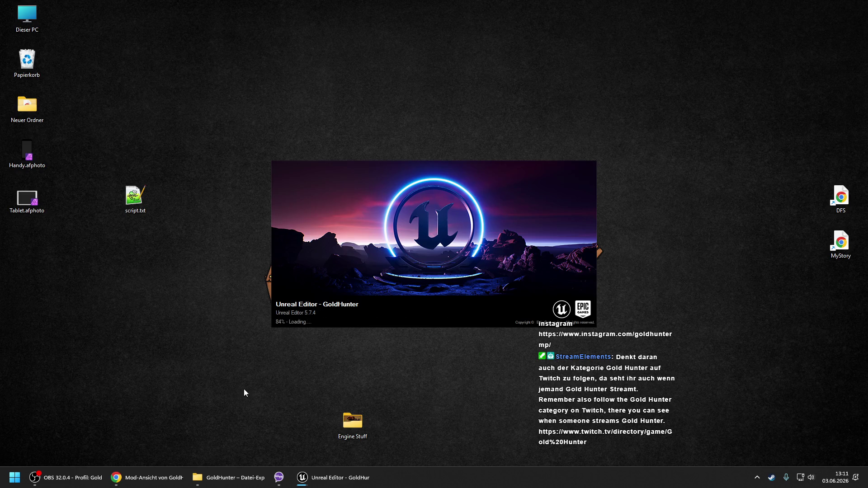
pyautogui.click(38, 49)
pyautogui.rightClick(31, 54)
pyautogui.click(59, 81)
pyautogui.press('Return')
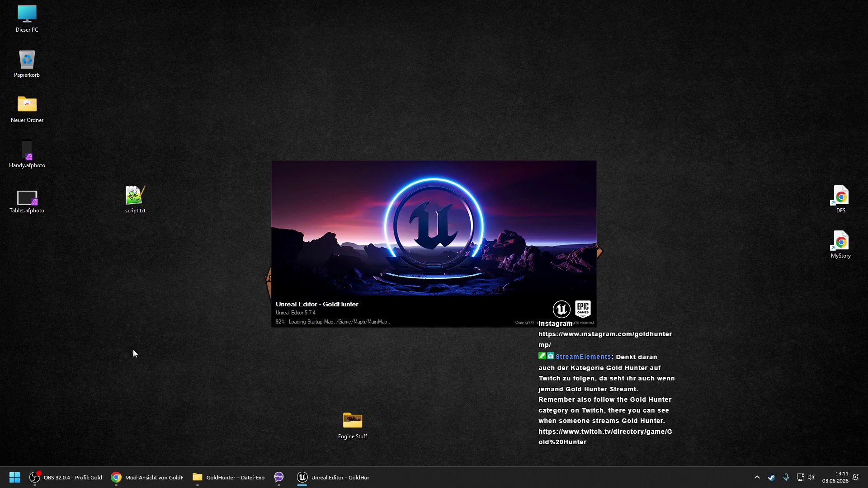
pyautogui.click(90, 479)
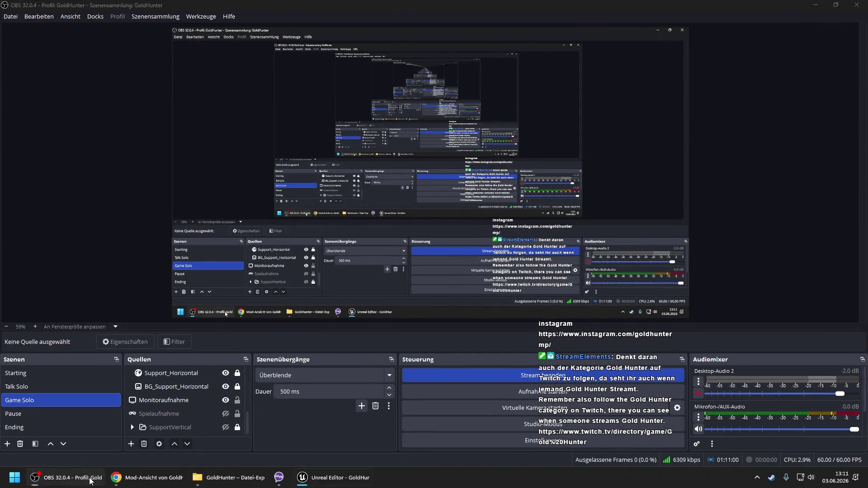
pyautogui.click(90, 479)
pyautogui.click(116, 477)
pyautogui.click(116, 477)
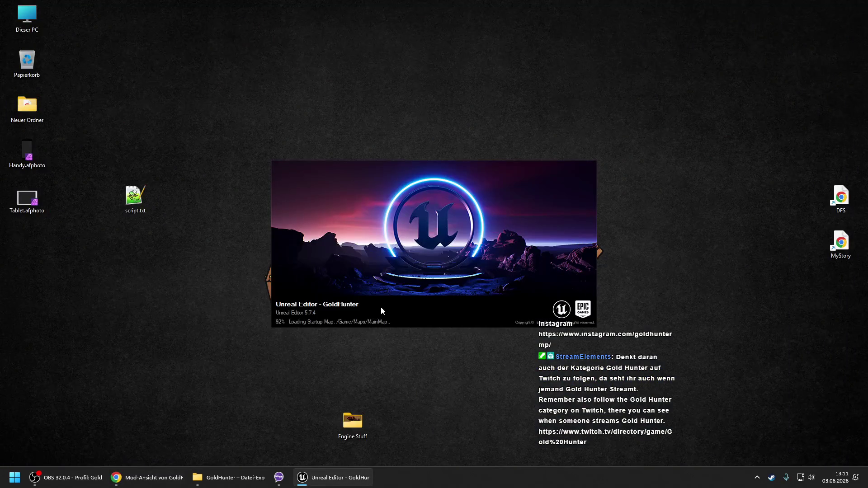
pyautogui.click(161, 479)
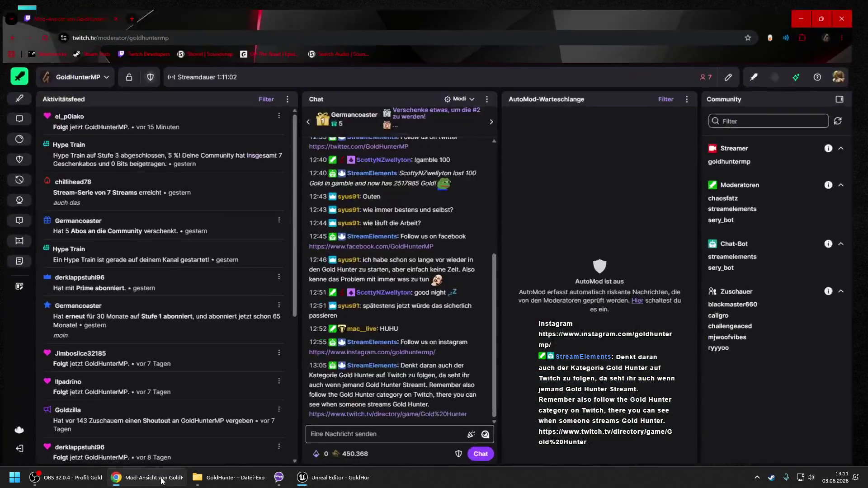
# Step: Minimize the Twitch moderator chat window to get back to Unreal Editor
pyautogui.click(162, 479)
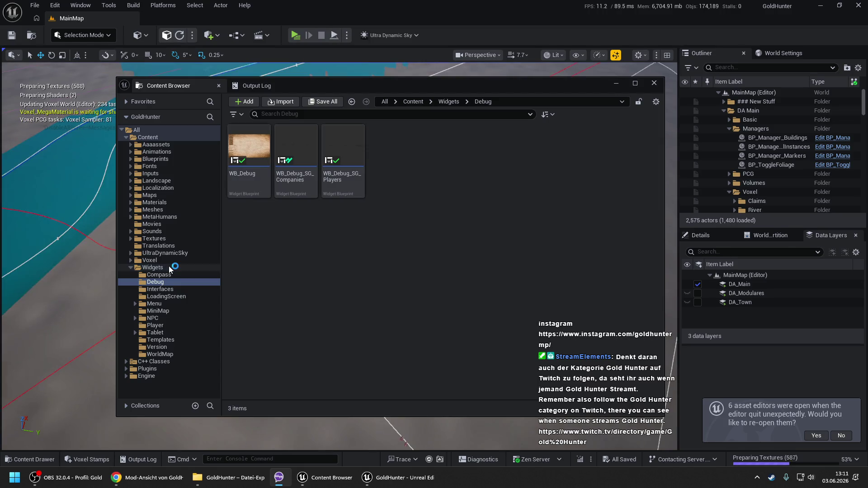
# Step: Turn off the level's foliage trees with BP_ToggleFoliage's Foliage Trees Off option
pyautogui.click(154, 269)
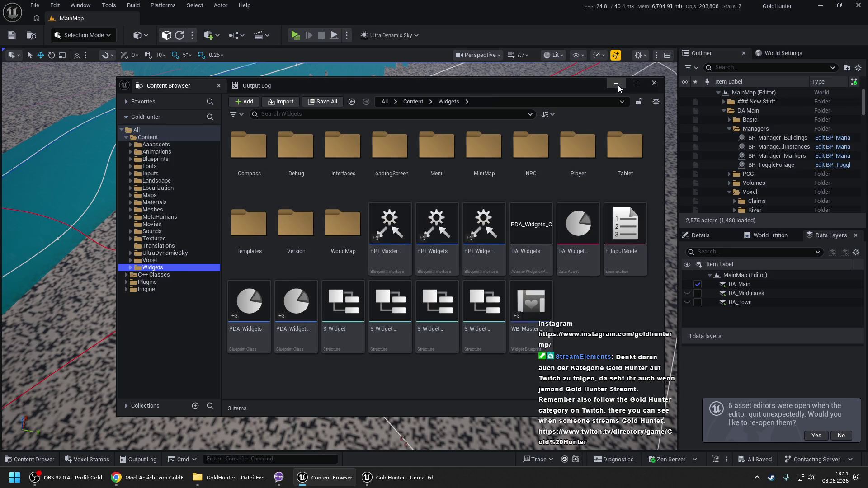
pyautogui.click(618, 86)
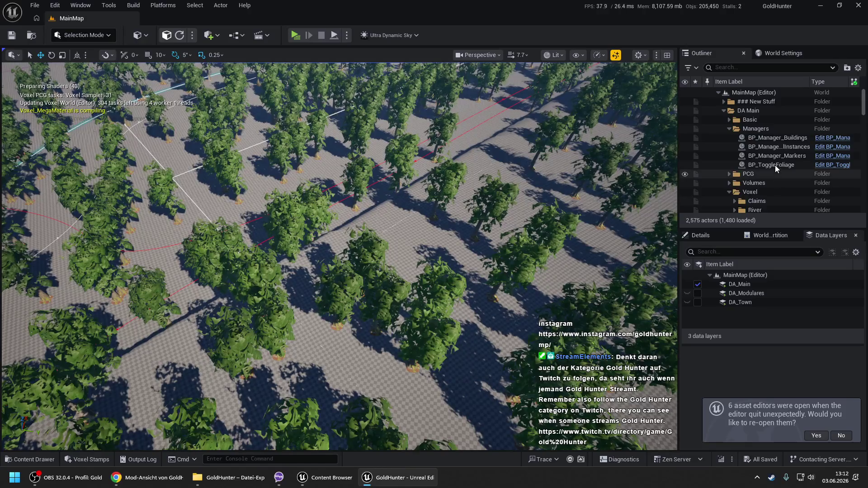
pyautogui.click(769, 166)
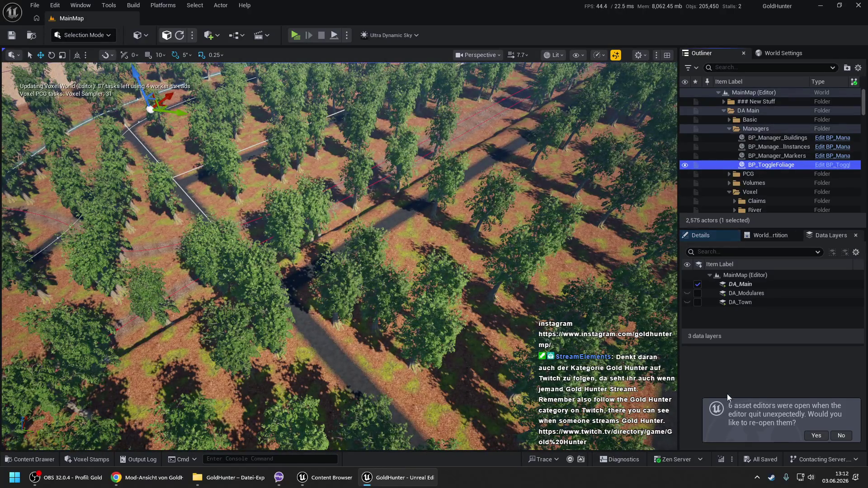
pyautogui.click(707, 234)
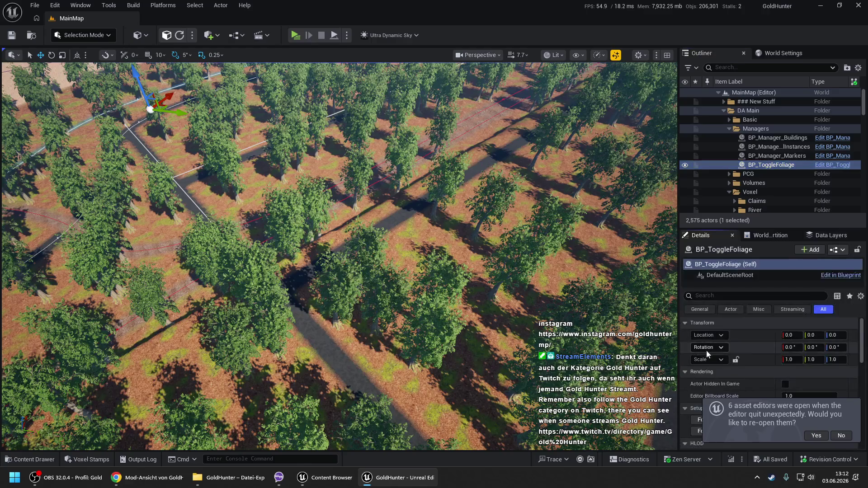
pyautogui.scroll(-3, 706, 350)
pyautogui.click(711, 376)
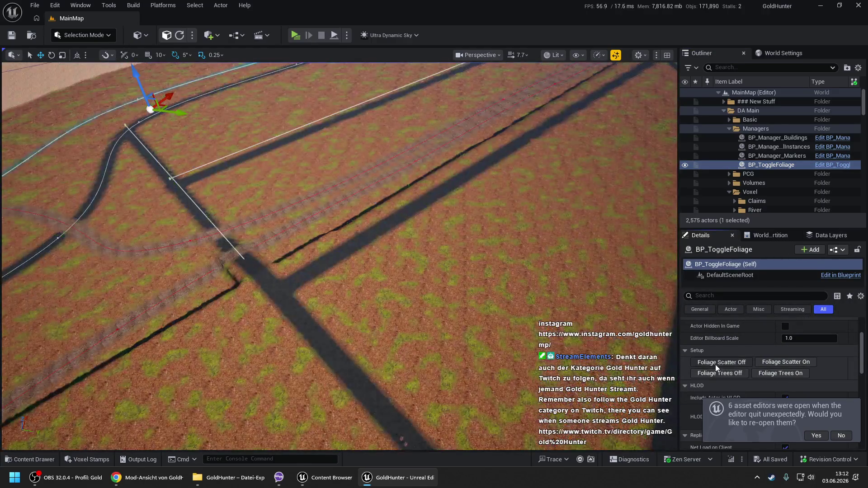
# Step: Reopen the six asset editors from before the crash, minimize WB_Debug, and select the Voxel World
pyautogui.click(814, 436)
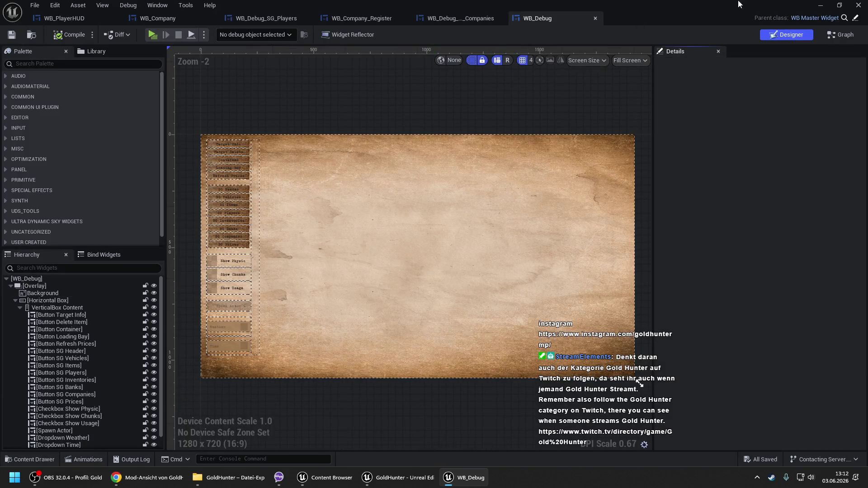
pyautogui.click(819, 5)
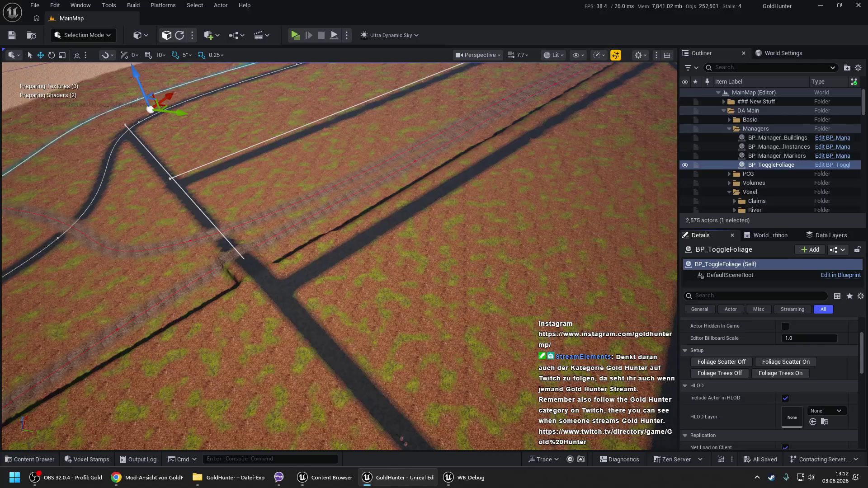
pyautogui.scroll(10, 355, 371)
pyautogui.scroll(-5, 352, 366)
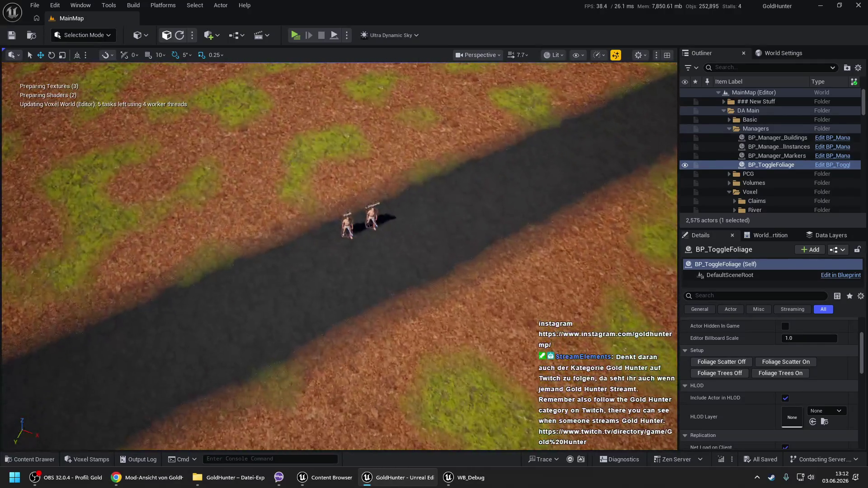
pyautogui.rightClick(351, 366)
pyautogui.click(373, 355)
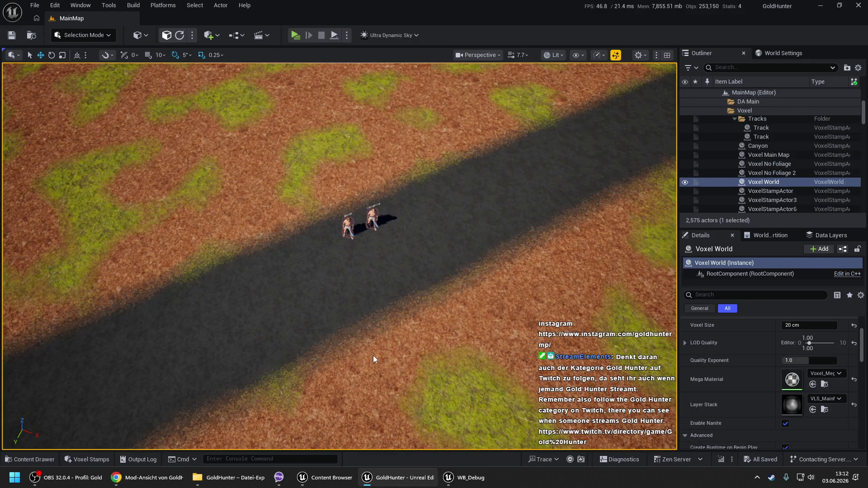
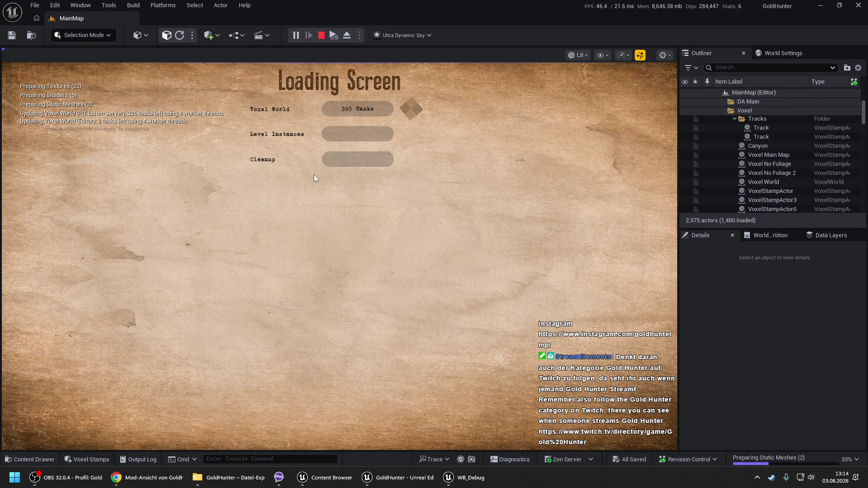
# Step: End the UnrealEditor.exe task in Task Manager, then close Task Manager
pyautogui.hotkey('ctrl', 'shift', 'Escape')
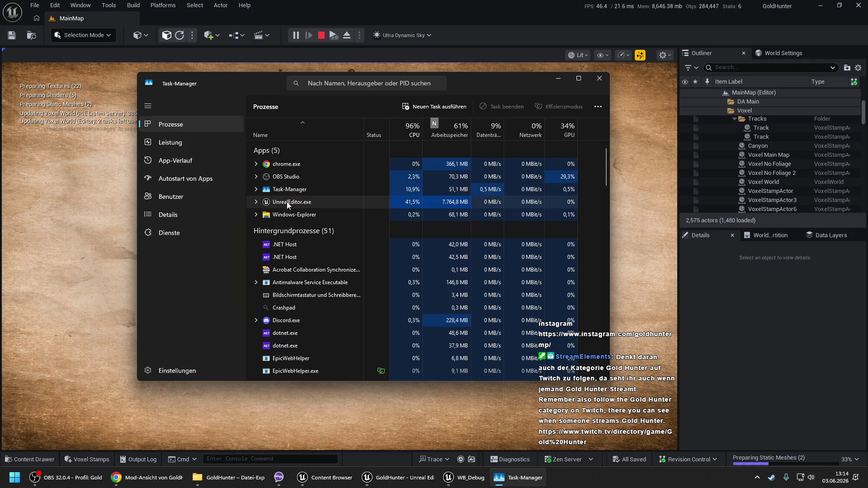
pyautogui.rightClick(290, 204)
pyautogui.rightClick(280, 215)
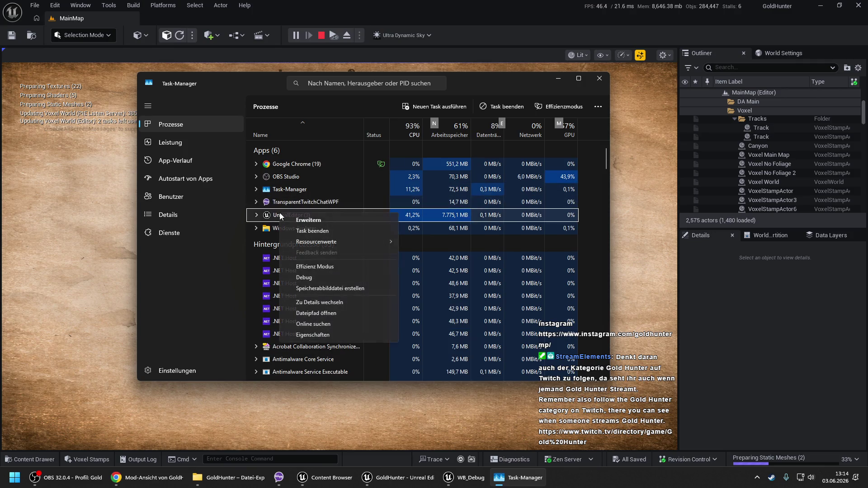
pyautogui.click(317, 234)
pyautogui.click(606, 84)
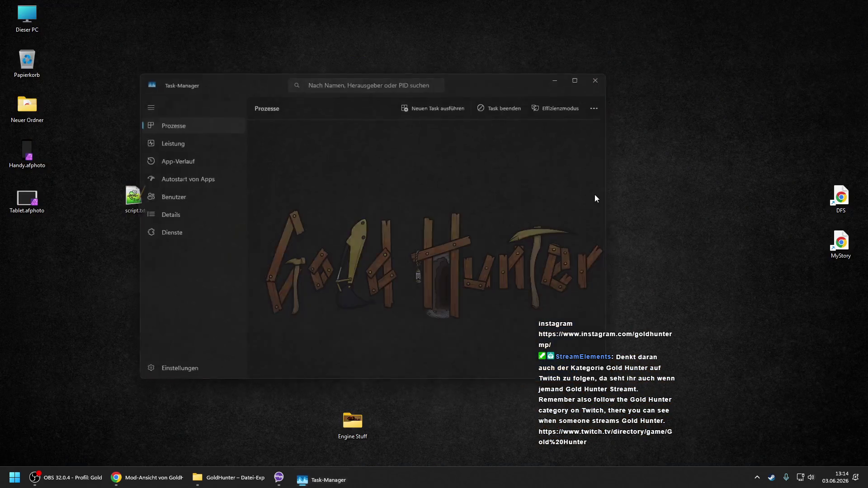
# Step: Launch GoldHunter.uproject from the GoldHunter folder and minimize the Explorer window
pyautogui.click(242, 477)
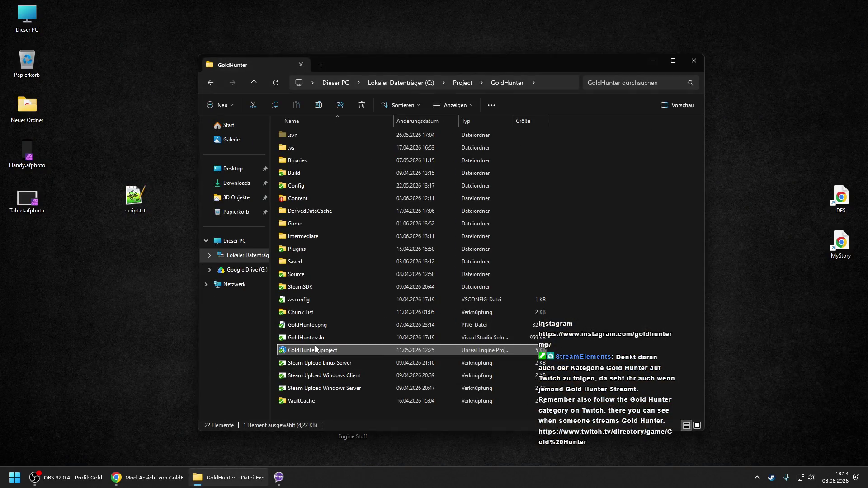
pyautogui.doubleClick(314, 345)
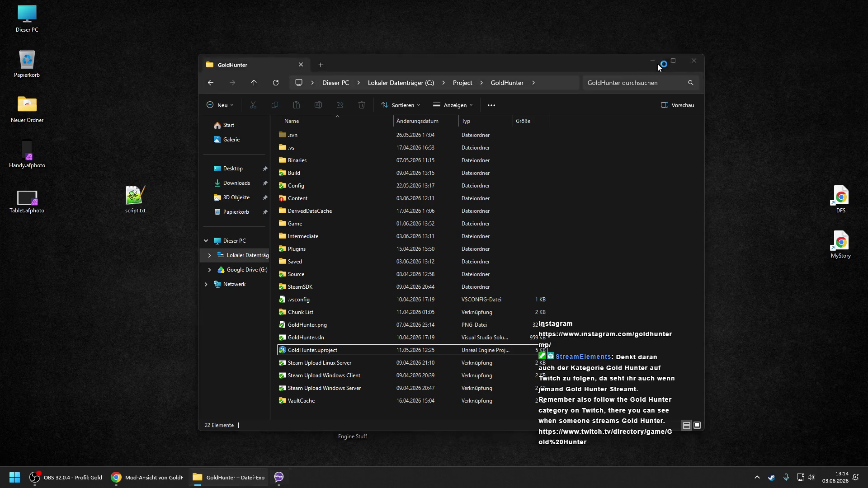
pyautogui.click(653, 61)
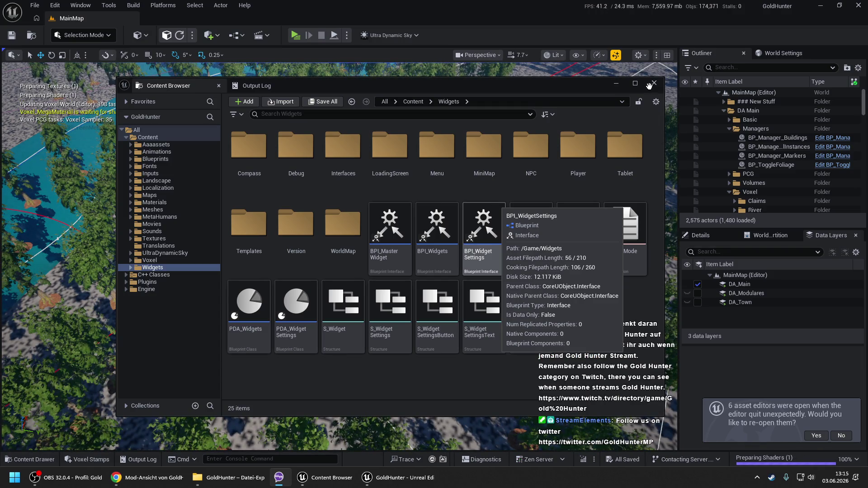
# Step: Minimize the Content Browser and turn the trees off with BP_ToggleFoliage's Foliage Trees Off
pyautogui.click(615, 85)
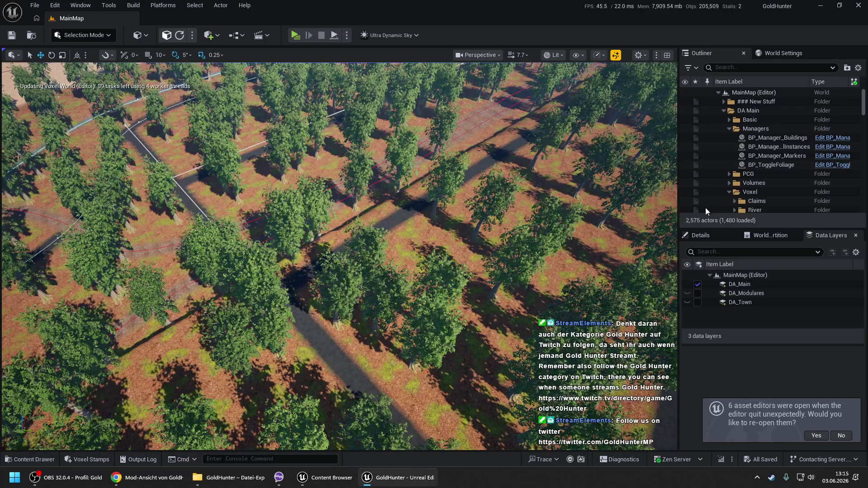
pyautogui.click(775, 151)
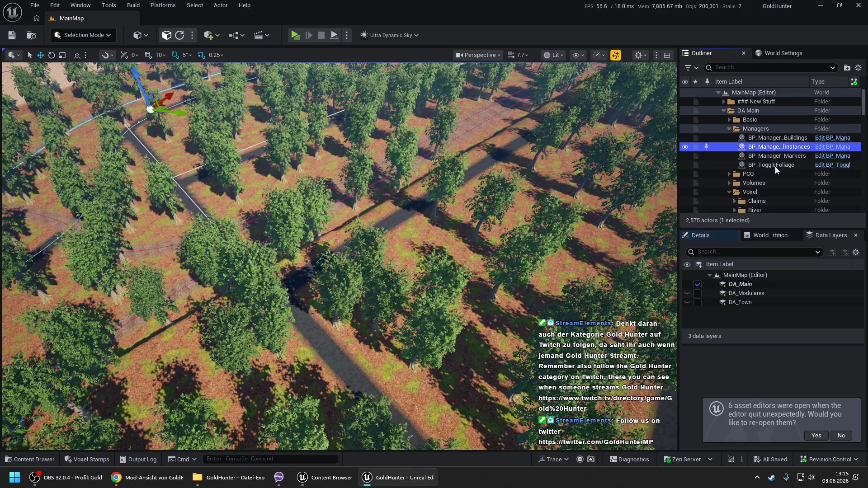
pyautogui.click(707, 234)
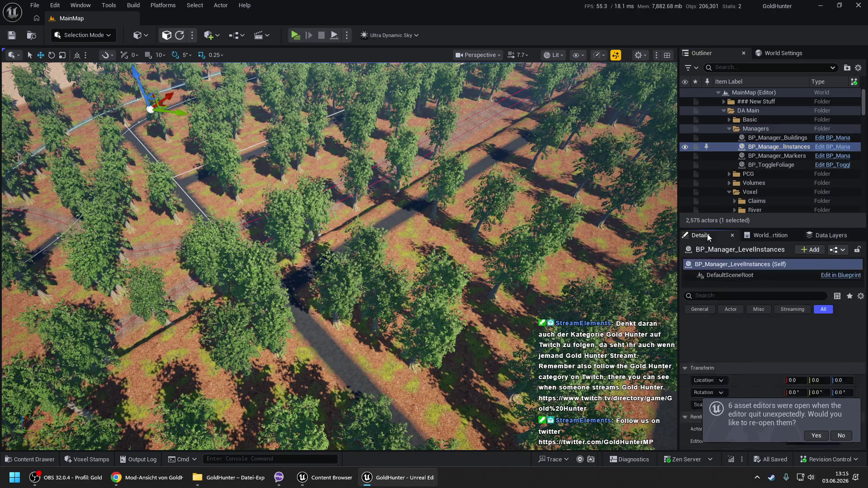
pyautogui.scroll(-3, 730, 348)
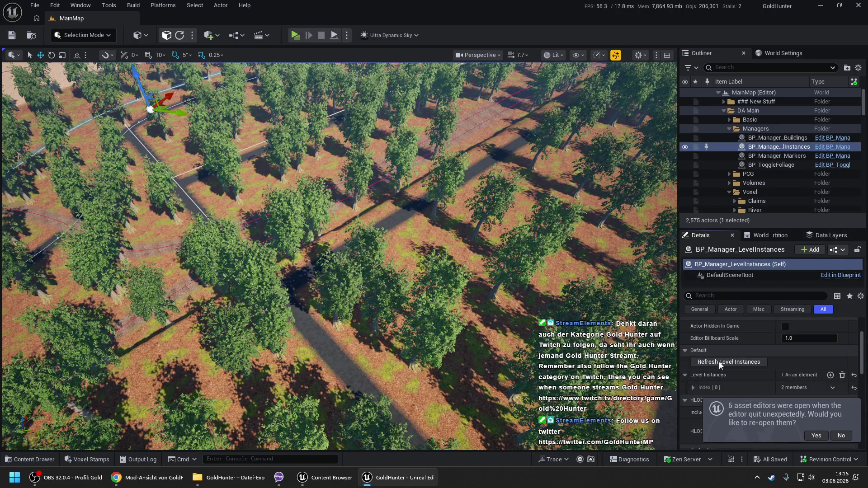
pyautogui.click(761, 168)
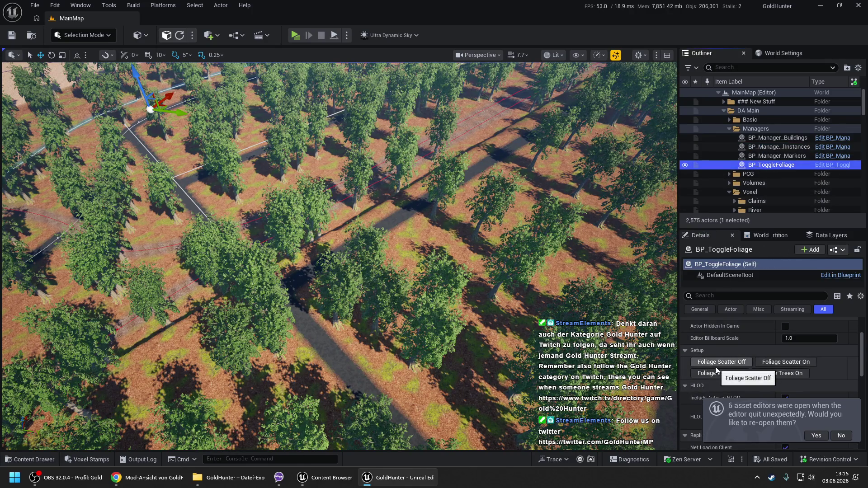
pyautogui.click(717, 375)
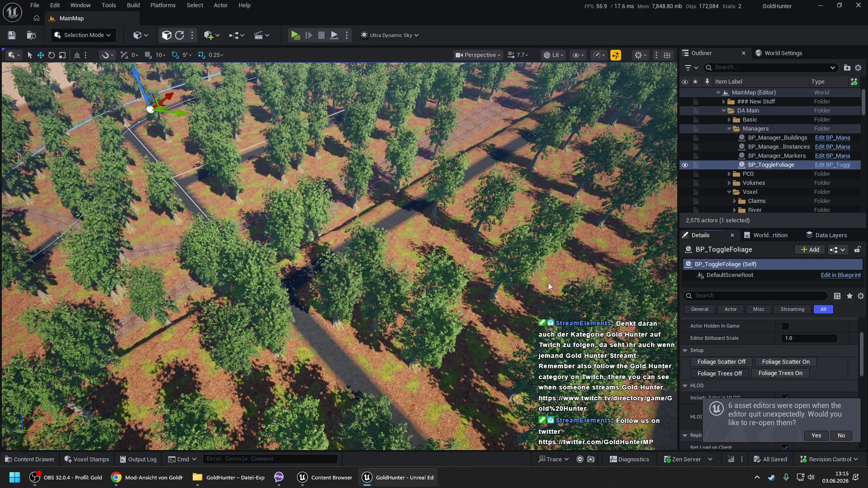
# Step: Fly the camera toward the Bank and Company characters and accept reopening the previous editors
pyautogui.scroll(-2, 418, 245)
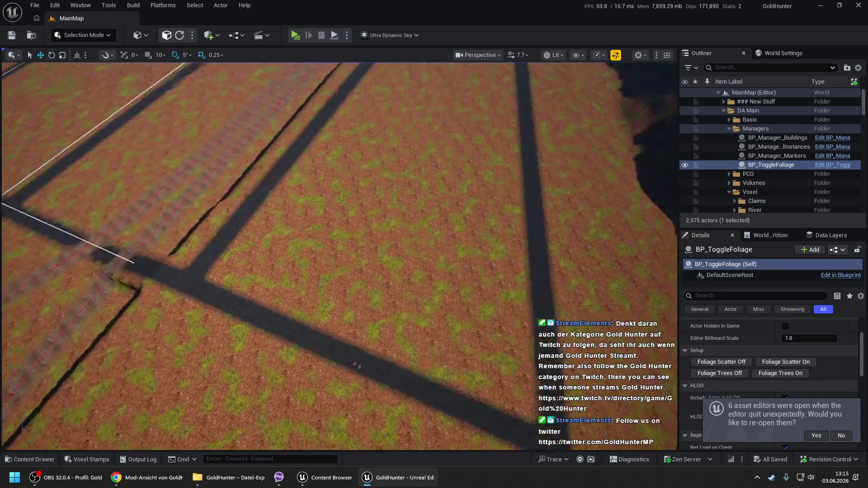
pyautogui.press('w')
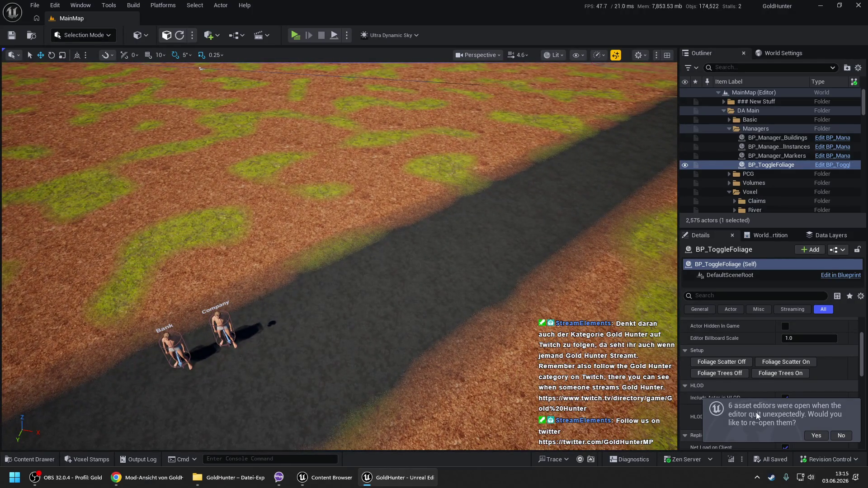
pyautogui.click(817, 436)
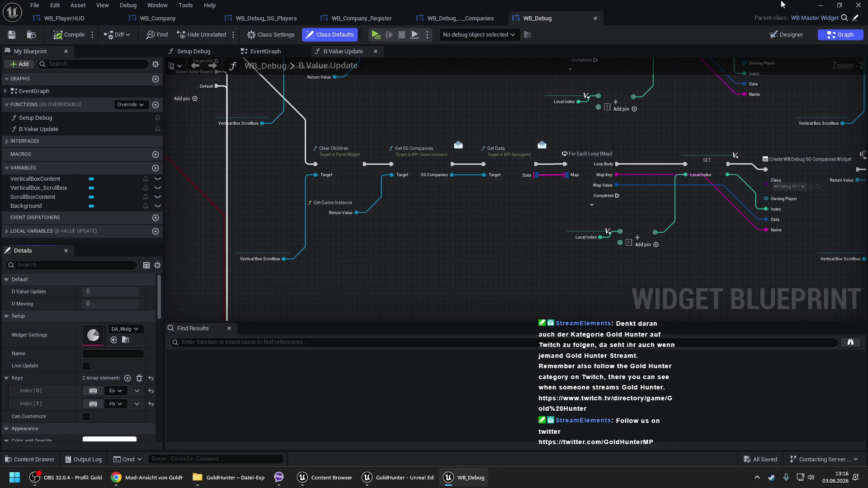
# Step: Put the WB_Debug blueprint aside and center the MainMap viewport on the Bank and Company characters
pyautogui.click(819, 5)
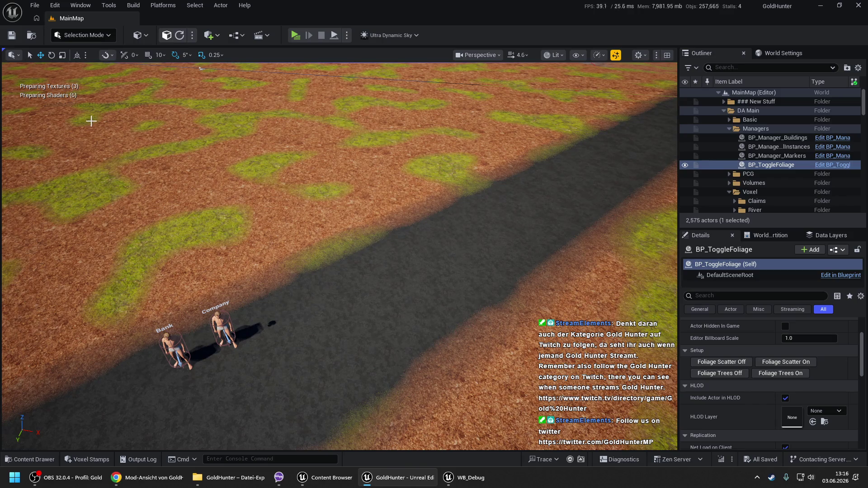
pyautogui.click(470, 480)
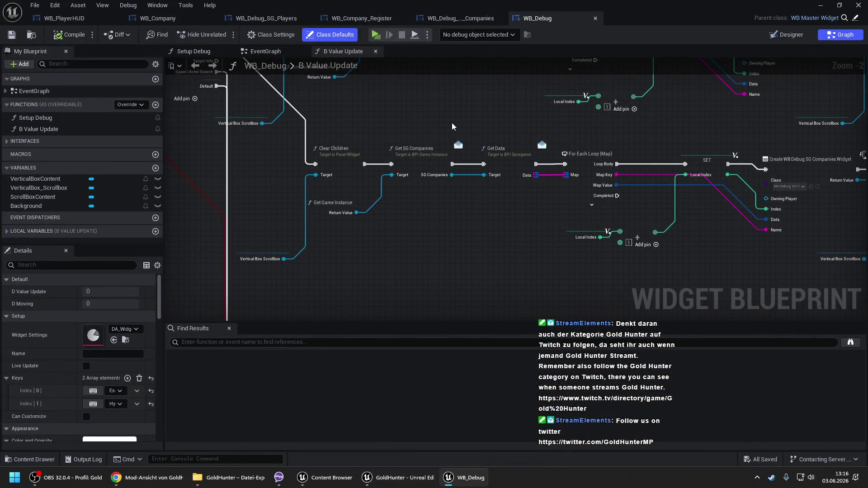
pyautogui.moveTo(383, 115); pyautogui.dragTo(386, 143)
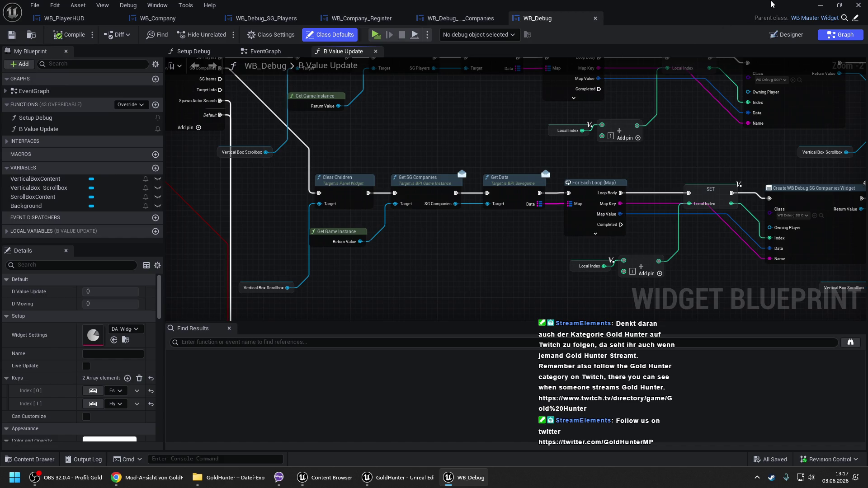
pyautogui.click(820, 5)
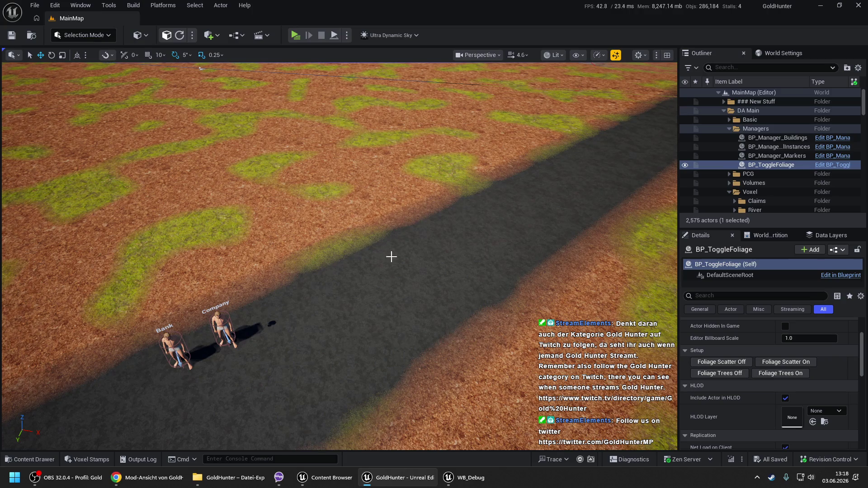
pyautogui.moveTo(340, 325); pyautogui.dragTo(309, 361)
# Step: Select the Voxel World ground under the characters and start Play In Editor with Alt+P
pyautogui.rightClick(323, 352)
pyautogui.click(330, 350)
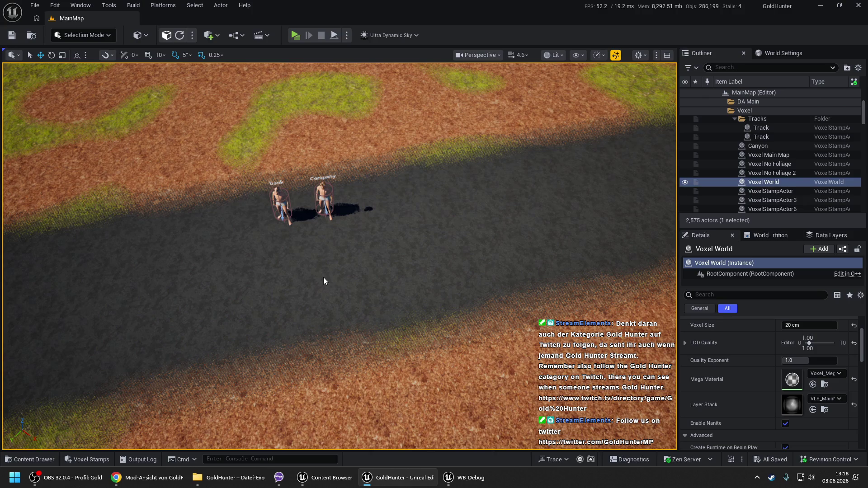
pyautogui.hotkey('alt', 'p')
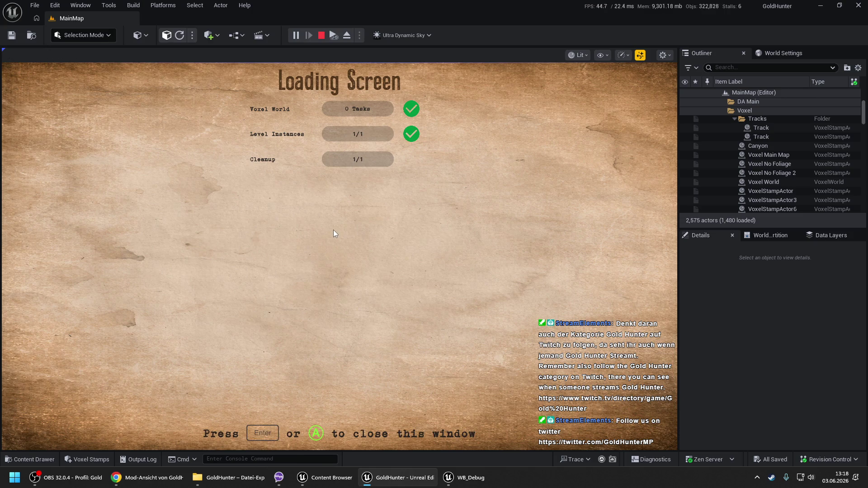
# Step: In play, walk to the Company NPC and register a company named 'Test'
pyautogui.press('space')
pyautogui.press('w')
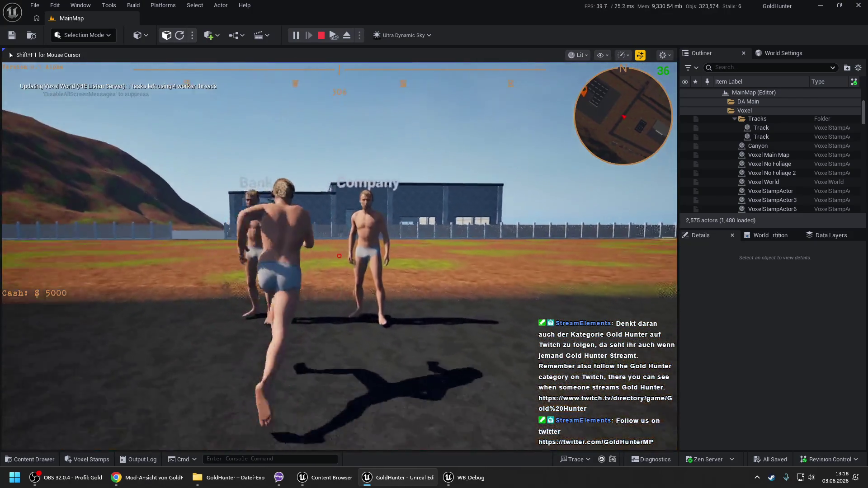
pyautogui.press('e')
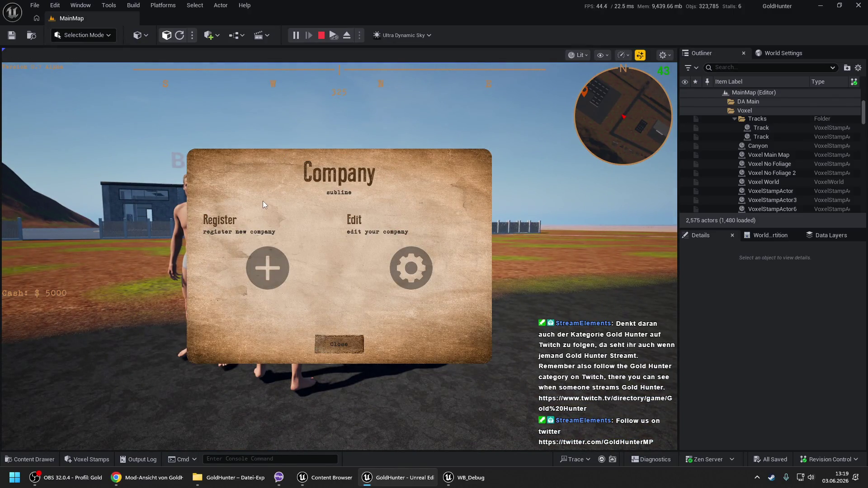
pyautogui.click(256, 227)
pyautogui.click(325, 230)
pyautogui.write('T')
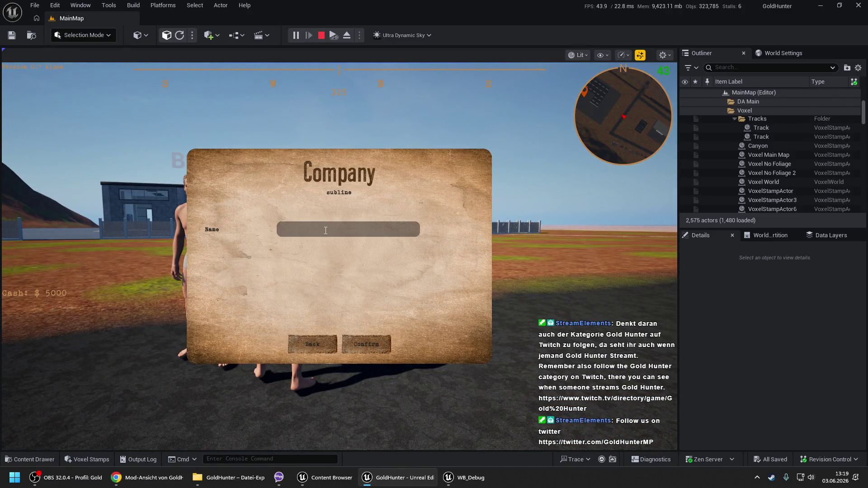
pyautogui.write('est')
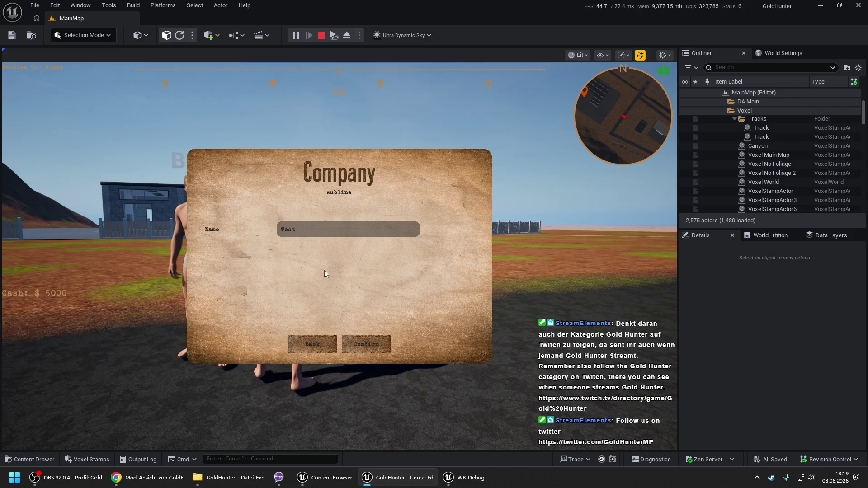
pyautogui.click(367, 347)
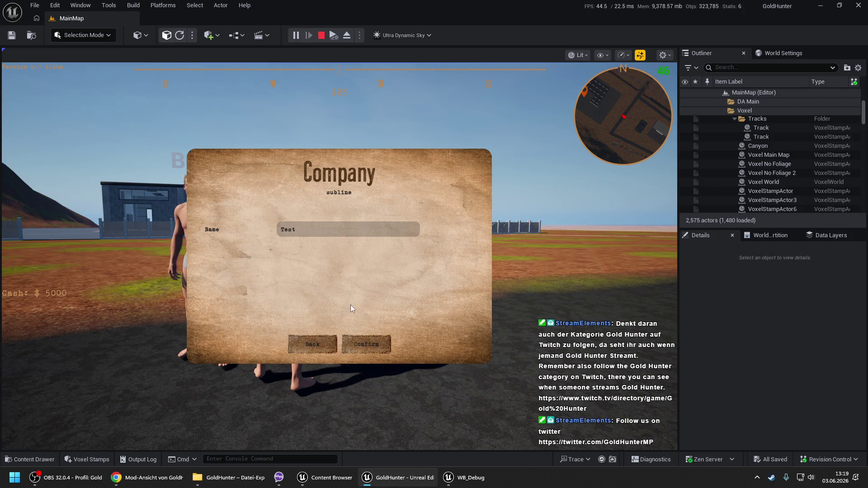
# Step: Close the Company menu, stop the play session, and bring WB_Debug back to the front
pyautogui.click(316, 356)
pyautogui.click(339, 353)
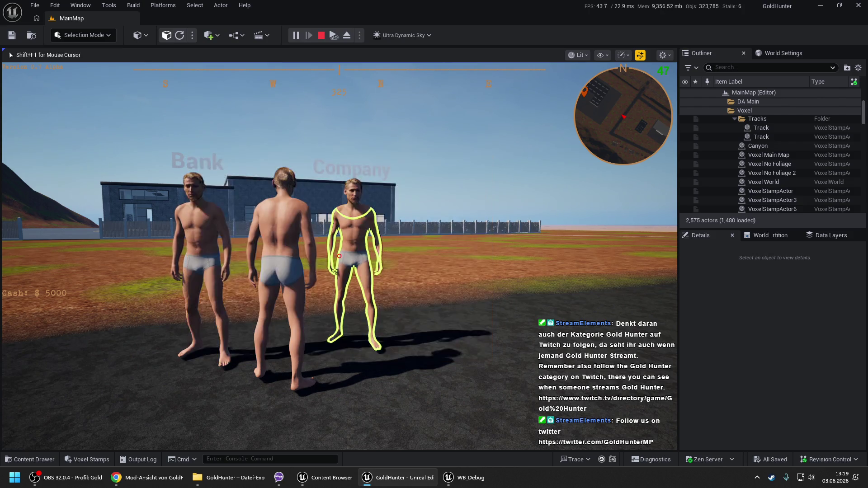
pyautogui.press('Escape')
pyautogui.click(466, 477)
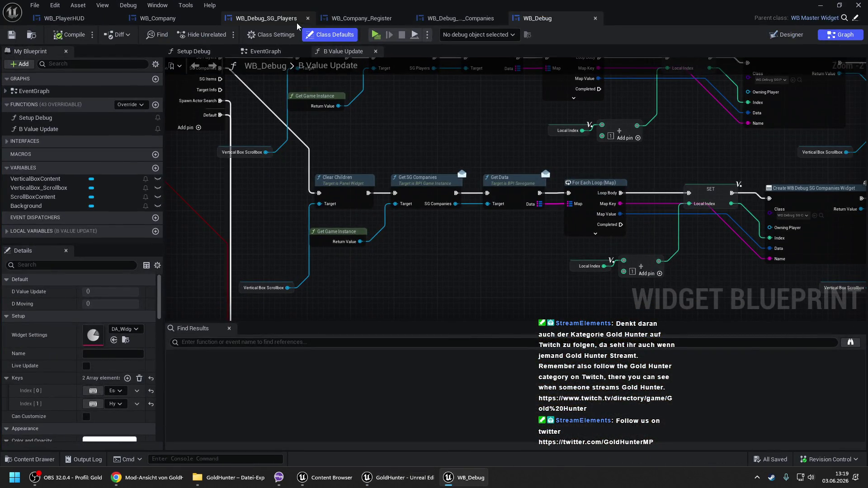
# Step: In WB_Company, add a Print String node after Update Structure and compile
pyautogui.click(172, 21)
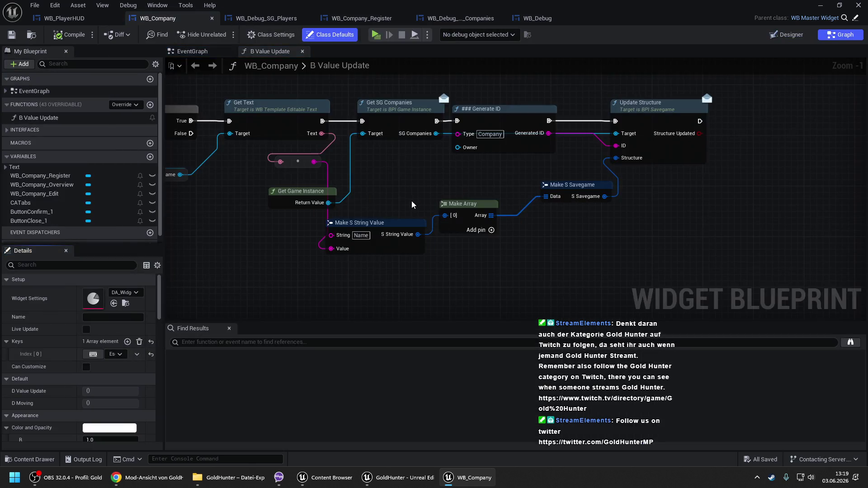
pyautogui.scroll(-2, 388, 186)
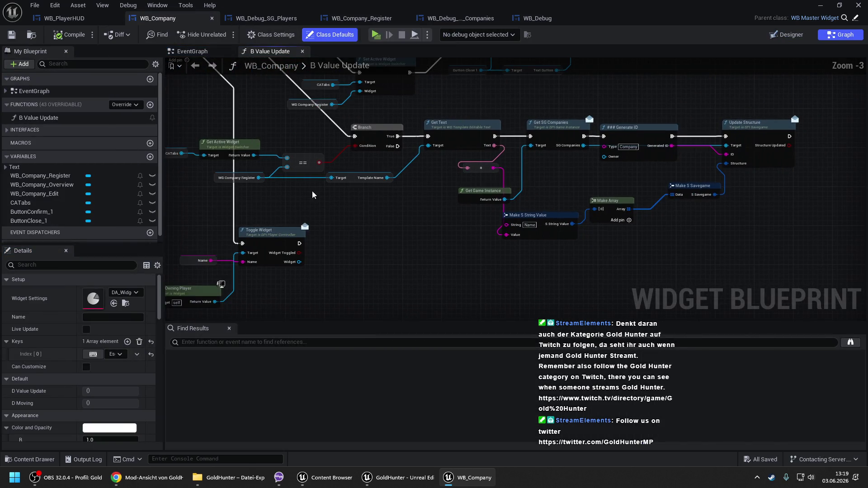
pyautogui.moveTo(353, 200); pyautogui.dragTo(475, 235)
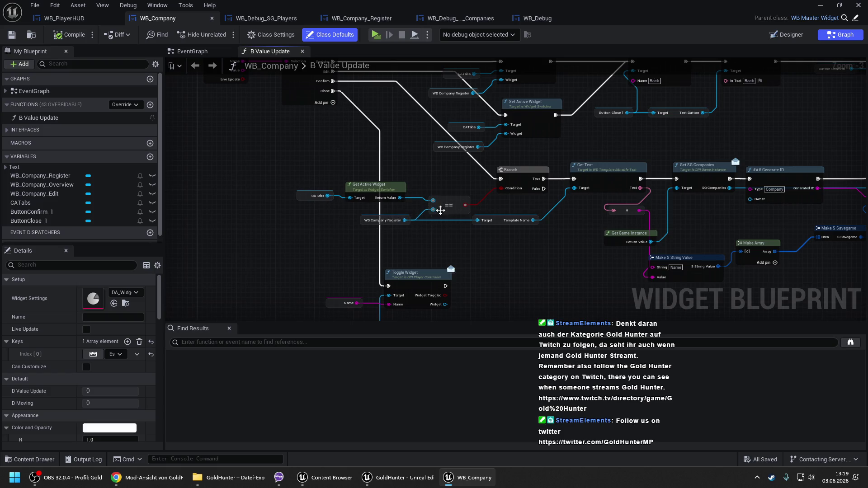
pyautogui.moveTo(504, 209); pyautogui.dragTo(201, 191)
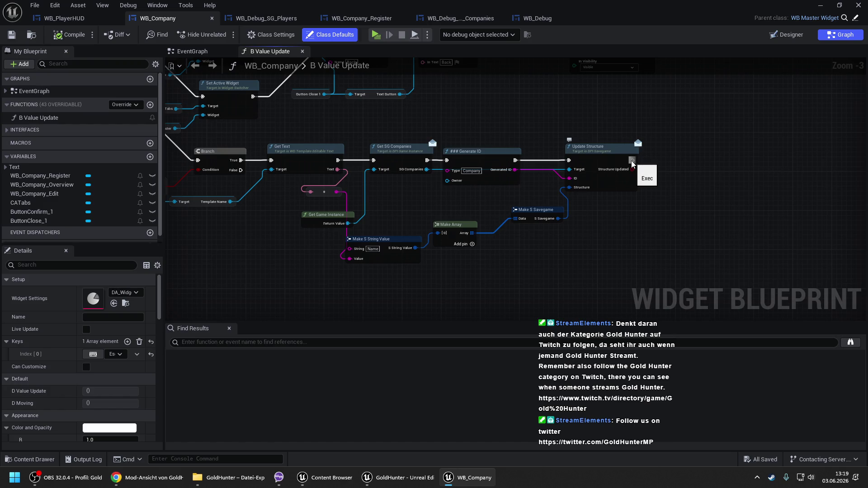
pyautogui.moveTo(631, 161)
pyautogui.mouseDown()
pyautogui.moveTo(662, 156)
pyautogui.moveTo(646, 175)
pyautogui.moveTo(632, 169)
pyautogui.mouseUp()
pyautogui.press('Return')
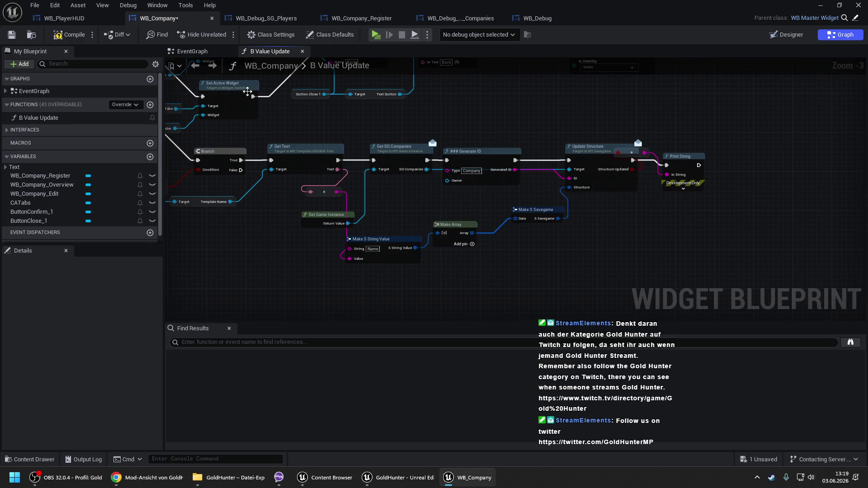
pyautogui.click(72, 36)
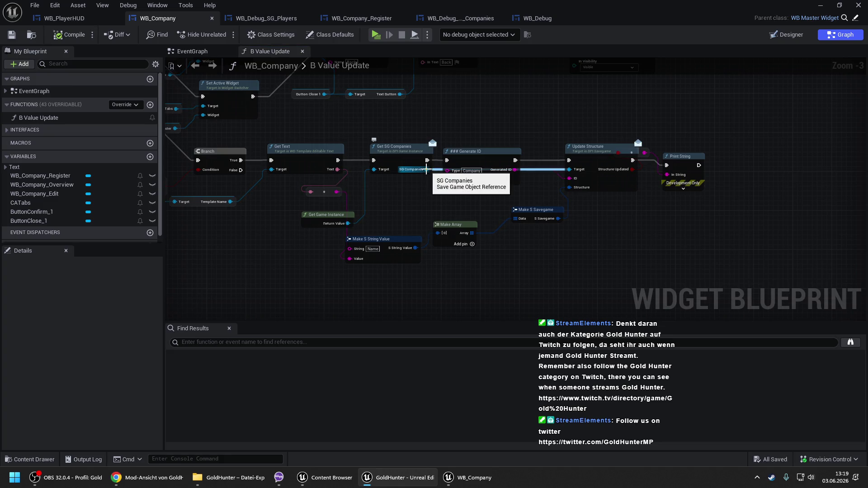
# Step: Delete the Print String node, nudge Generate ID, and review the Switch on String Back case
pyautogui.moveTo(490, 161); pyautogui.dragTo(523, 162)
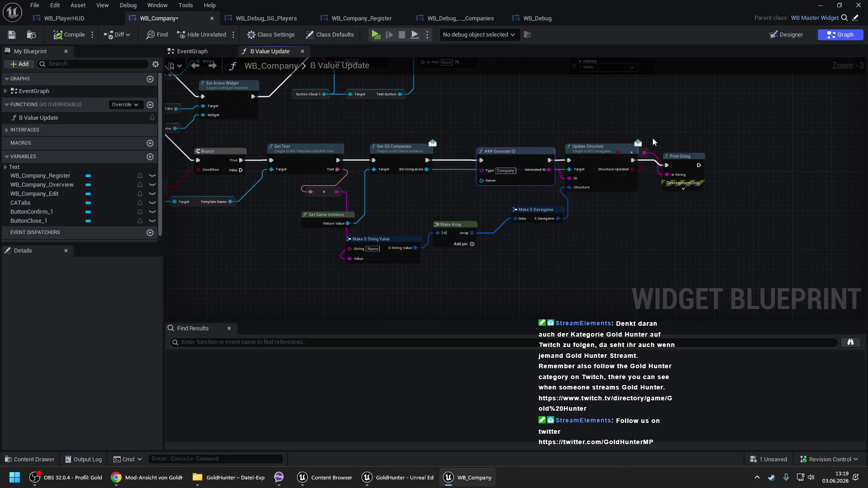
pyautogui.moveTo(649, 139); pyautogui.dragTo(706, 193)
pyautogui.press('Delete')
pyautogui.moveTo(428, 161); pyautogui.dragTo(430, 132)
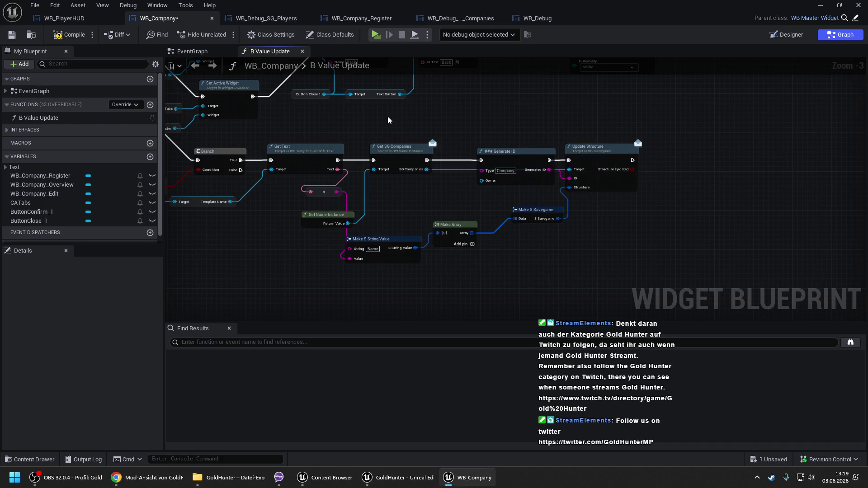
pyautogui.rightClick(506, 159)
pyautogui.moveTo(305, 117)
pyautogui.mouseDown()
pyautogui.moveTo(413, 141)
pyautogui.moveTo(509, 178)
pyautogui.mouseUp()
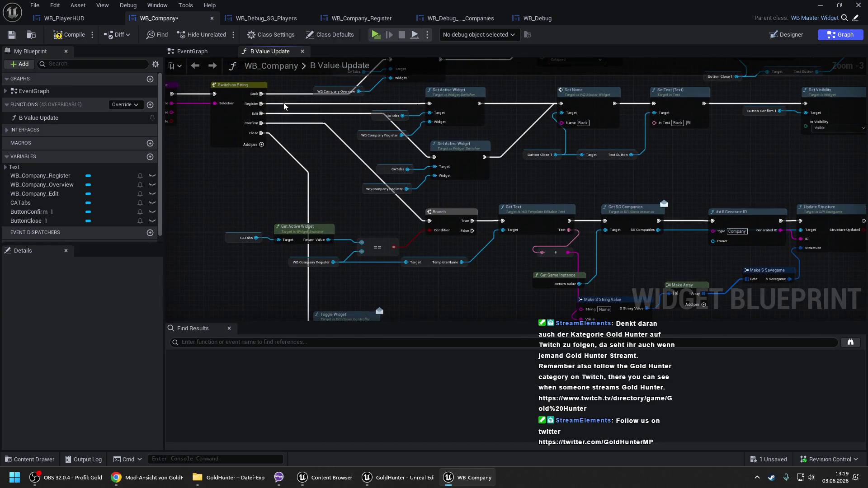
pyautogui.moveTo(295, 105); pyautogui.dragTo(292, 148)
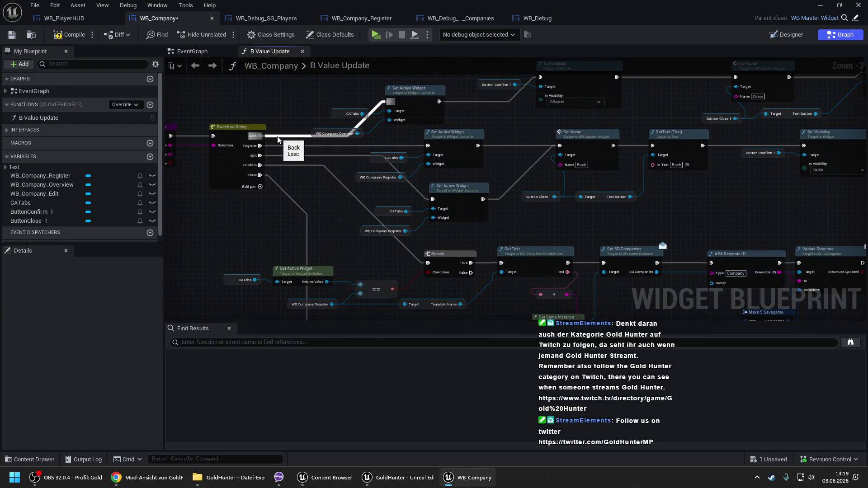
pyautogui.moveTo(830, 254); pyautogui.dragTo(523, 147)
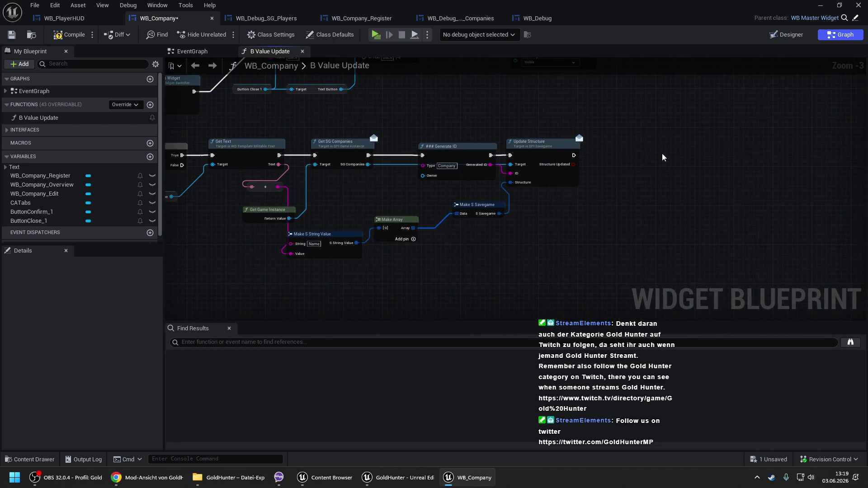
# Step: Branch on Update Structure's Structure Updated, call B Value Update with Back on True, and compile
pyautogui.click(598, 147)
pyautogui.scroll(2, 598, 147)
pyautogui.moveTo(604, 167); pyautogui.dragTo(567, 166)
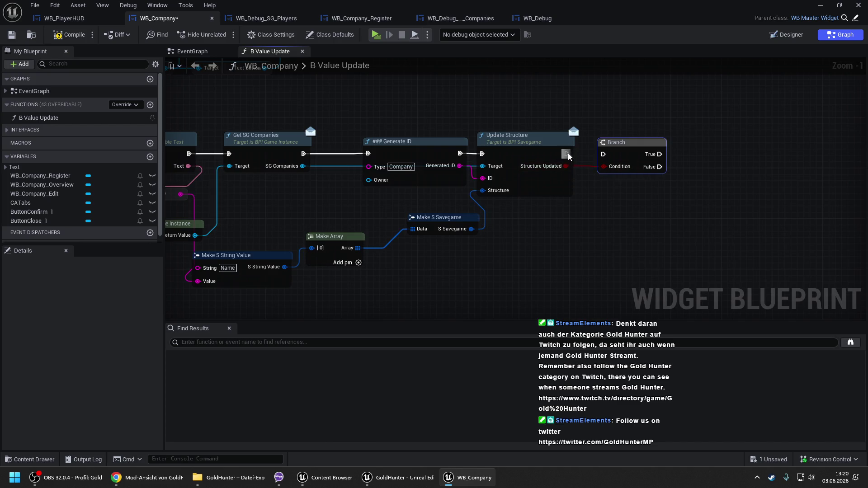
pyautogui.moveTo(39, 117)
pyautogui.mouseDown()
pyautogui.moveTo(673, 135)
pyautogui.moveTo(678, 154)
pyautogui.mouseUp()
pyautogui.scroll(-4, 452, 143)
pyautogui.scroll(3, 452, 140)
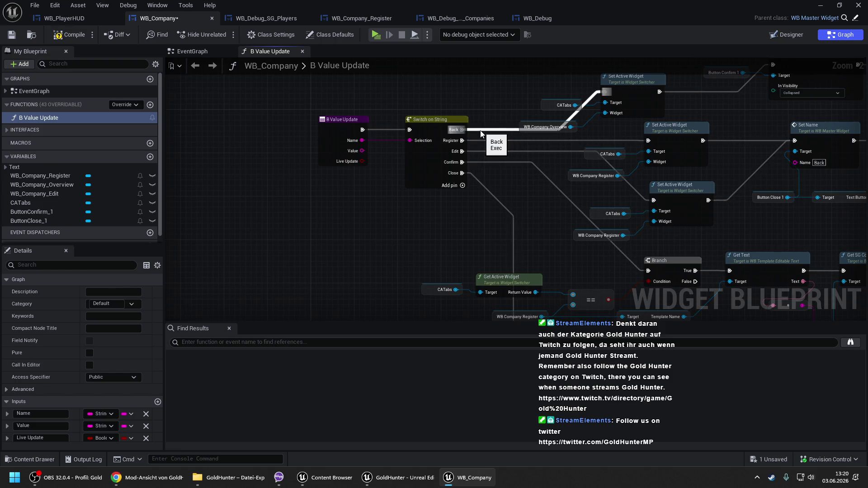
pyautogui.moveTo(481, 131)
pyautogui.mouseDown()
pyautogui.moveTo(289, 104)
pyautogui.moveTo(97, 60)
pyautogui.mouseUp()
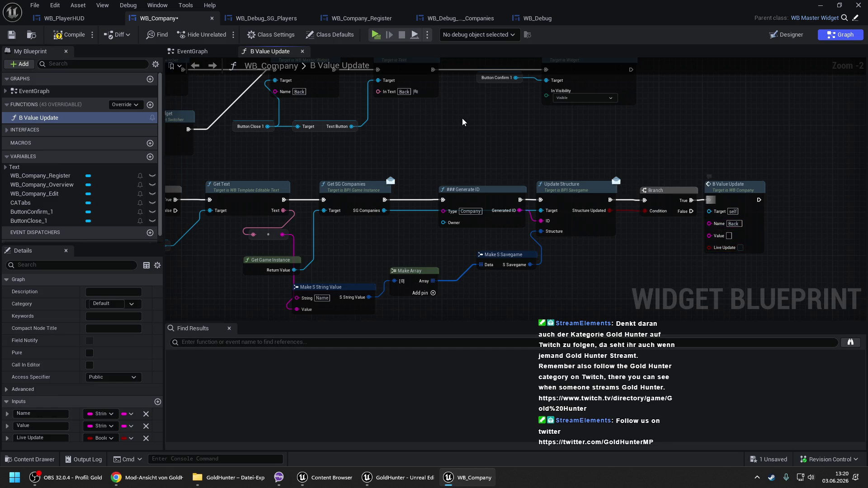
pyautogui.moveTo(353, 169)
pyautogui.mouseDown()
pyautogui.moveTo(354, 145)
pyautogui.moveTo(318, 70)
pyautogui.mouseUp()
pyautogui.scroll(-1, 317, 70)
pyautogui.click(71, 35)
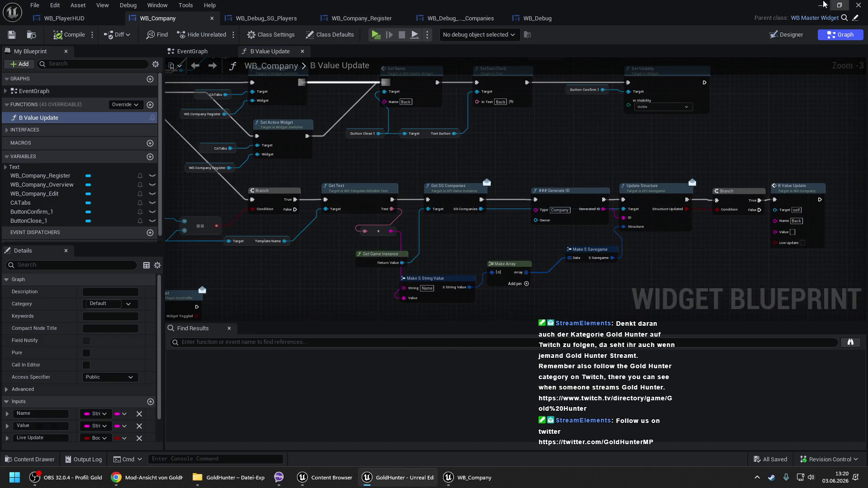
# Step: Minimize the blueprint editor and raise the MainMap viewport camera over the characters
pyautogui.click(838, 5)
pyautogui.click(671, 114)
pyautogui.moveTo(407, 409); pyautogui.dragTo(367, 402)
# Step: Start Play In Editor and register a company named 'Test' with the Company NPC
pyautogui.rightClick(367, 402)
pyautogui.press('Escape')
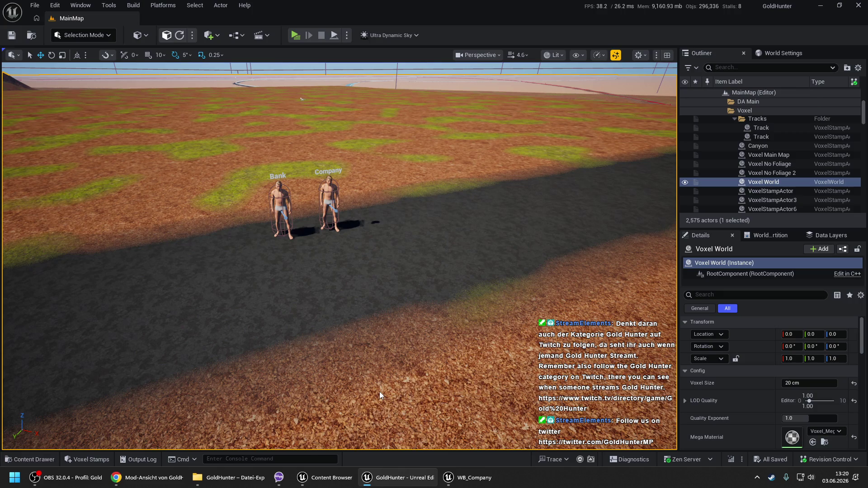
pyautogui.hotkey('alt', 'p')
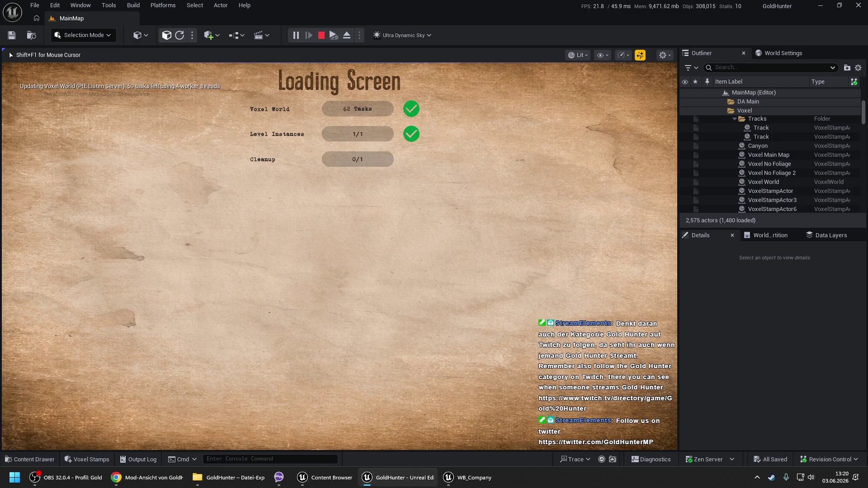
pyautogui.press('Return')
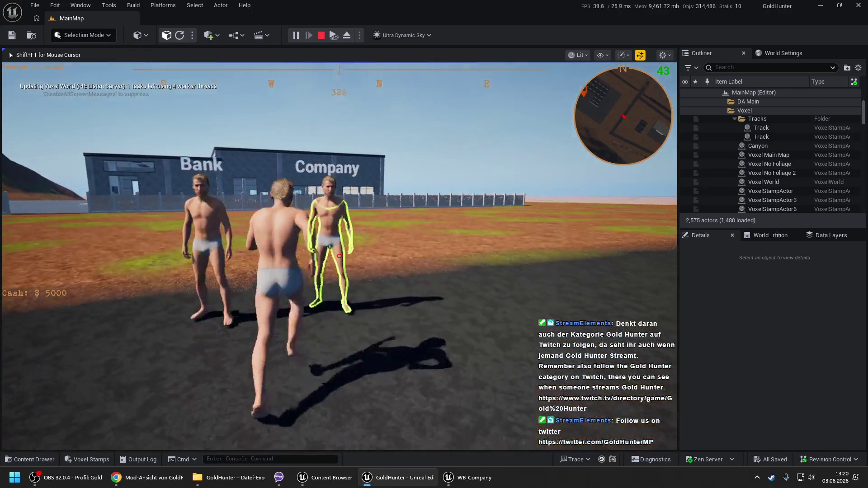
pyautogui.press('e')
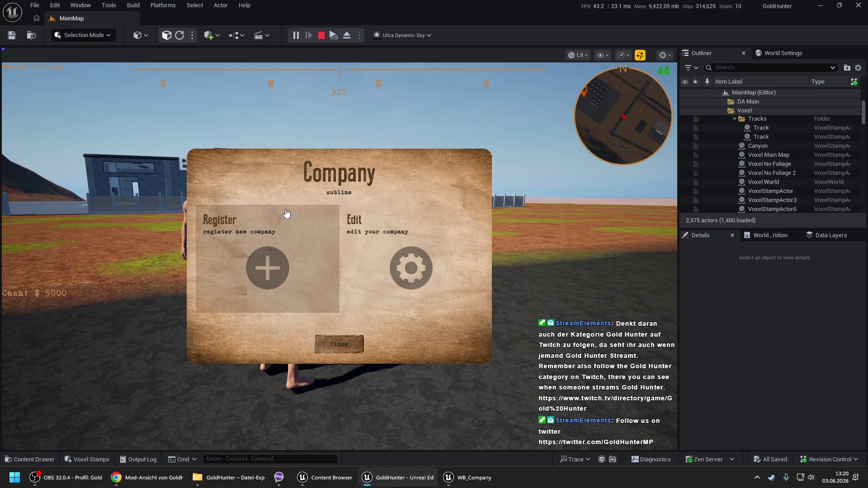
pyautogui.click(284, 239)
pyautogui.write('Test')
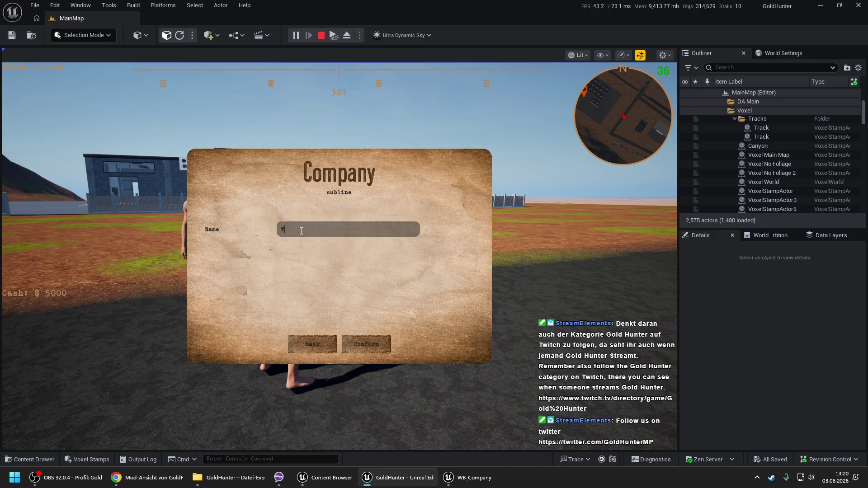
pyautogui.click(369, 353)
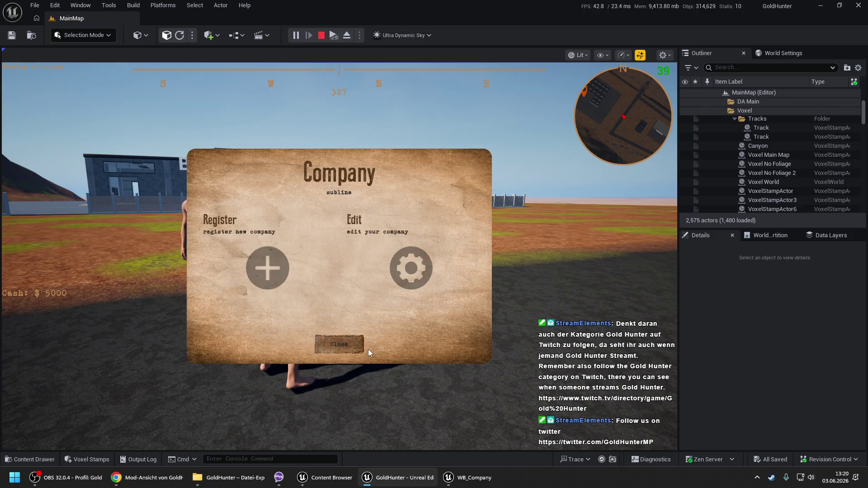
# Step: Confirm the Test company appears under SG Companies in the debug menu, then stop play
pyautogui.click(344, 346)
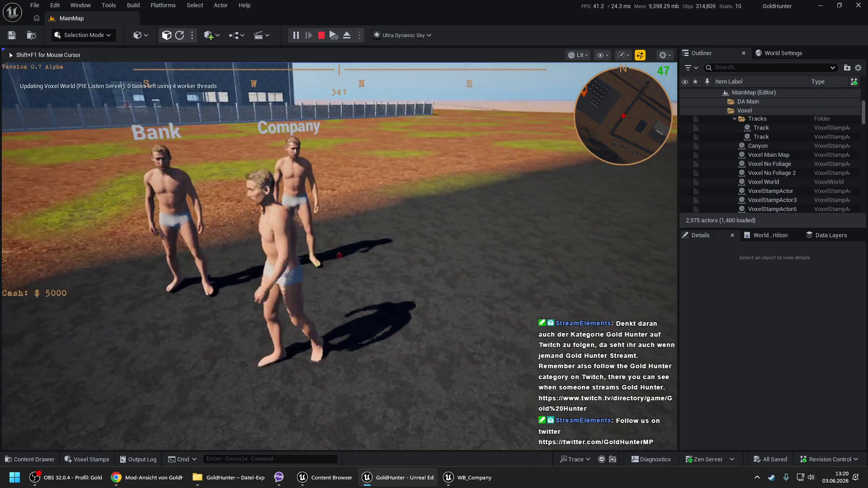
pyautogui.press('Tab')
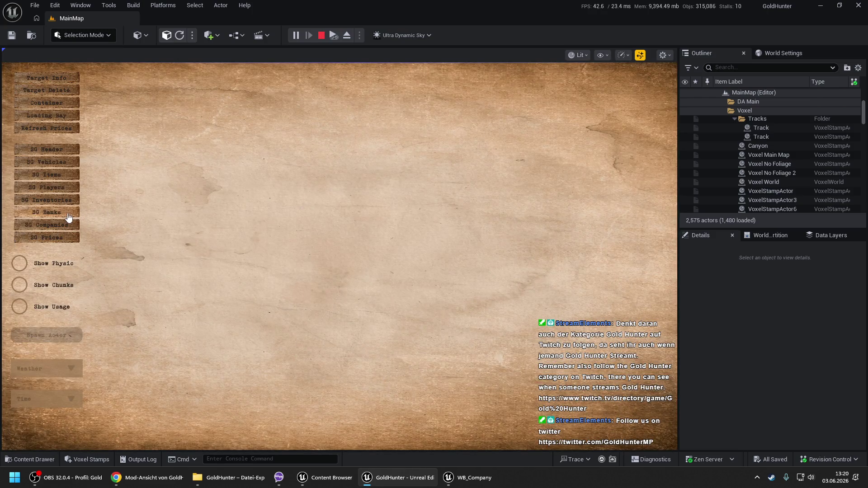
pyautogui.click(54, 225)
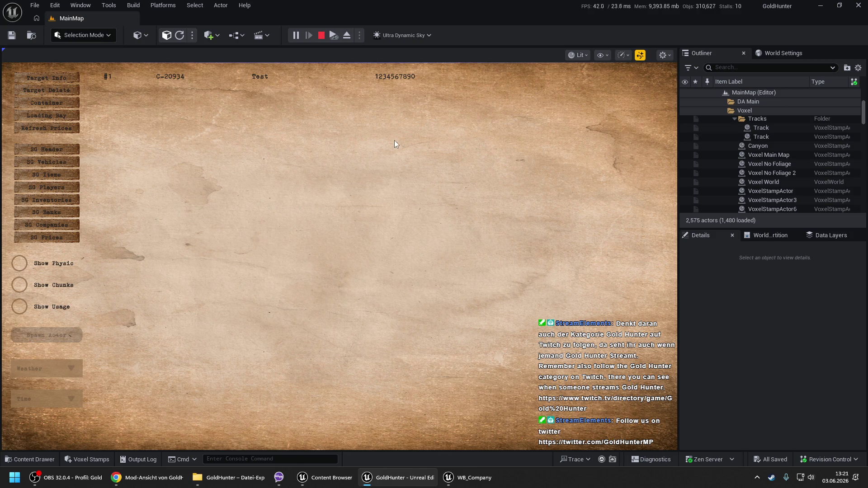
pyautogui.press('Tab')
pyautogui.press('Escape')
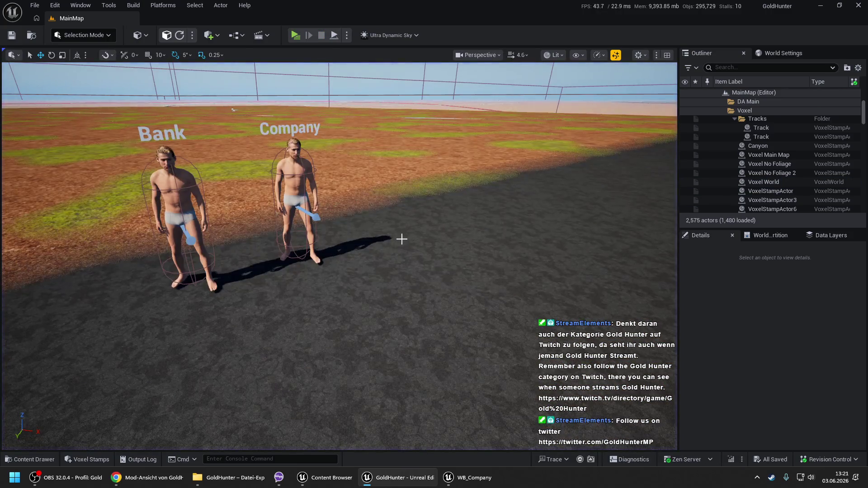
# Step: Restore WB_Company, check its Designer tab switcher, then open its EventGraph
pyautogui.click(469, 477)
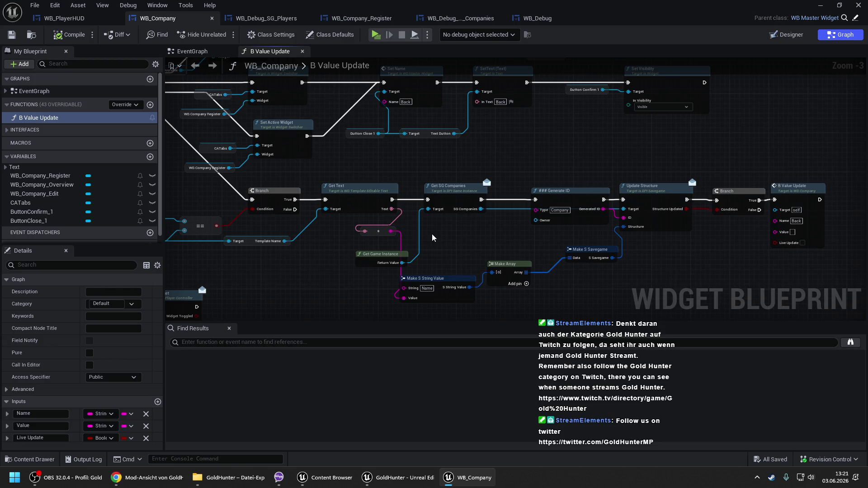
pyautogui.moveTo(422, 171)
pyautogui.mouseDown()
pyautogui.moveTo(422, 145)
pyautogui.moveTo(448, 79)
pyautogui.mouseUp()
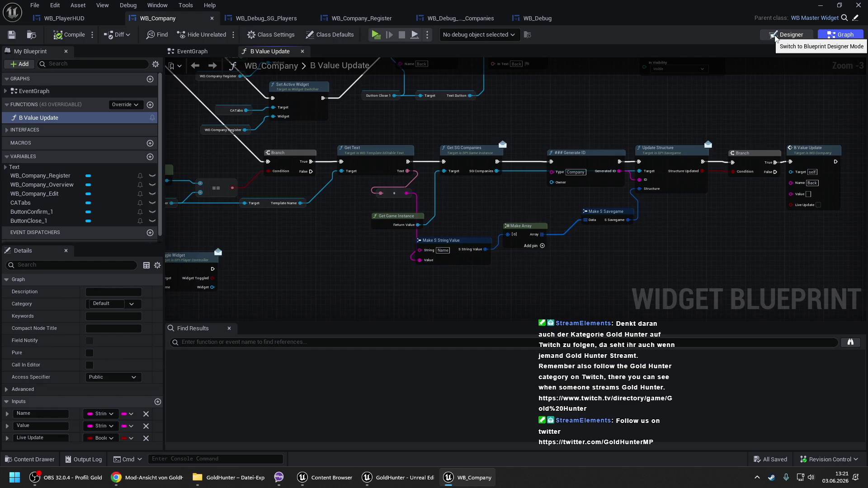
pyautogui.click(775, 37)
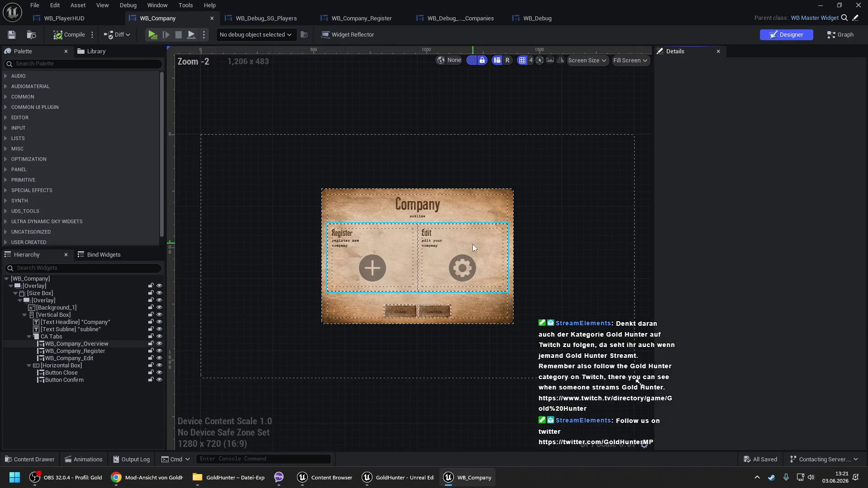
pyautogui.click(473, 244)
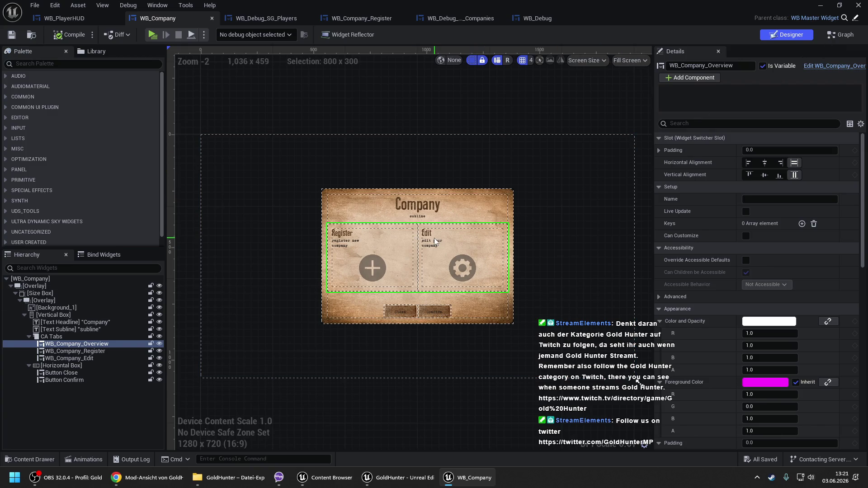
pyautogui.scroll(3, 427, 253)
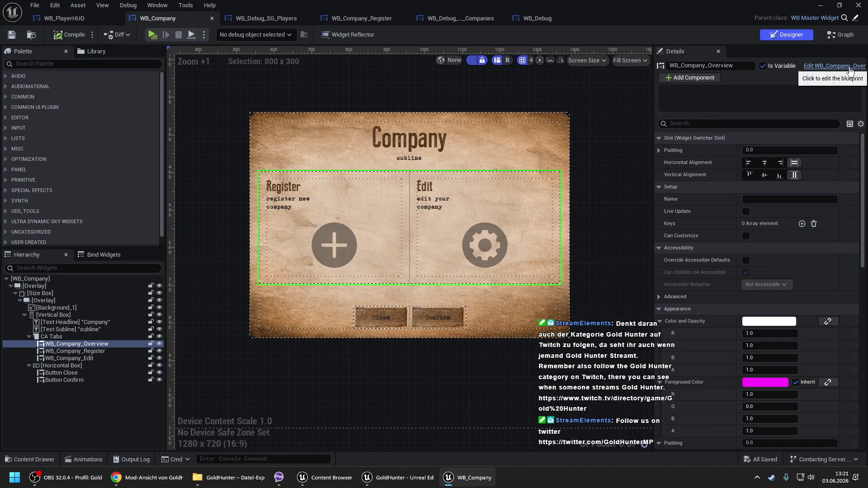
pyautogui.doubleClick(488, 184)
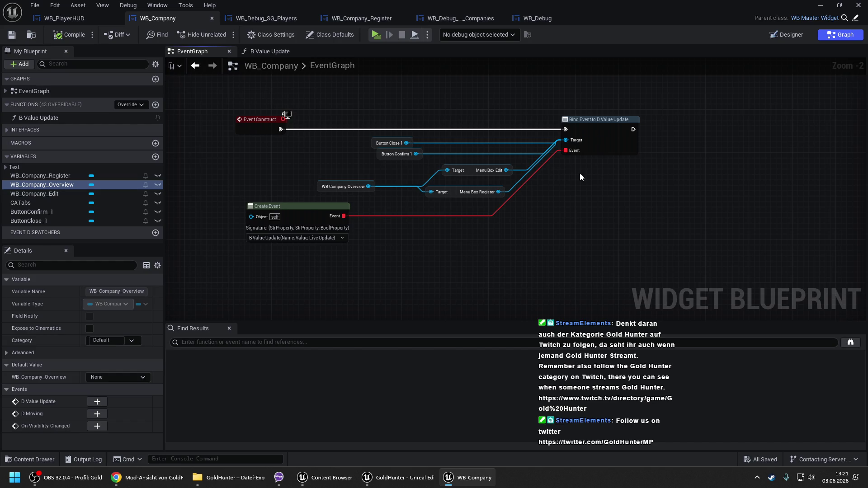
pyautogui.moveTo(550, 218); pyautogui.dragTo(455, 207)
# Step: Add a chained Get Game Instance, Get SG Companies, Get Data and map Find node sequence
pyautogui.rightClick(455, 208)
pyautogui.write('get')
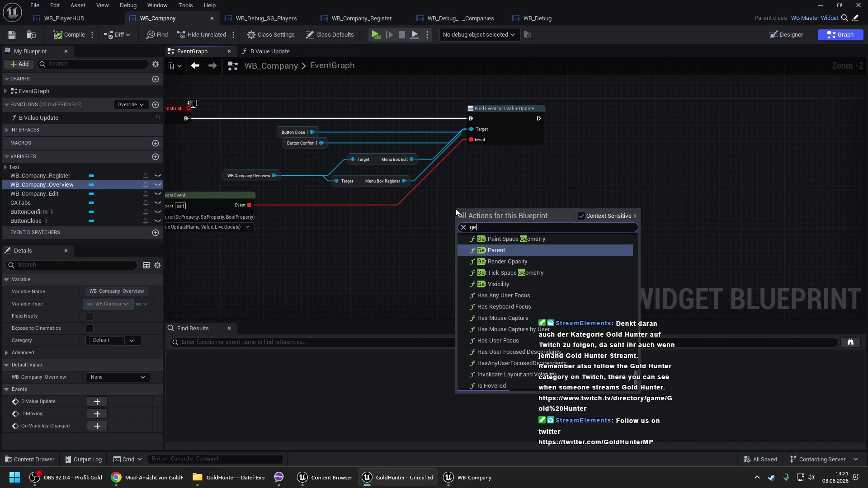
pyautogui.write('t')
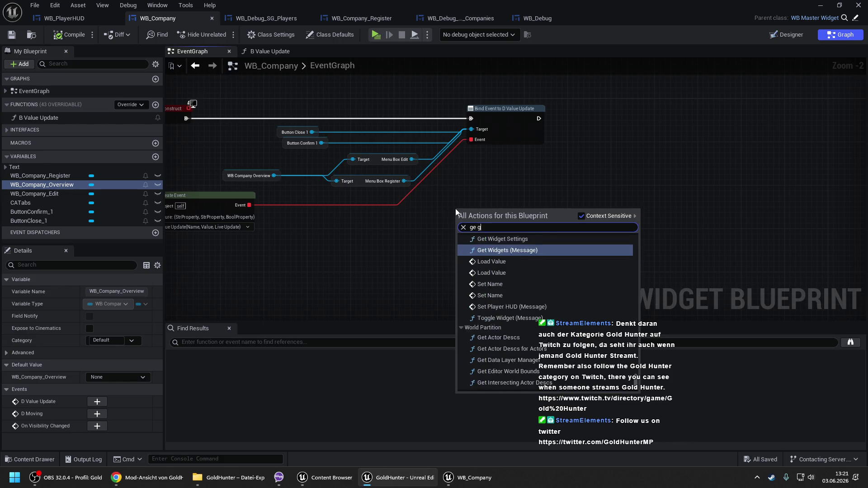
pyautogui.write('gameinstance')
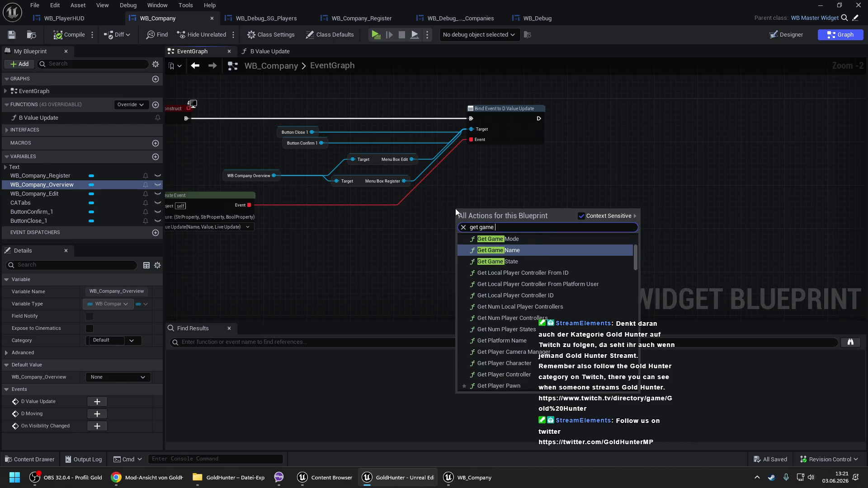
pyautogui.press('Return')
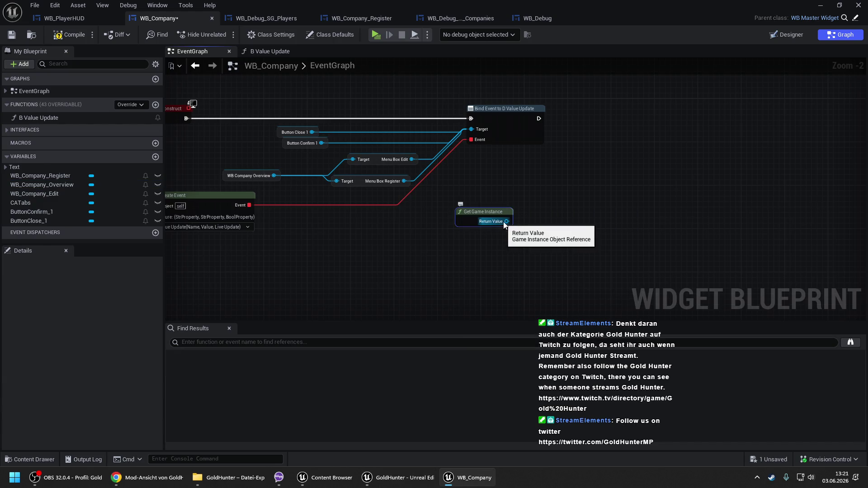
pyautogui.moveTo(506, 221); pyautogui.dragTo(532, 196)
pyautogui.write('get sg comp')
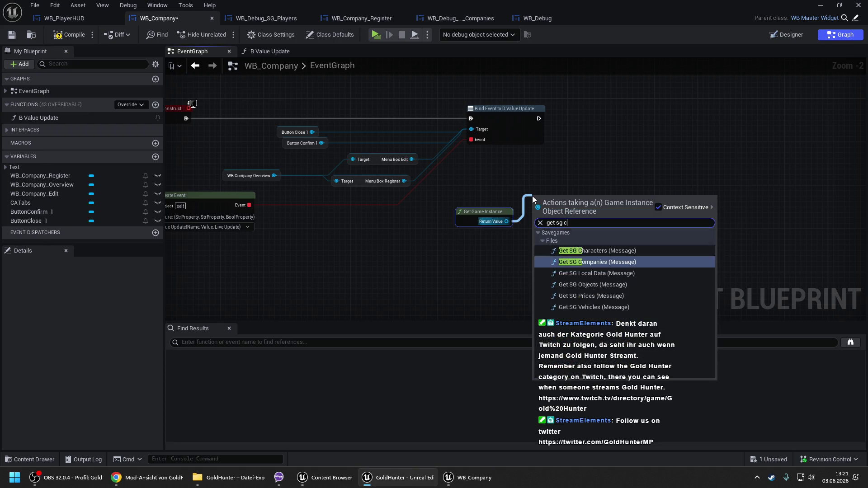
pyautogui.press('Return')
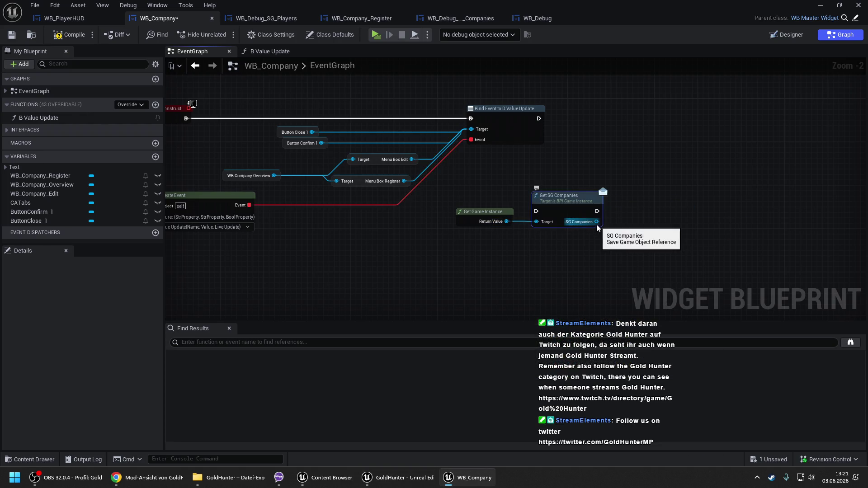
pyautogui.moveTo(596, 222); pyautogui.dragTo(614, 225)
pyautogui.write('get data')
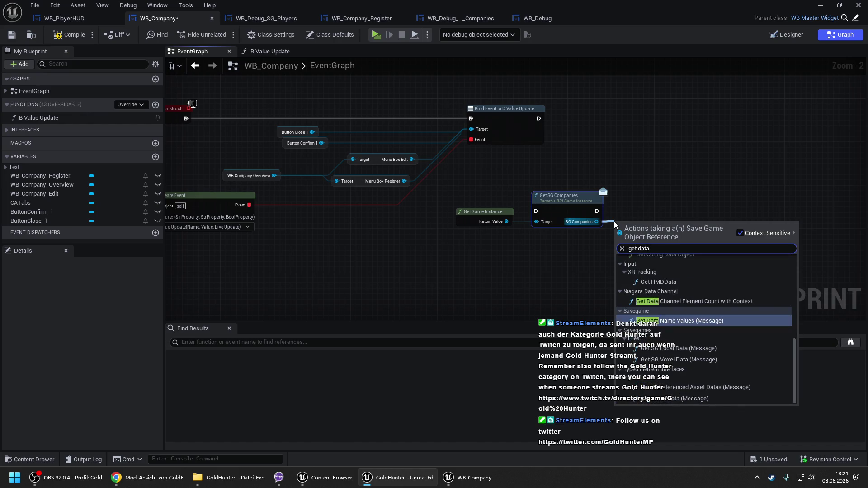
pyautogui.click(666, 281)
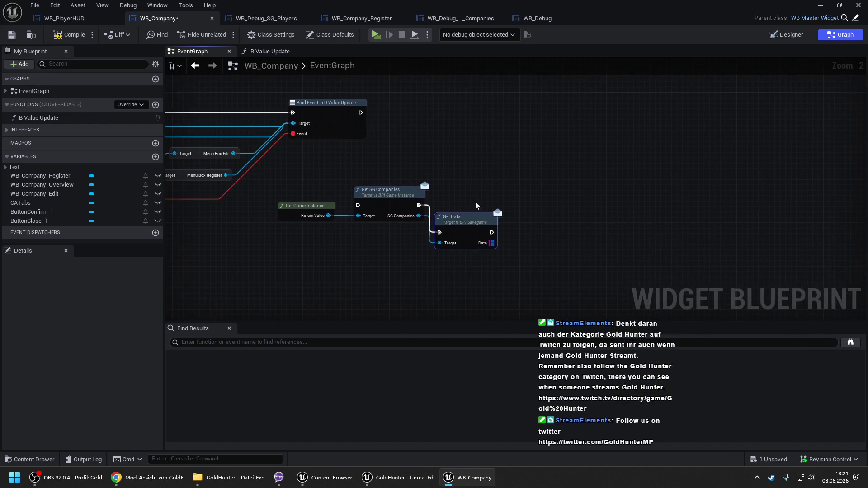
pyautogui.moveTo(492, 242); pyautogui.dragTo(525, 225)
pyautogui.write('find')
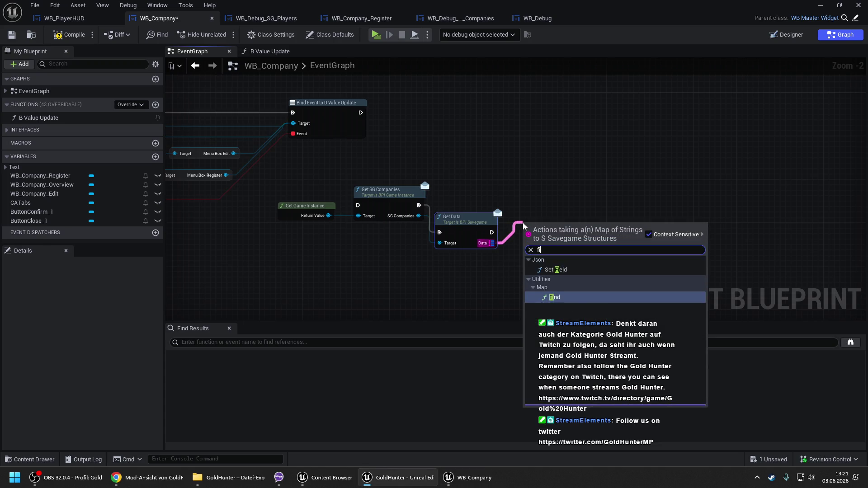
pyautogui.press('Return')
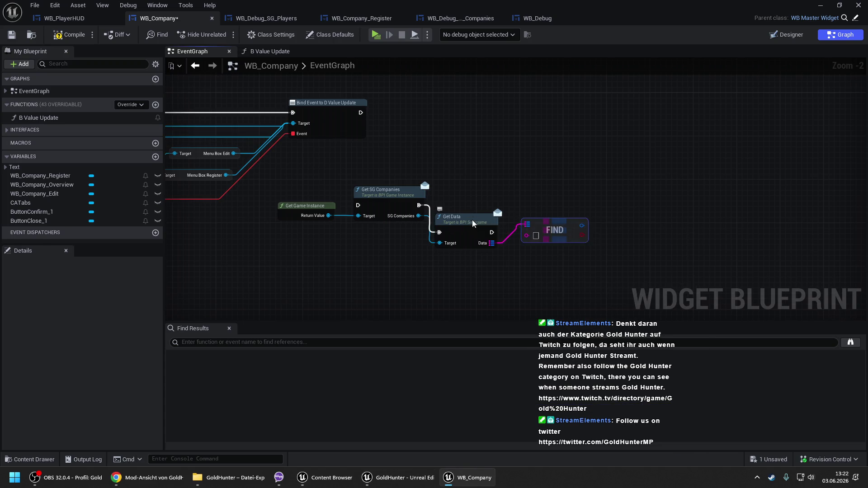
# Step: Arrange the new nodes and wire the D Value Update binding's exec into Get SG Companies
pyautogui.moveTo(471, 225); pyautogui.dragTo(477, 199)
pyautogui.moveTo(384, 176); pyautogui.dragTo(526, 248)
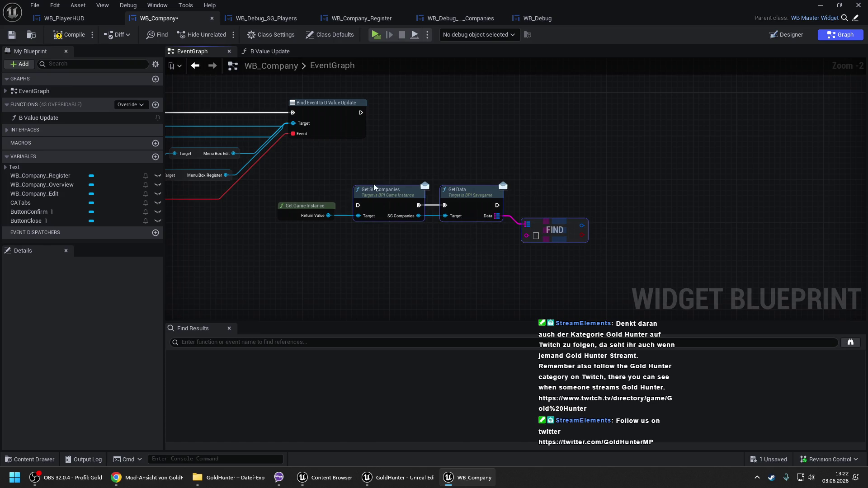
pyautogui.moveTo(379, 192)
pyautogui.mouseDown()
pyautogui.moveTo(418, 105)
pyautogui.moveTo(360, 113)
pyautogui.mouseUp()
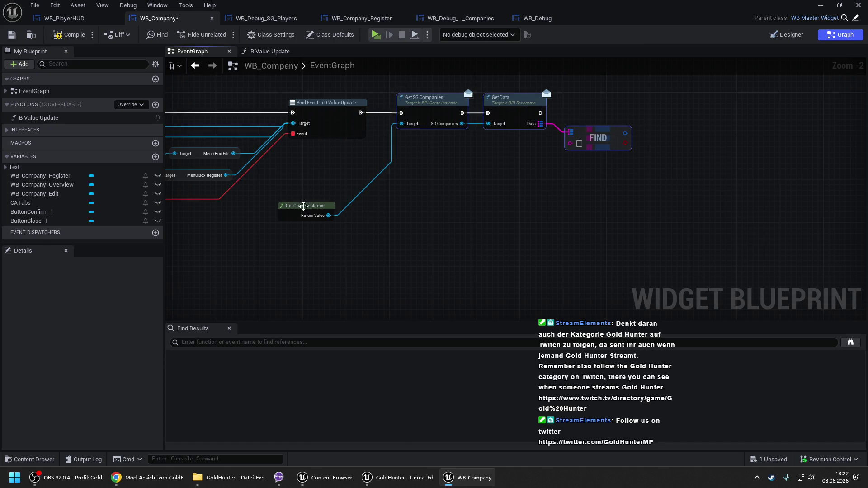
pyautogui.moveTo(304, 206); pyautogui.dragTo(340, 152)
pyautogui.click(426, 169)
pyautogui.moveTo(427, 169); pyautogui.dragTo(462, 193)
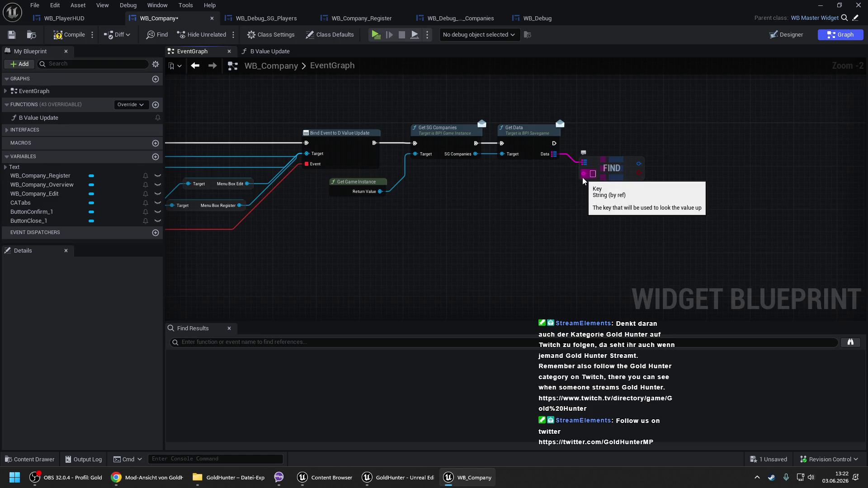
pyautogui.moveTo(539, 190); pyautogui.dragTo(466, 194)
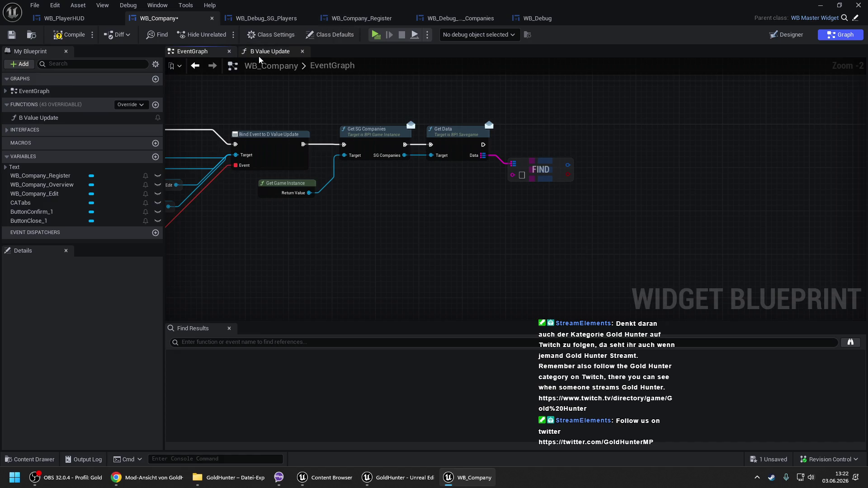
# Step: Open B Value Update, then the ### Generate ID function, to view its Switch on String node
pyautogui.click(271, 51)
pyautogui.scroll(1, 509, 198)
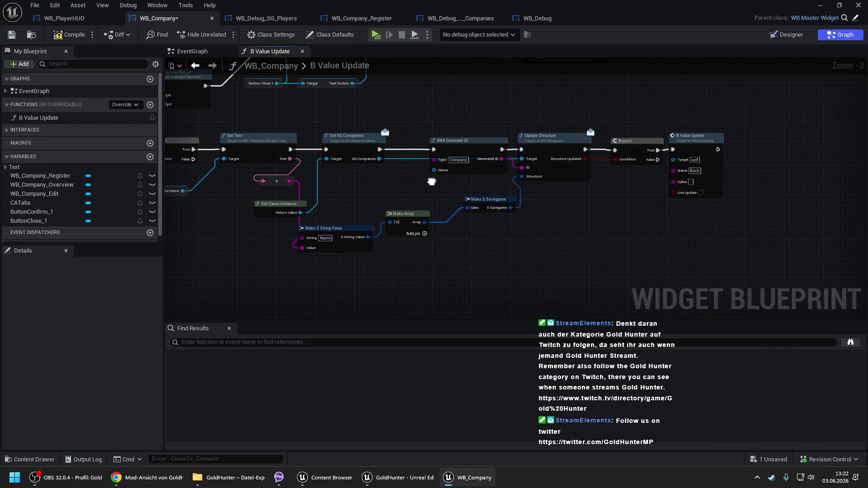
pyautogui.click(422, 145)
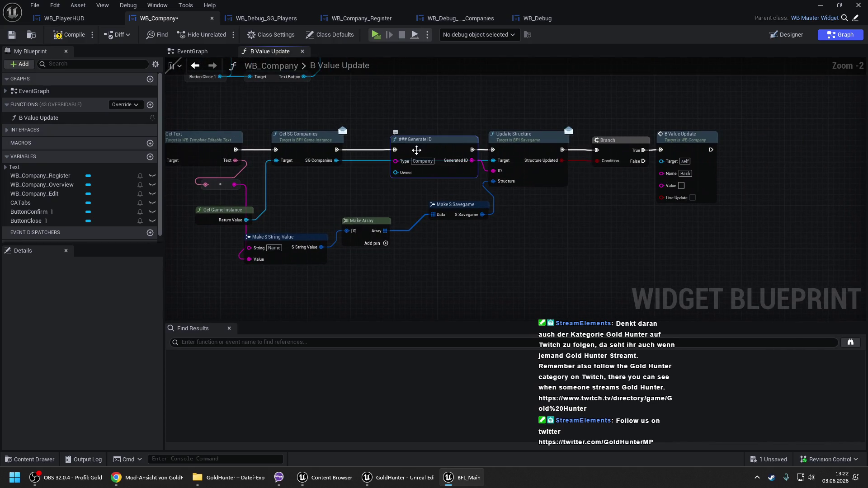
pyautogui.doubleClick(416, 150)
pyautogui.scroll(2, 372, 140)
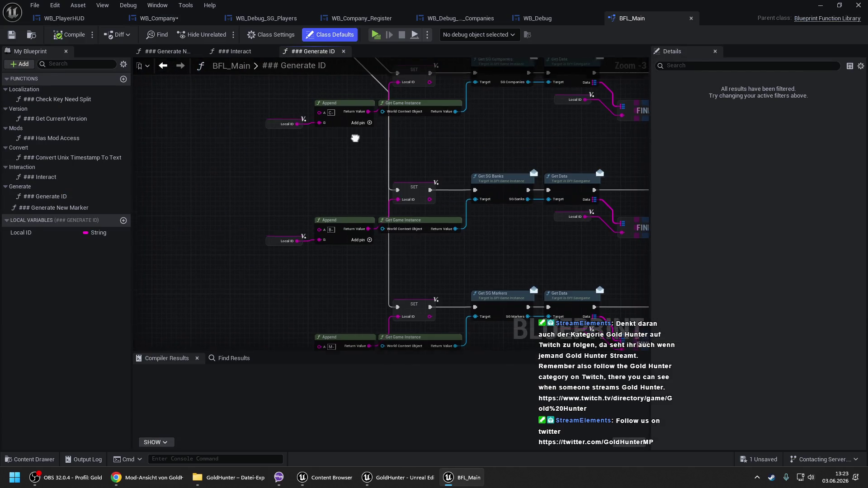
pyautogui.moveTo(292, 133); pyautogui.dragTo(344, 230)
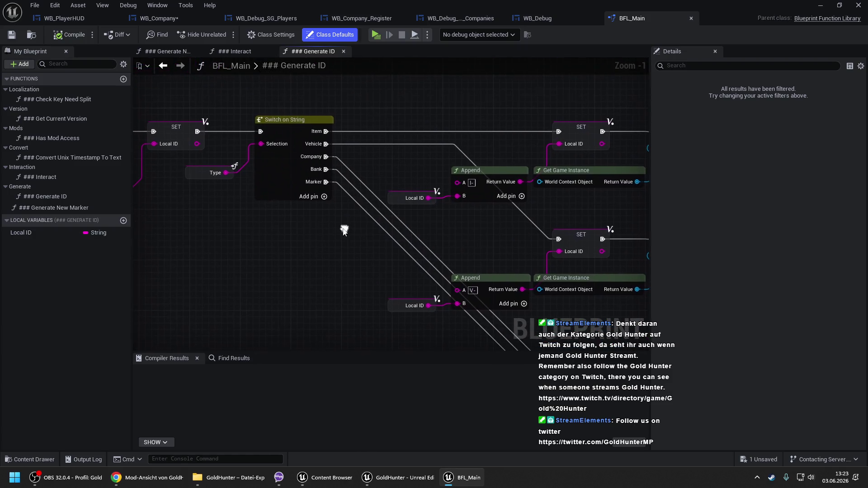
# Step: Remove the switch's Company case and its wire, then undo both to keep Company
pyautogui.keyDown('alt'); pyautogui.click(324, 160); pyautogui.keyUp('alt')
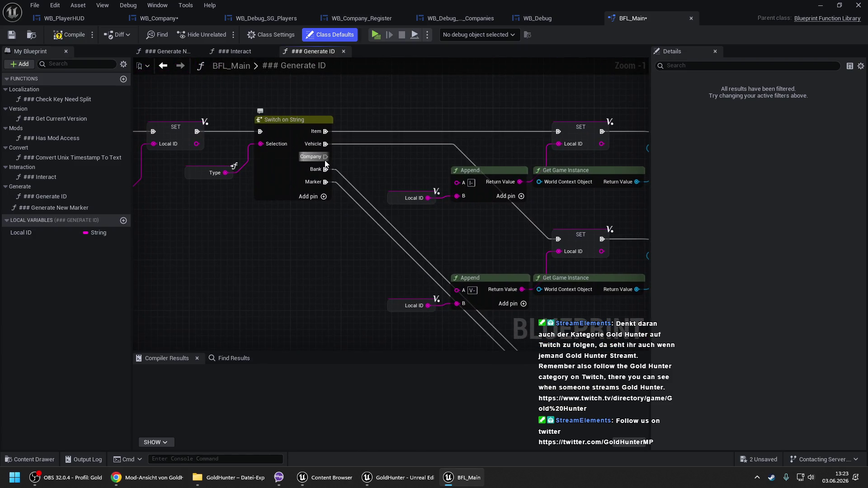
pyautogui.click(271, 176)
pyautogui.click(810, 132)
pyautogui.click(823, 156)
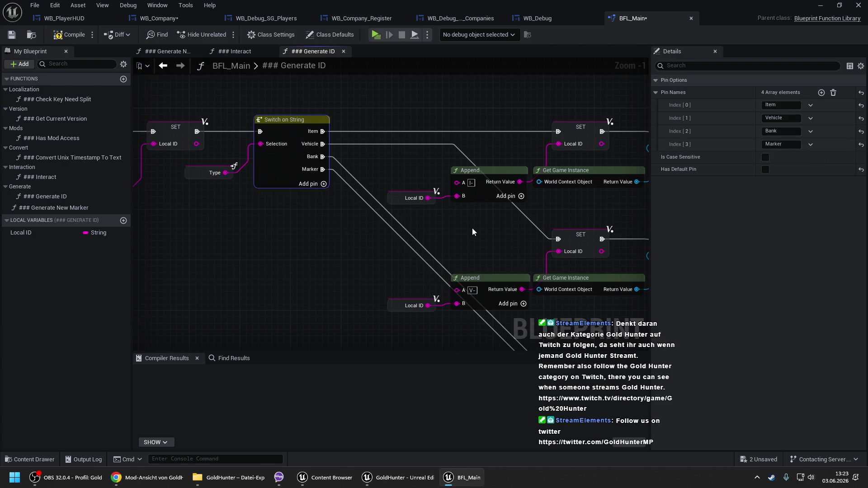
pyautogui.moveTo(500, 249); pyautogui.dragTo(387, 182)
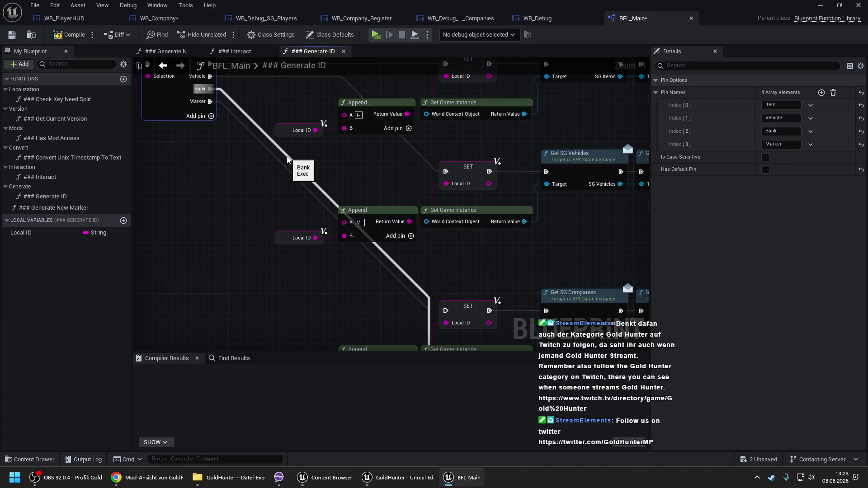
pyautogui.hotkey('ctrl', 'z')
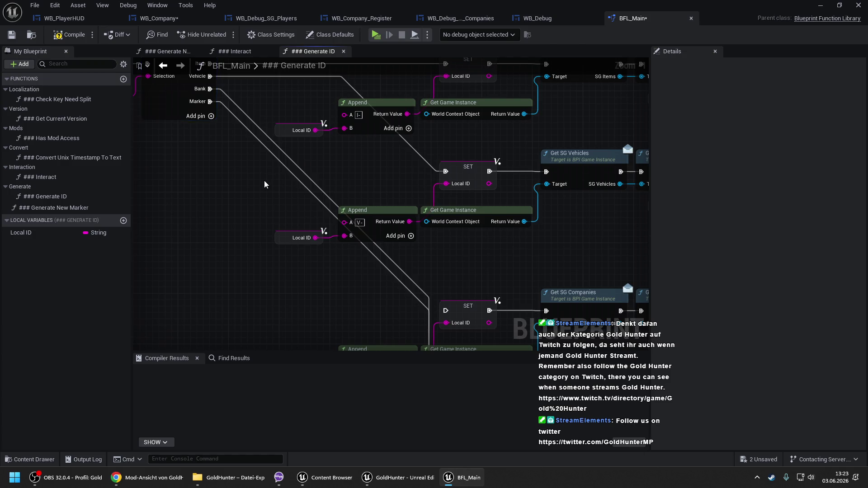
pyautogui.hotkey('ctrl', 'z')
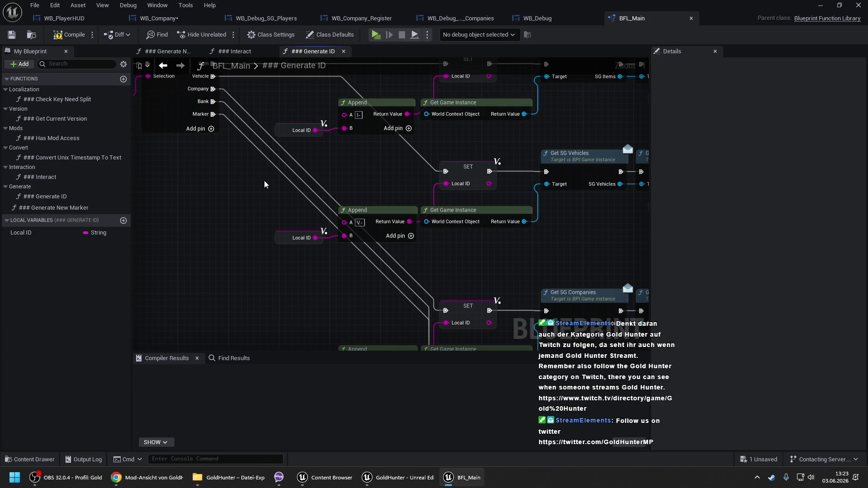
# Step: Compile BFL_Main and go back to WB_Company's event graph
pyautogui.click(72, 36)
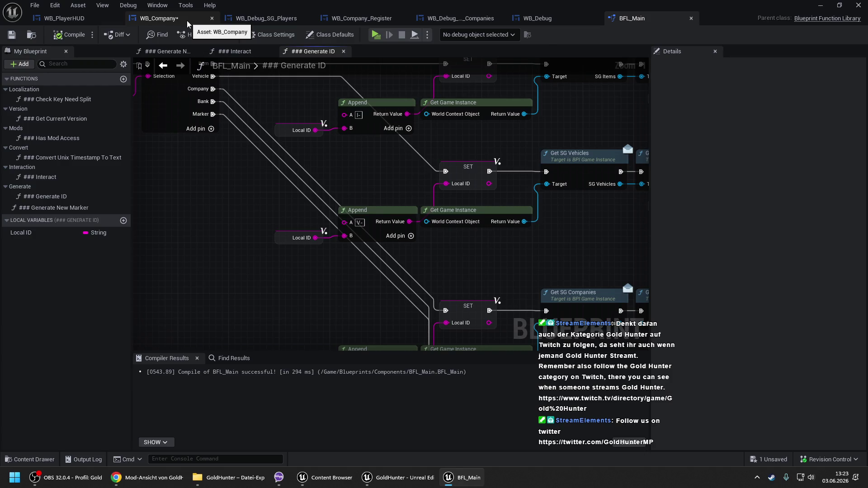
pyautogui.click(186, 21)
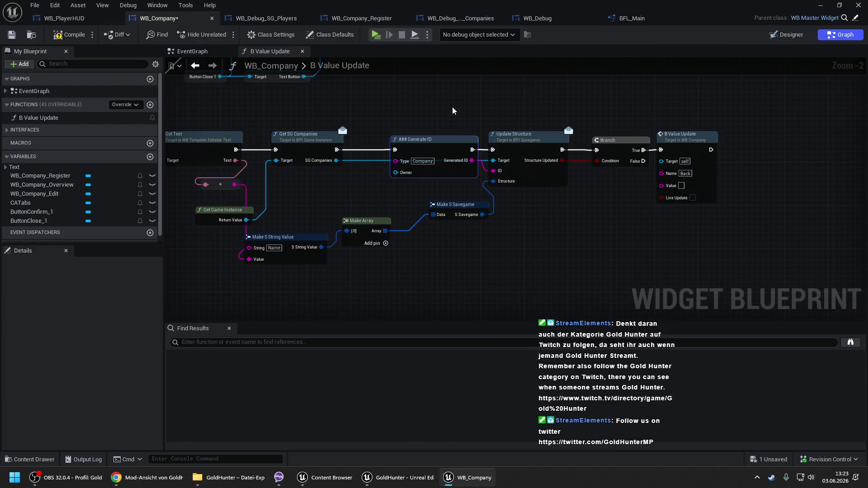
pyautogui.click(192, 51)
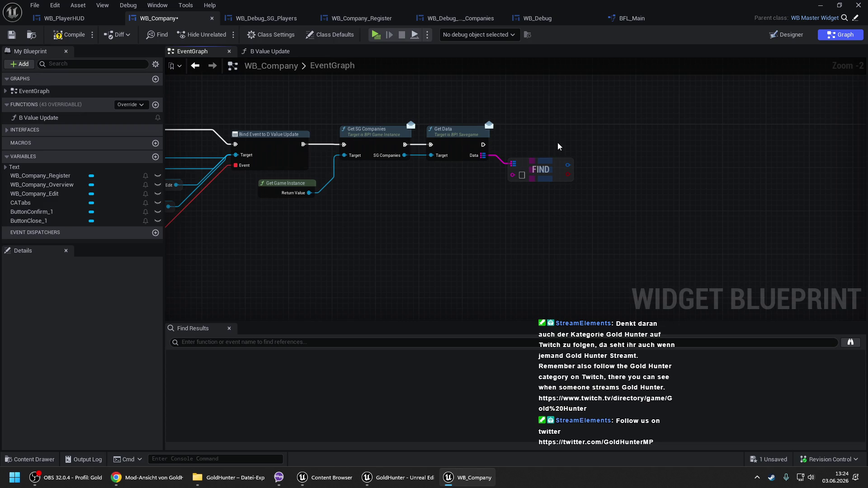
pyautogui.click(463, 165)
pyautogui.press('Delete')
pyautogui.moveTo(402, 145); pyautogui.dragTo(427, 167)
pyautogui.write('for')
pyautogui.press('Return')
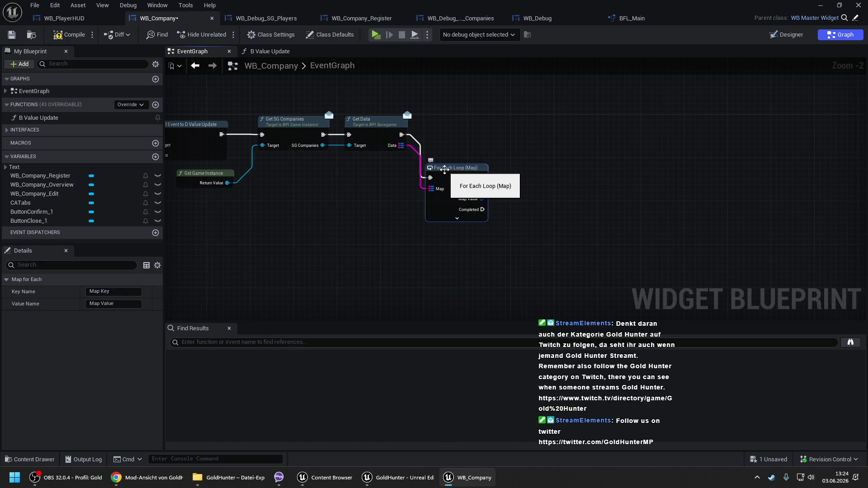
pyautogui.moveTo(444, 170); pyautogui.dragTo(452, 136)
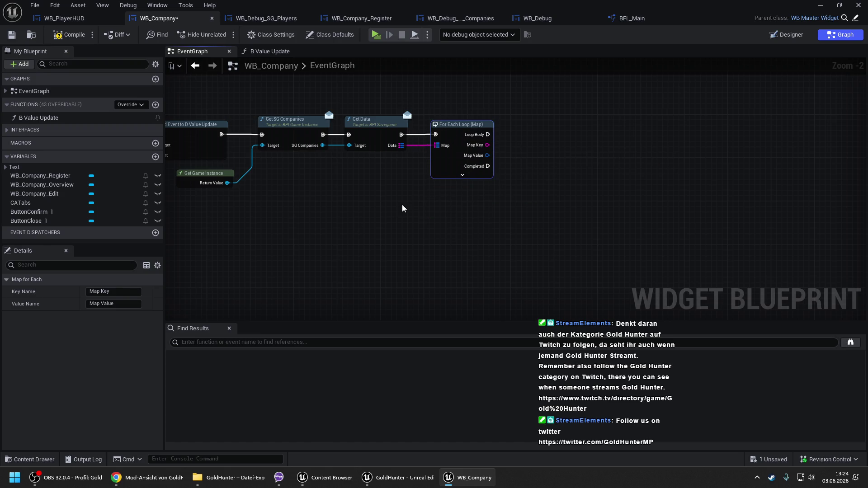
pyautogui.click(113, 292)
pyautogui.write('sdfgh')
pyautogui.press('Return')
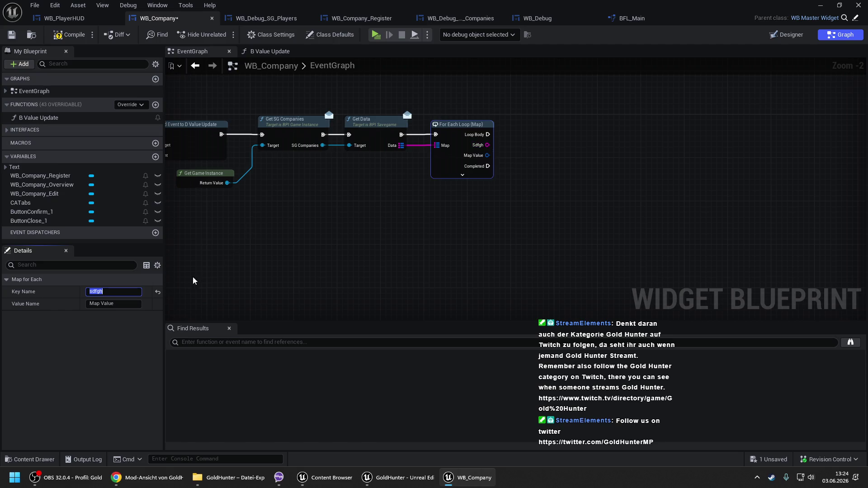
pyautogui.click(158, 295)
pyautogui.click(158, 293)
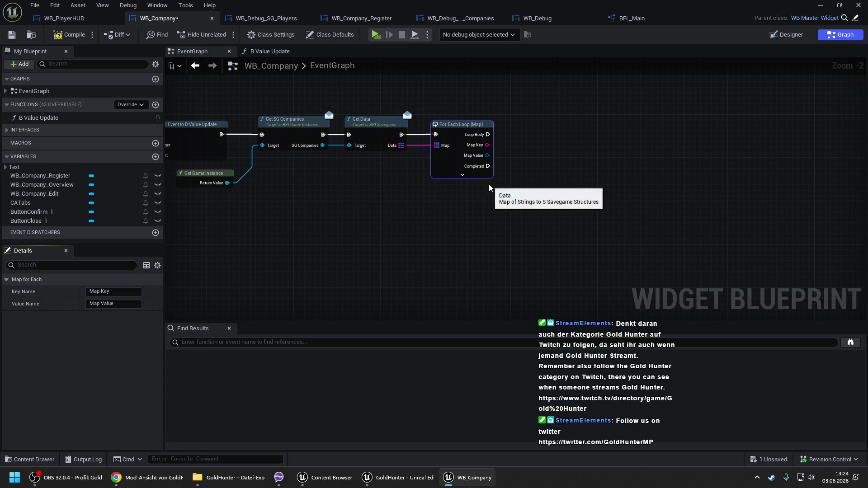
# Step: Break the map value into S Savegame, loop over its Data, and add Break S String Value
pyautogui.moveTo(487, 156)
pyautogui.mouseDown()
pyautogui.moveTo(513, 161)
pyautogui.moveTo(489, 171)
pyautogui.moveTo(517, 155)
pyautogui.moveTo(399, 134)
pyautogui.mouseUp()
pyautogui.click(533, 217)
pyautogui.click(551, 206)
pyautogui.moveTo(554, 158)
pyautogui.mouseDown()
pyautogui.moveTo(554, 126)
pyautogui.moveTo(601, 141)
pyautogui.mouseUp()
pyautogui.write('brw')
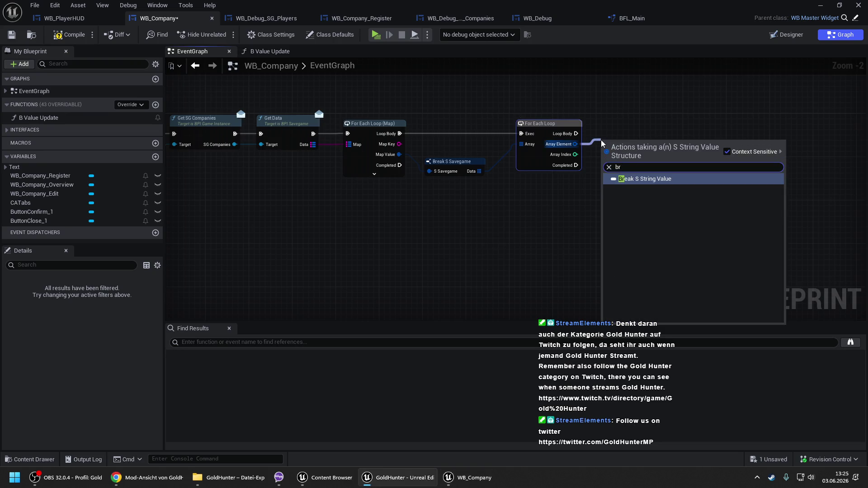
pyautogui.press('Return')
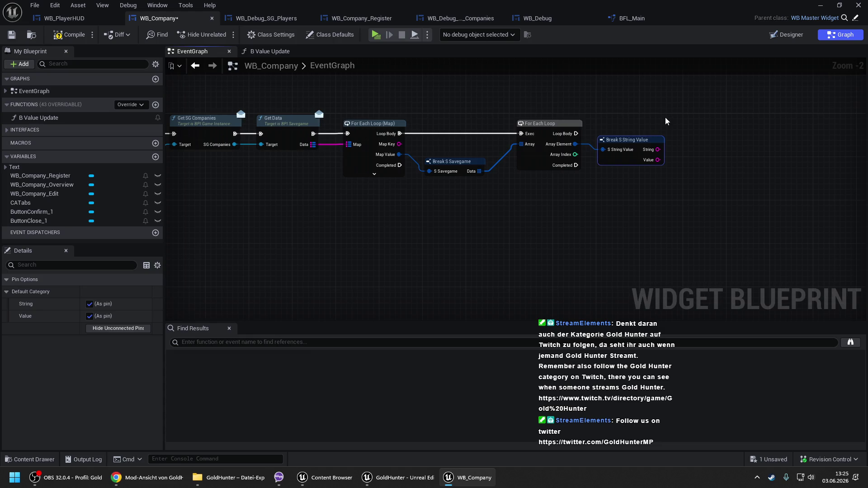
# Step: Replace the old loop with a For Each Loop with Break feeding Break S String Value
pyautogui.moveTo(483, 171); pyautogui.dragTo(498, 185)
pyautogui.write('break')
pyautogui.press('Return')
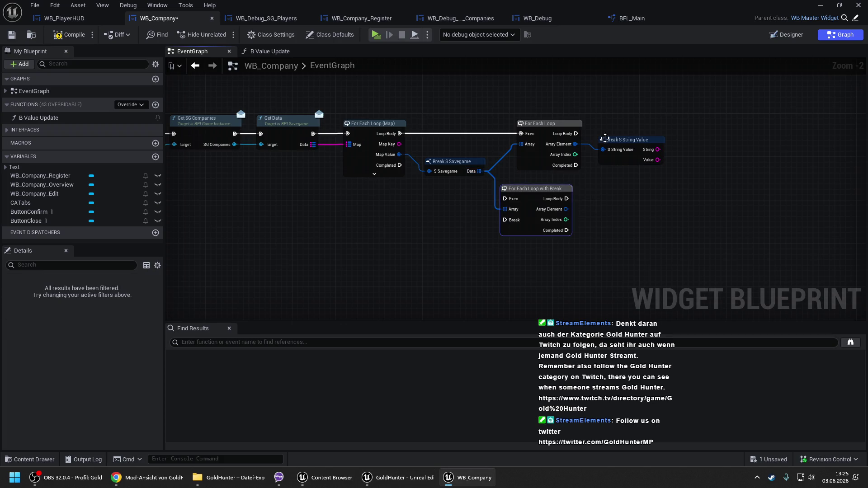
pyautogui.moveTo(565, 209); pyautogui.dragTo(603, 149)
pyautogui.click(532, 159)
pyautogui.press('Delete')
pyautogui.moveTo(533, 188)
pyautogui.mouseDown()
pyautogui.moveTo(544, 124)
pyautogui.moveTo(515, 136)
pyautogui.moveTo(398, 134)
pyautogui.mouseUp()
pyautogui.scroll(-1, 397, 136)
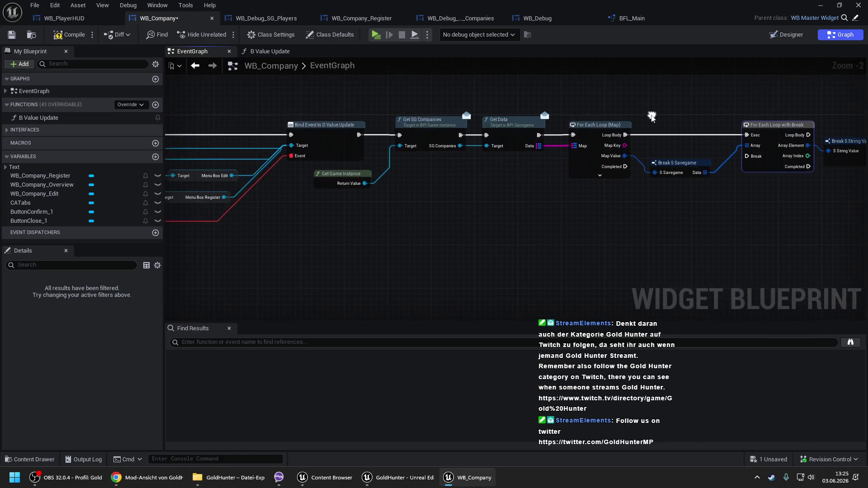
pyautogui.moveTo(429, 98); pyautogui.dragTo(841, 221)
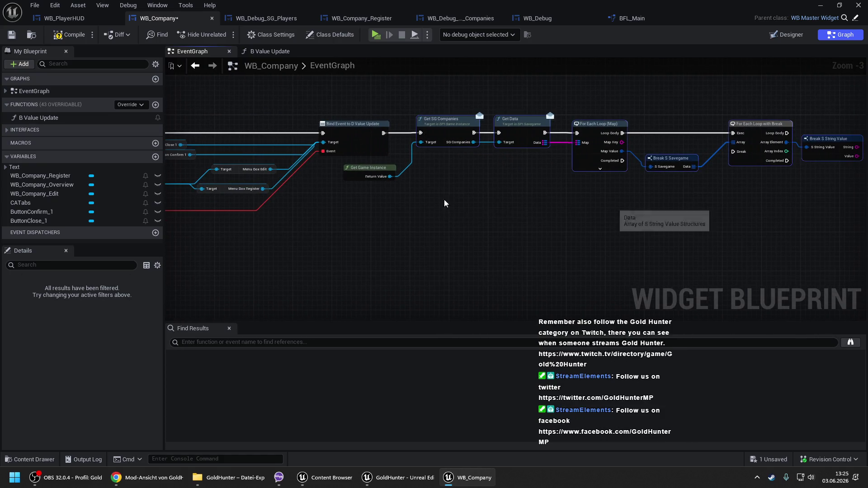
# Step: Cut the company lookup nodes and paste them into a new function named Has Company
pyautogui.moveTo(361, 172); pyautogui.dragTo(360, 171)
pyautogui.press('Delete')
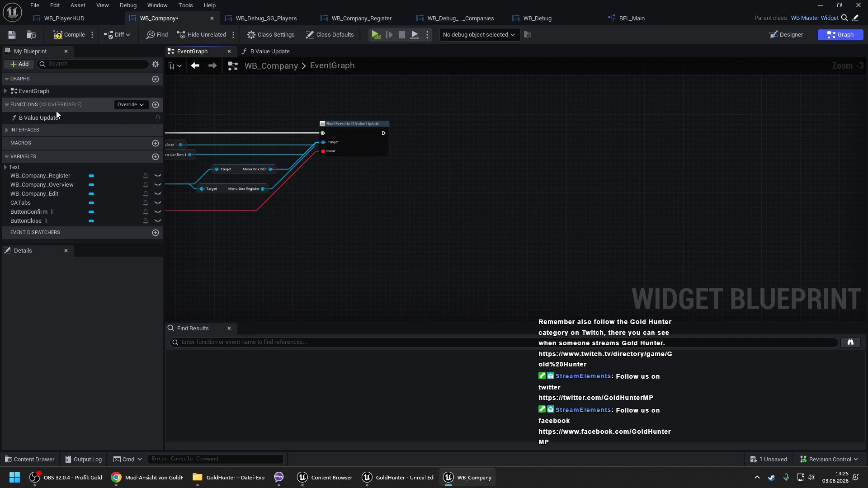
pyautogui.click(153, 107)
pyautogui.write('Has C')
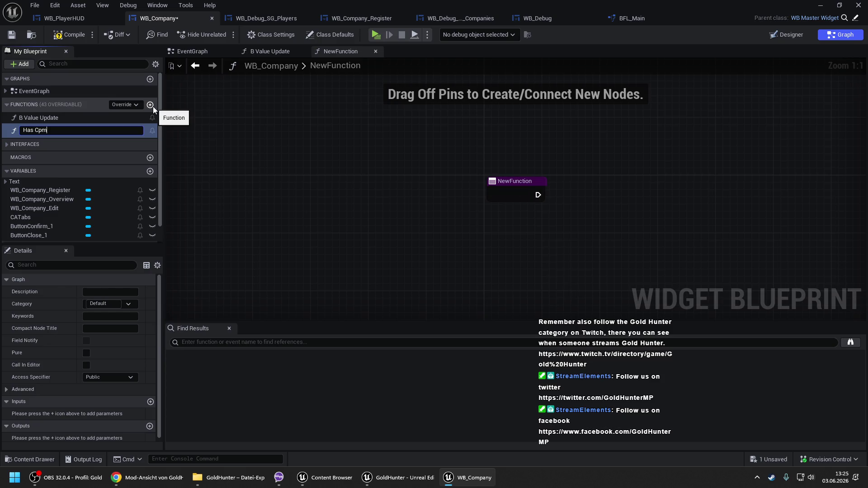
pyautogui.write('ompany')
pyautogui.press('Return')
pyautogui.click(501, 194)
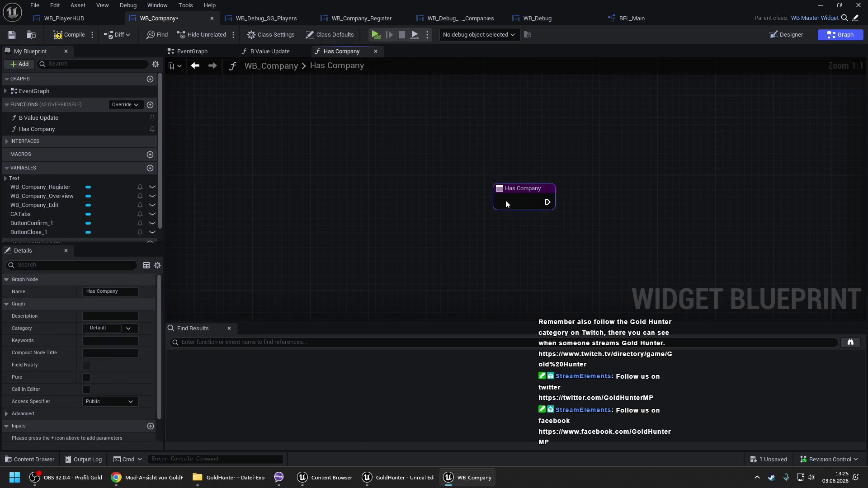
pyautogui.scroll(-2, 535, 195)
pyautogui.hotkey('ctrl', 'v')
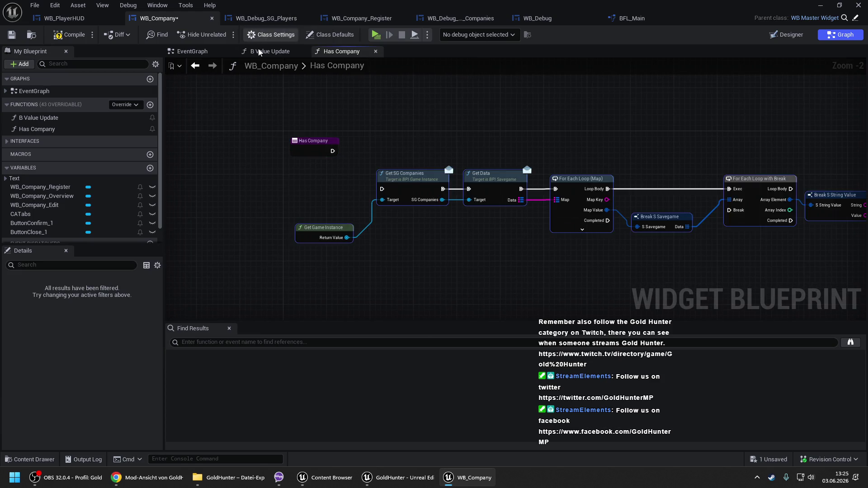
# Step: Call Has Company in the EventGraph after the D Value Update binding
pyautogui.click(225, 55)
pyautogui.moveTo(65, 130)
pyautogui.mouseDown()
pyautogui.moveTo(400, 114)
pyautogui.moveTo(427, 128)
pyautogui.moveTo(428, 138)
pyautogui.mouseUp()
pyautogui.click(427, 128)
pyautogui.scroll(2, 396, 128)
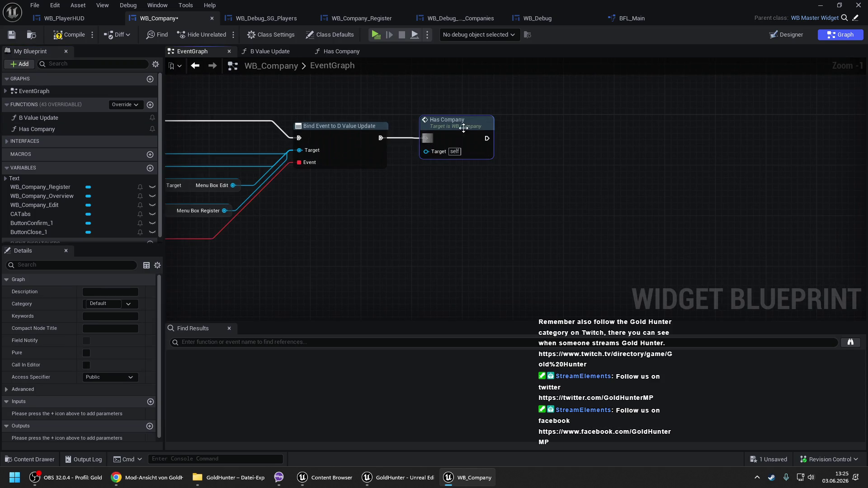
# Step: Give Has Company a boolean Has Company output and wire it into a new Branch's condition
pyautogui.scroll(-1, 117, 434)
pyautogui.click(150, 423)
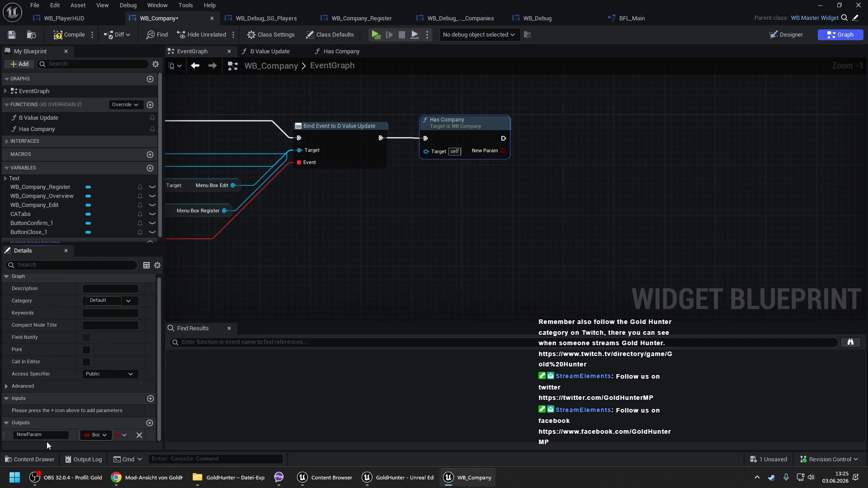
pyautogui.write('Has')
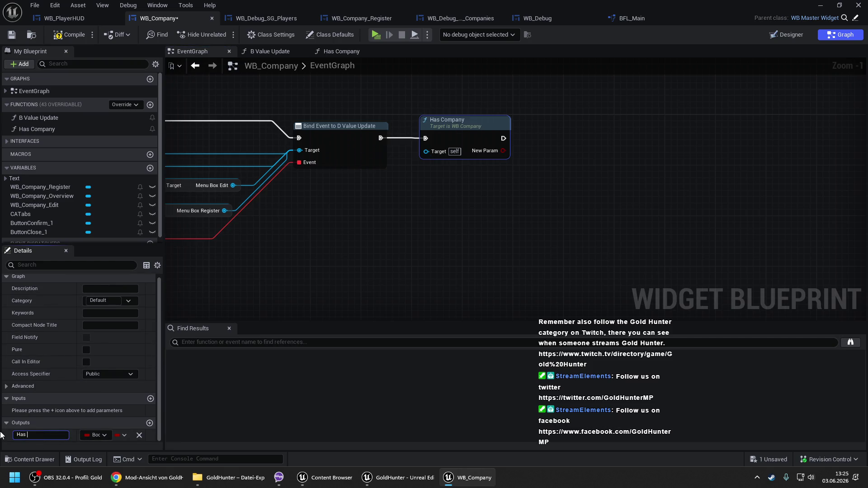
pyautogui.write('y')
pyautogui.press('Return')
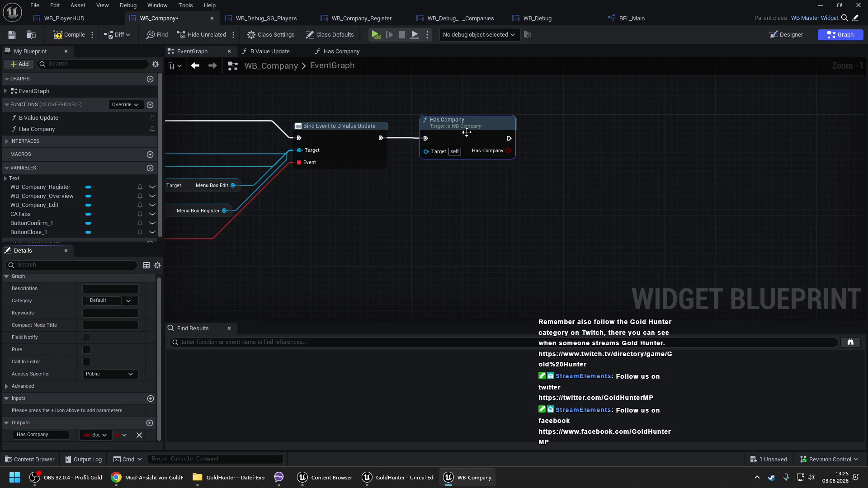
pyautogui.click(542, 134)
pyautogui.click(539, 134)
pyautogui.moveTo(545, 158)
pyautogui.mouseDown()
pyautogui.moveTo(506, 148)
pyautogui.moveTo(548, 144)
pyautogui.moveTo(554, 131)
pyautogui.mouseUp()
pyautogui.click(461, 187)
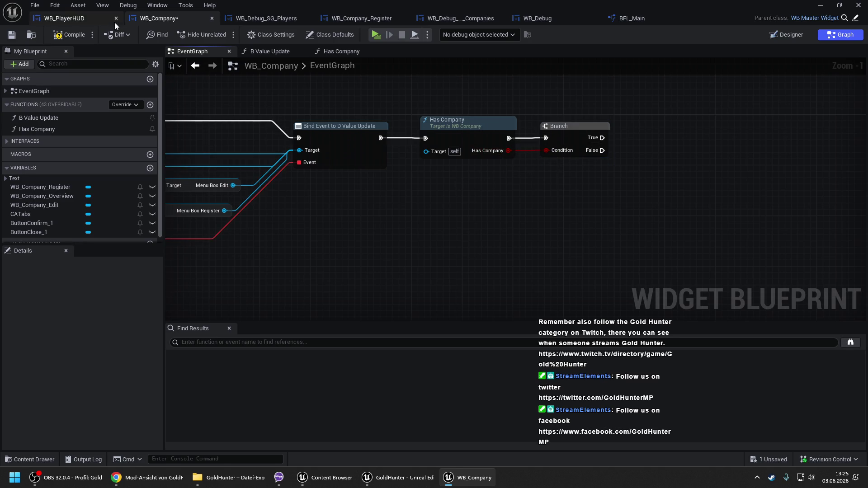
# Step: Inspect the Menu Box Edit widget in WB_Company_Overview's Designer, then return to WB_Company's graph
pyautogui.click(780, 34)
pyautogui.click(823, 66)
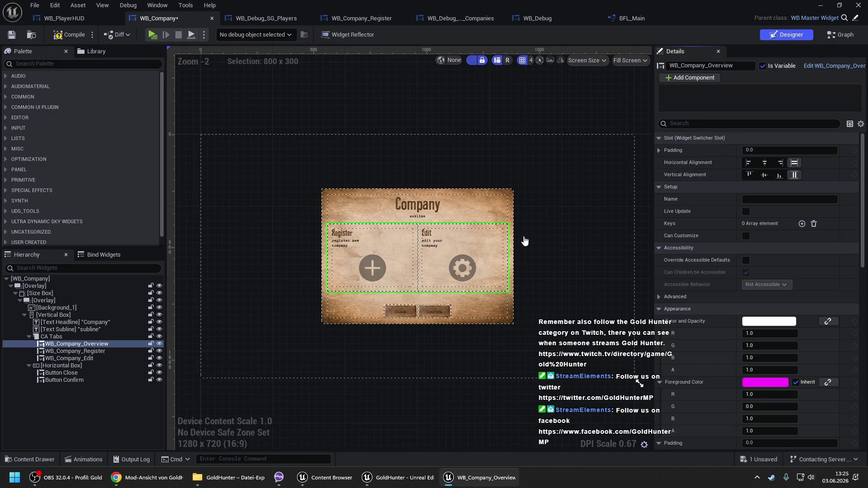
pyautogui.click(616, 282)
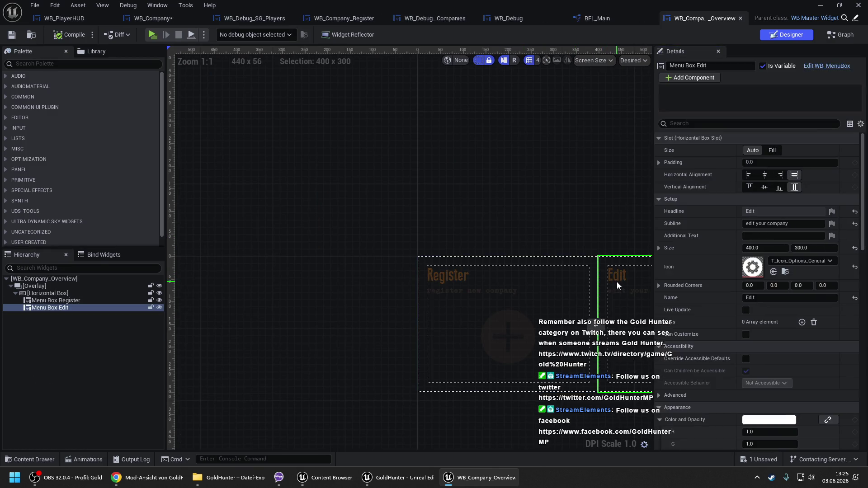
pyautogui.click(173, 16)
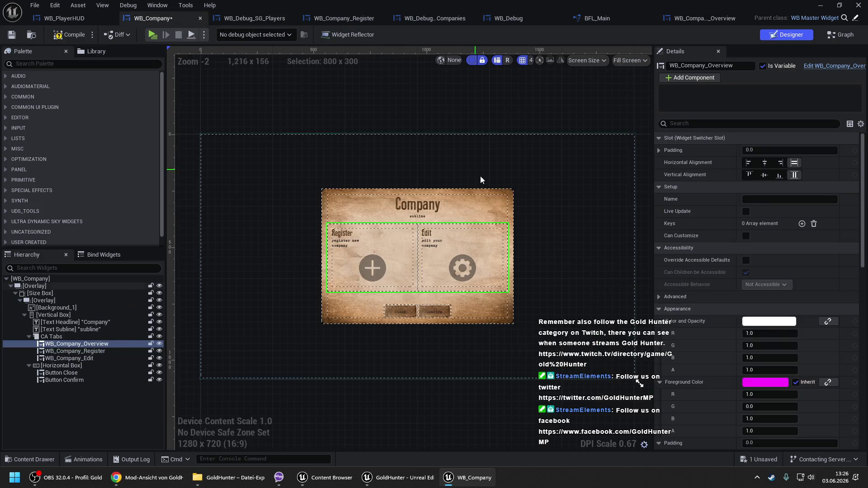
pyautogui.click(844, 39)
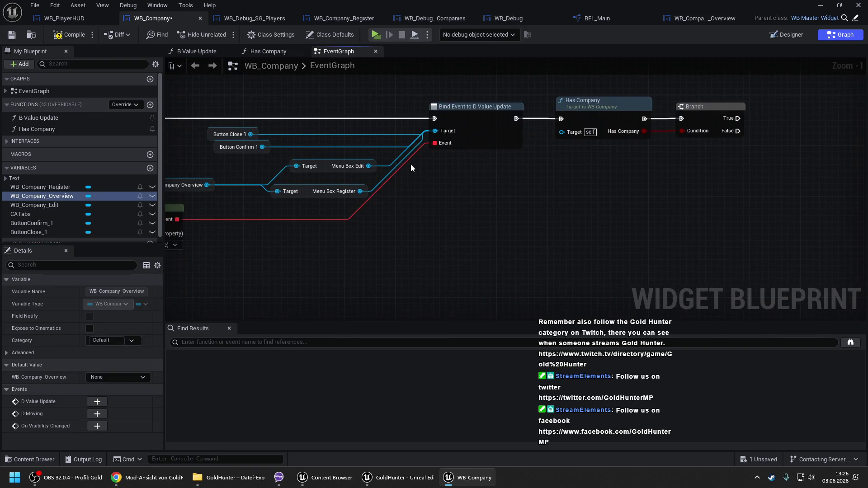
# Step: Drive Menu Box Edit's Set Is Enabled from Has Company's result, delete the Branch, and compile
pyautogui.moveTo(368, 166)
pyautogui.mouseDown()
pyautogui.moveTo(468, 171)
pyautogui.moveTo(676, 151)
pyautogui.moveTo(720, 155)
pyautogui.moveTo(701, 166)
pyautogui.moveTo(644, 119)
pyautogui.moveTo(706, 193)
pyautogui.mouseUp()
pyautogui.write('set ena')
pyautogui.press('Return')
pyautogui.moveTo(724, 161); pyautogui.dragTo(687, 110)
pyautogui.click(696, 118)
pyautogui.press('Delete')
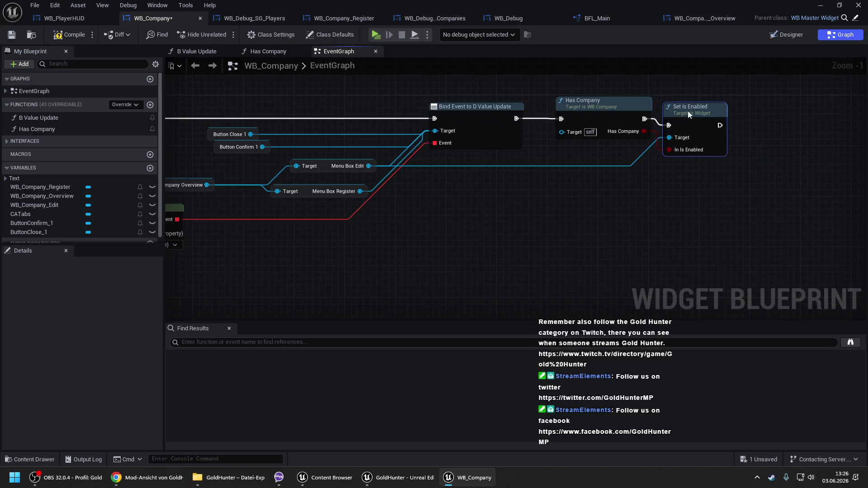
pyautogui.click(60, 35)
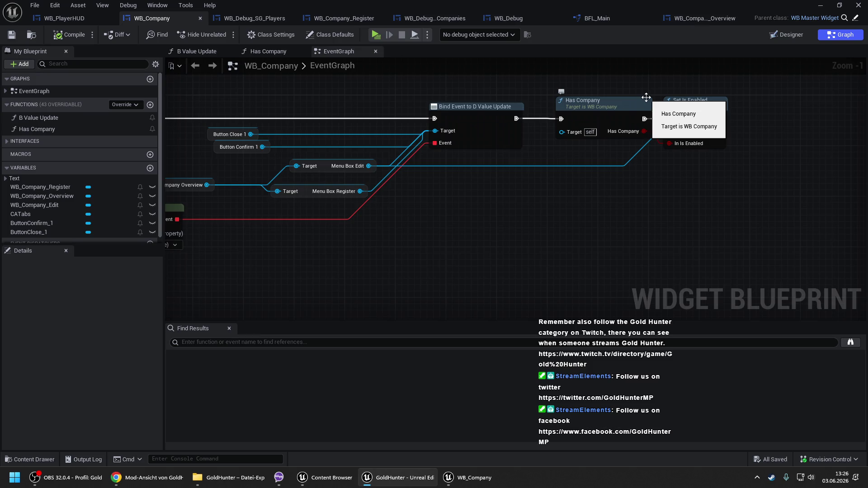
# Step: In Has Company, move the Return Node aside and wire the entry's exec into Get SG Companies
pyautogui.doubleClick(594, 101)
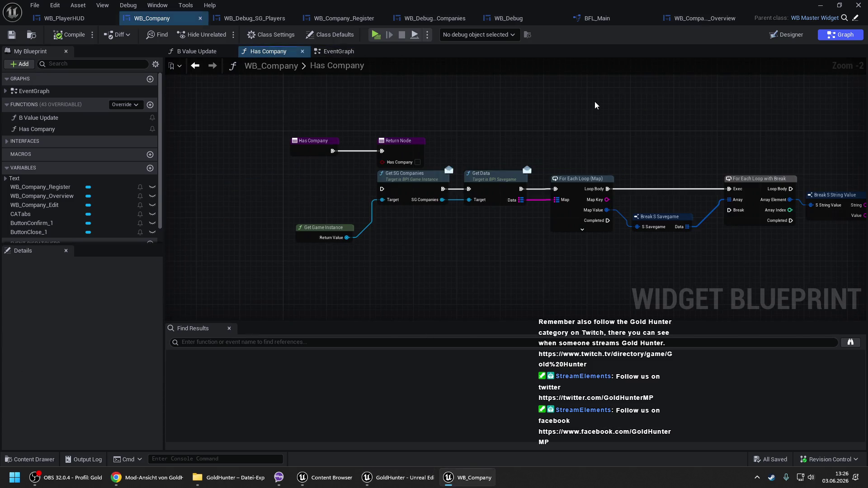
pyautogui.moveTo(345, 118); pyautogui.dragTo(491, 308)
pyautogui.moveTo(251, 164); pyautogui.dragTo(797, 236)
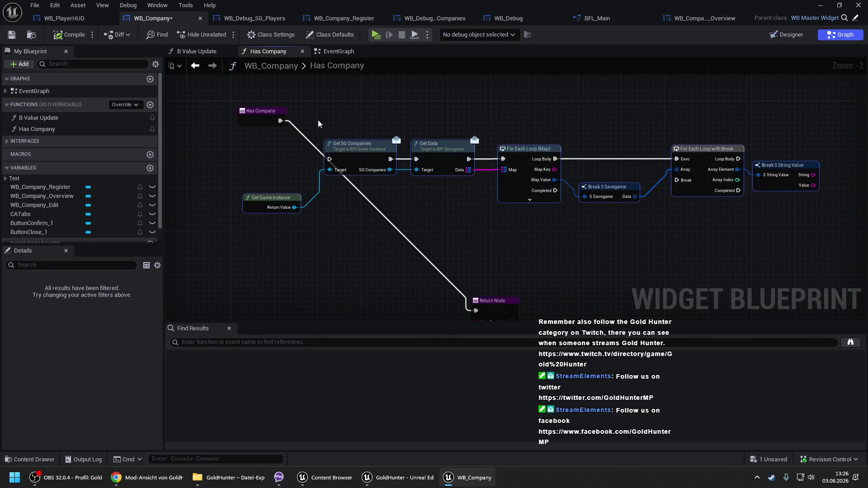
pyautogui.moveTo(348, 146); pyautogui.dragTo(346, 107)
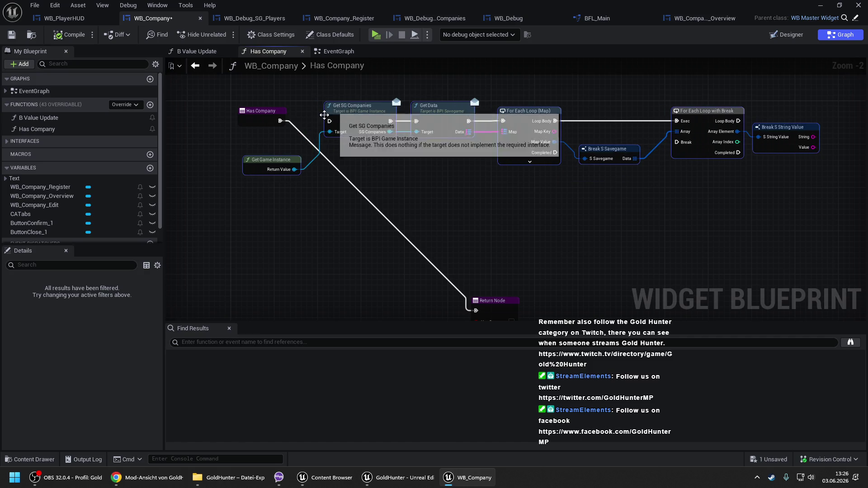
pyautogui.moveTo(280, 120)
pyautogui.mouseDown()
pyautogui.moveTo(298, 137)
pyautogui.moveTo(330, 121)
pyautogui.mouseUp()
pyautogui.click(363, 153)
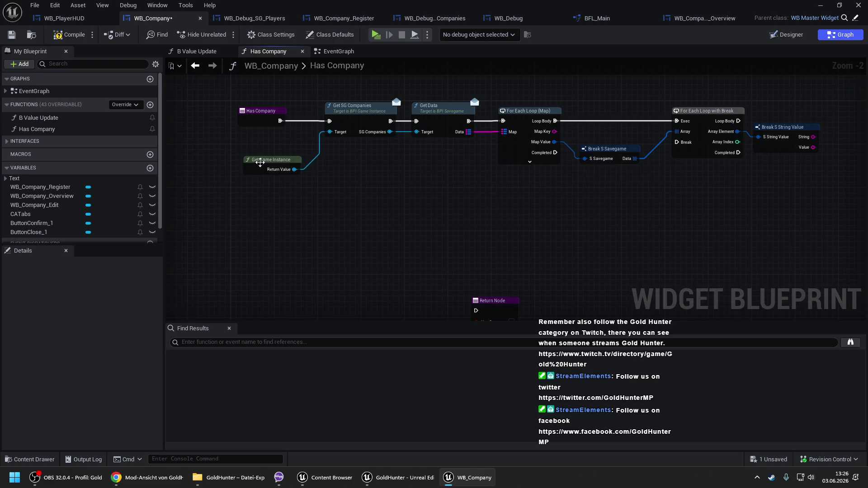
pyautogui.moveTo(268, 162); pyautogui.dragTo(279, 156)
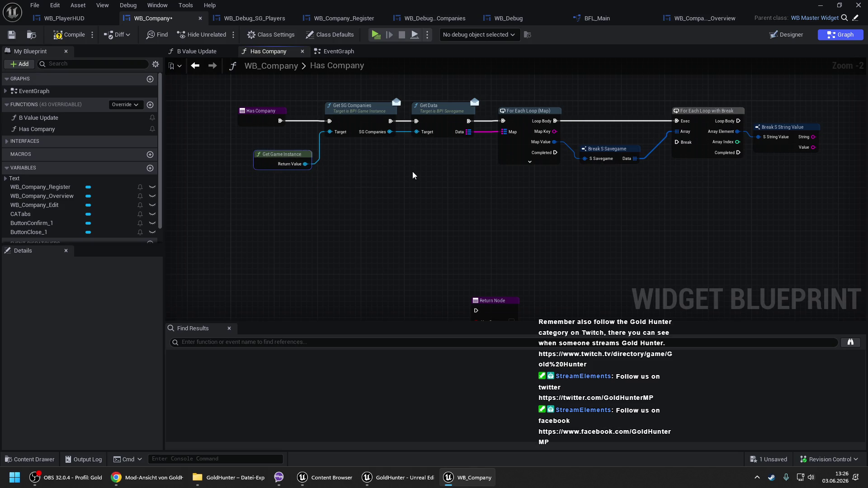
pyautogui.moveTo(490, 176); pyautogui.dragTo(333, 174)
pyautogui.moveTo(426, 170); pyautogui.dragTo(334, 135)
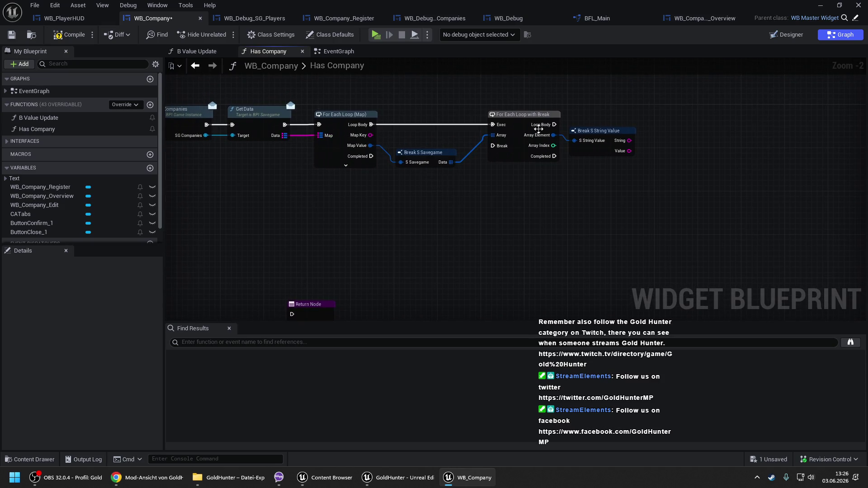
pyautogui.moveTo(642, 133)
pyautogui.mouseDown()
pyautogui.moveTo(506, 132)
pyautogui.moveTo(502, 144)
pyautogui.moveTo(516, 123)
pyautogui.mouseUp()
# Step: Add a Switch on String on String with one 'Owner' case, no default pin, run from Loop Body
pyautogui.write('switch')
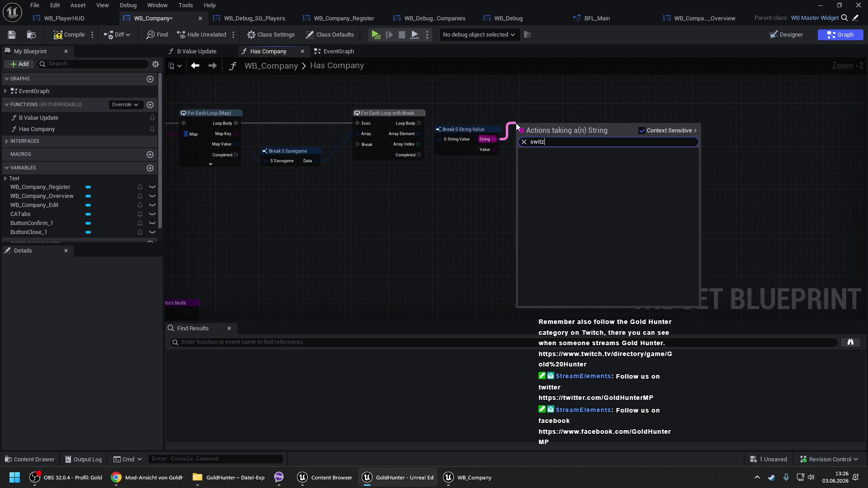
pyautogui.press('Return')
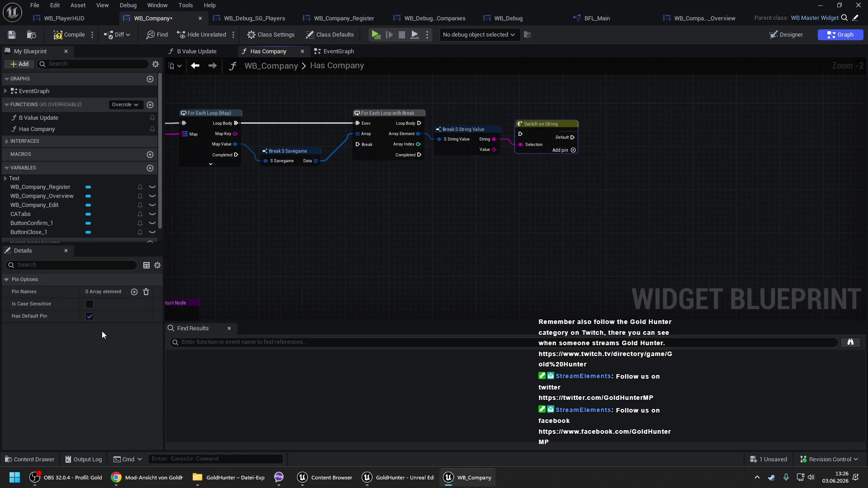
pyautogui.click(134, 291)
pyautogui.hotkey('ctrl', 'a')
pyautogui.write('Owner')
pyautogui.press('Return')
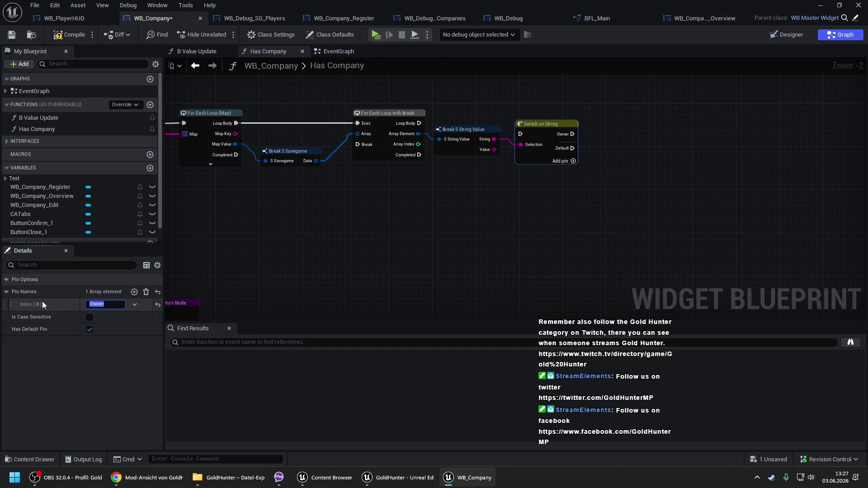
pyautogui.click(90, 329)
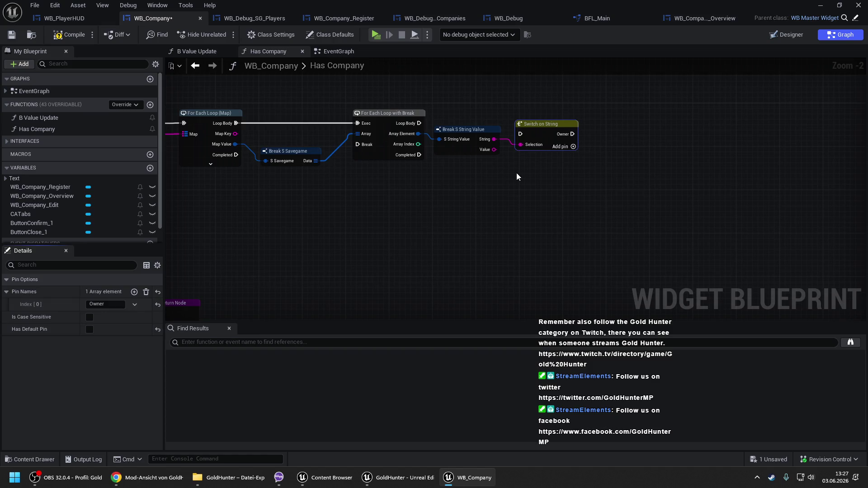
pyautogui.moveTo(520, 133)
pyautogui.mouseDown()
pyautogui.moveTo(424, 124)
pyautogui.moveTo(553, 117)
pyautogui.mouseUp()
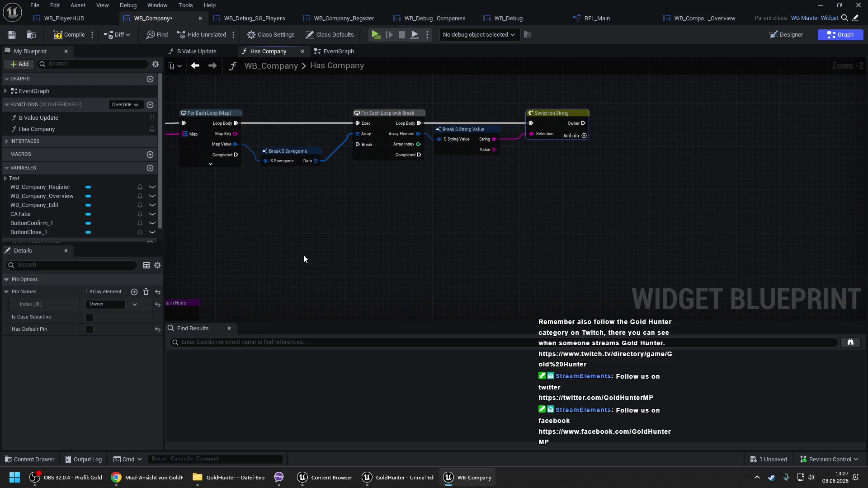
pyautogui.rightClick(315, 254)
# Step: Add Get Owning Player feeding a Get Steam ID node
pyautogui.write('get owni')
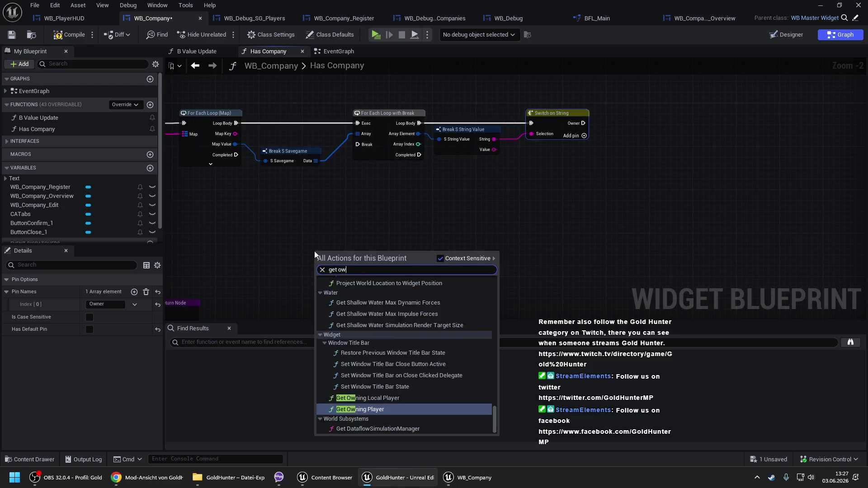
pyautogui.press('Return')
pyautogui.moveTo(385, 269); pyautogui.dragTo(400, 240)
pyautogui.write('get steam')
pyautogui.press('Return')
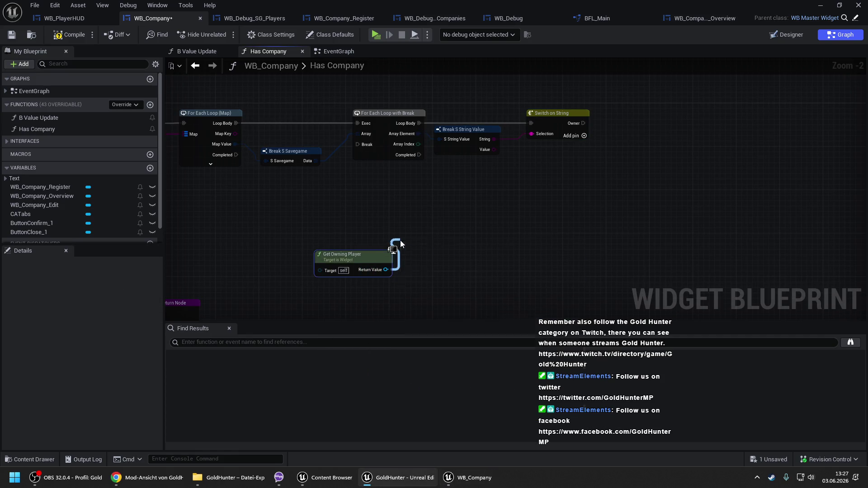
# Step: Rearrange the nodes and route execution through Get Steam ID into the Switch on String
pyautogui.moveTo(508, 200); pyautogui.dragTo(420, 193)
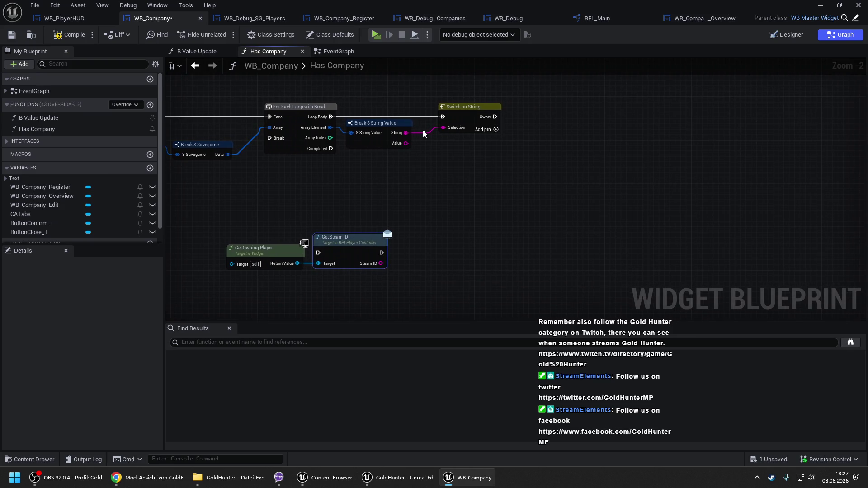
pyautogui.click(392, 123)
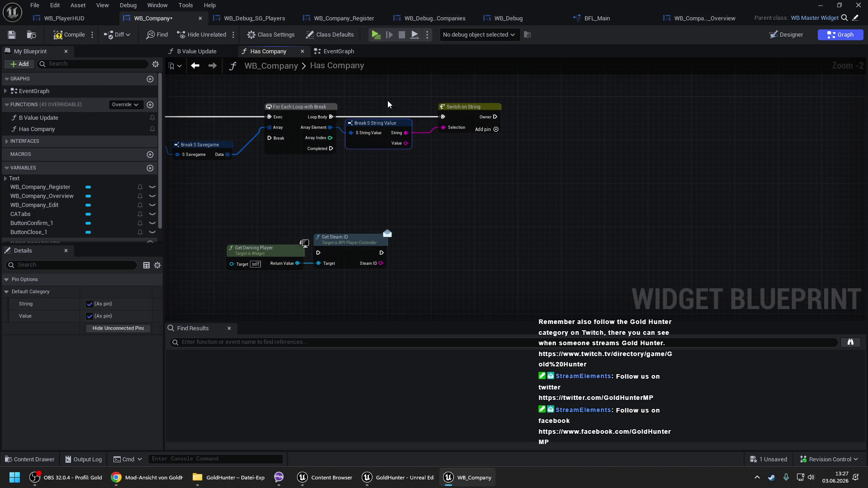
pyautogui.moveTo(388, 104); pyautogui.dragTo(463, 148)
pyautogui.moveTo(396, 147)
pyautogui.mouseDown()
pyautogui.moveTo(461, 148)
pyautogui.moveTo(461, 169)
pyautogui.mouseUp()
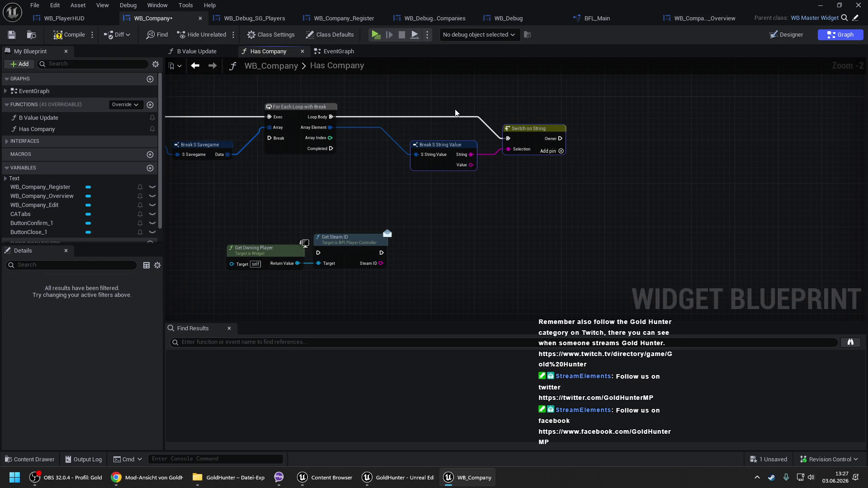
pyautogui.click(445, 127)
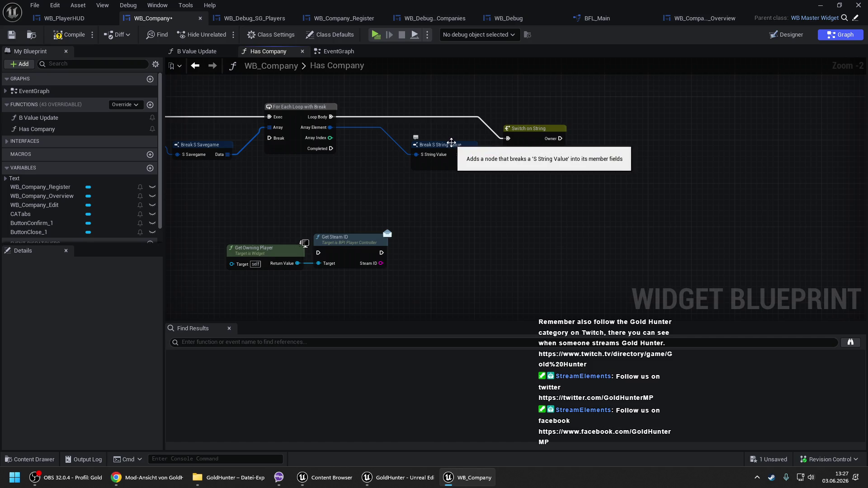
pyautogui.moveTo(451, 143)
pyautogui.mouseDown()
pyautogui.moveTo(395, 129)
pyautogui.moveTo(390, 149)
pyautogui.mouseUp()
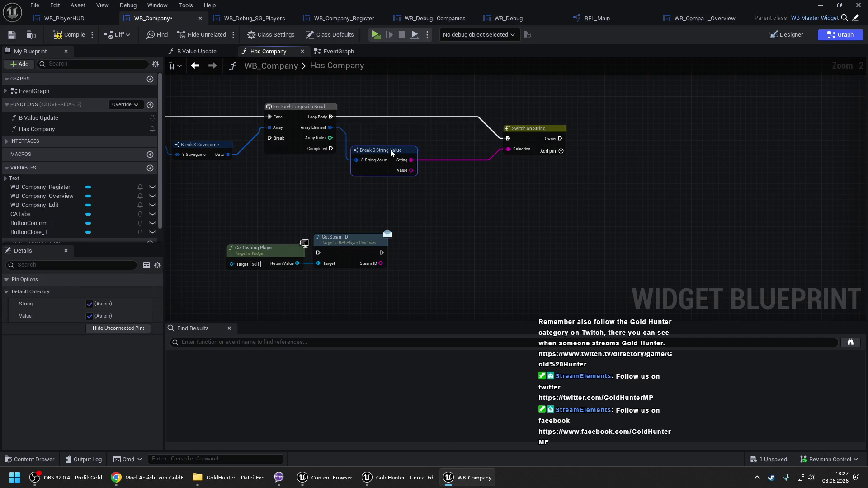
pyautogui.moveTo(518, 132)
pyautogui.mouseDown()
pyautogui.moveTo(520, 107)
pyautogui.moveTo(539, 111)
pyautogui.mouseUp()
pyautogui.moveTo(343, 244)
pyautogui.mouseDown()
pyautogui.moveTo(428, 96)
pyautogui.moveTo(424, 109)
pyautogui.moveTo(330, 117)
pyautogui.mouseUp()
pyautogui.moveTo(265, 258); pyautogui.dragTo(341, 202)
pyautogui.moveTo(463, 117); pyautogui.dragTo(530, 116)
# Step: Compare Steam ID == Value and branch on that result from the Owner case
pyautogui.moveTo(466, 130)
pyautogui.mouseDown()
pyautogui.moveTo(501, 144)
pyautogui.moveTo(411, 170)
pyautogui.mouseUp()
pyautogui.write('==')
pyautogui.press('Down')
pyautogui.press('Return')
pyautogui.moveTo(598, 158); pyautogui.dragTo(492, 161)
pyautogui.click(505, 119)
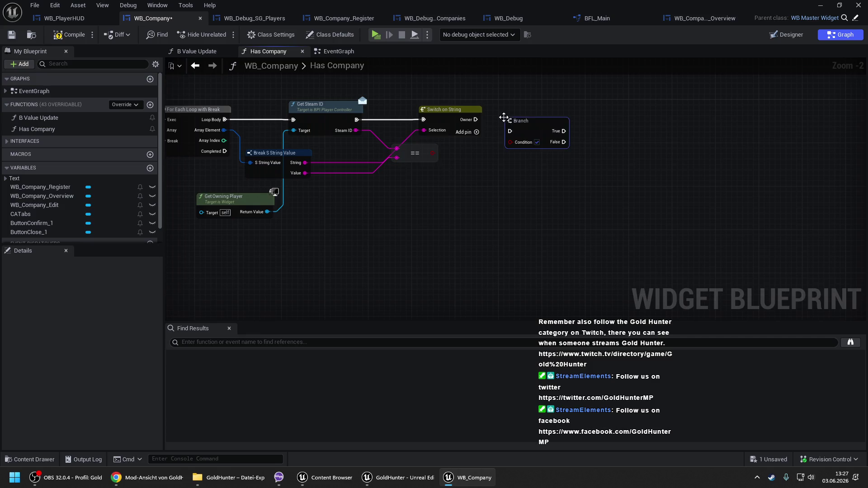
pyautogui.moveTo(475, 119)
pyautogui.mouseDown()
pyautogui.moveTo(519, 130)
pyautogui.moveTo(521, 118)
pyautogui.moveTo(433, 154)
pyautogui.moveTo(442, 168)
pyautogui.mouseUp()
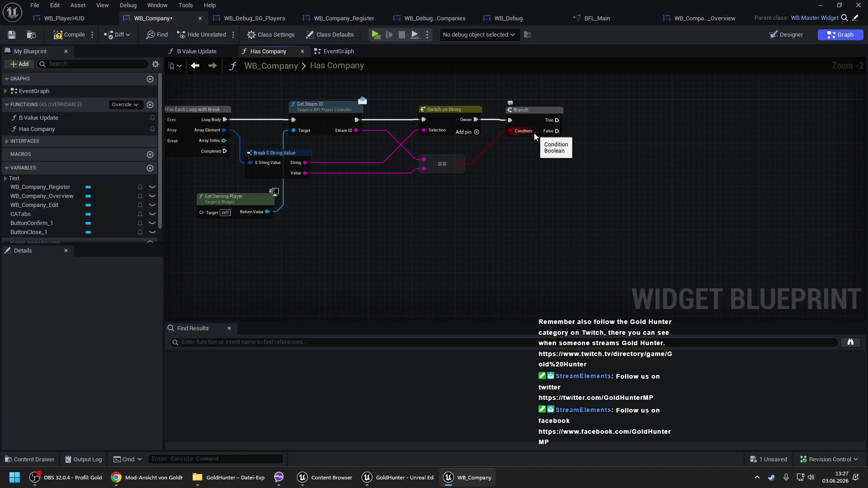
pyautogui.moveTo(459, 164); pyautogui.dragTo(515, 155)
# Step: On Branch True, set new local Boolean Local Has Company to true, then trigger the loop's Break
pyautogui.click(543, 187)
pyautogui.write('Local Has Company')
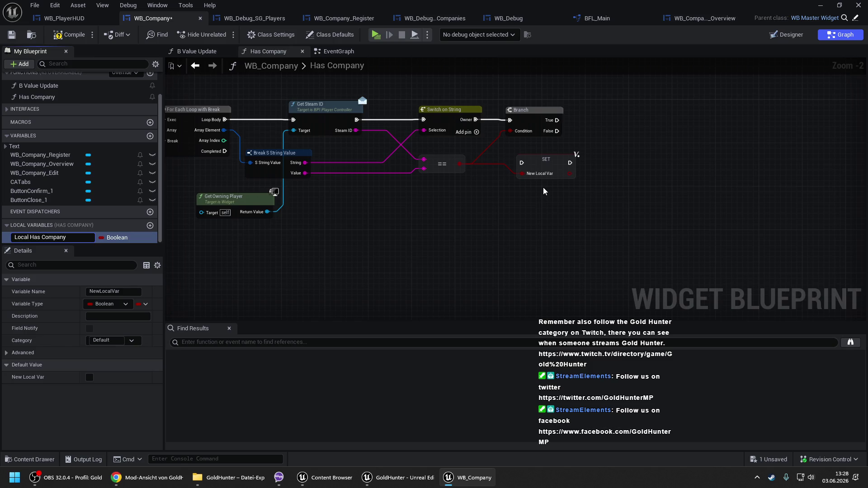
pyautogui.press('Return')
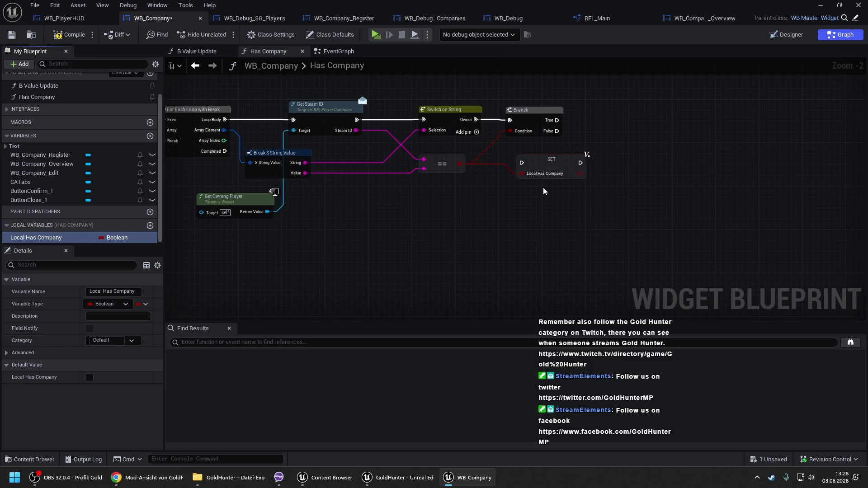
pyautogui.moveTo(546, 167)
pyautogui.mouseDown()
pyautogui.moveTo(603, 117)
pyautogui.moveTo(622, 123)
pyautogui.moveTo(559, 123)
pyautogui.mouseUp()
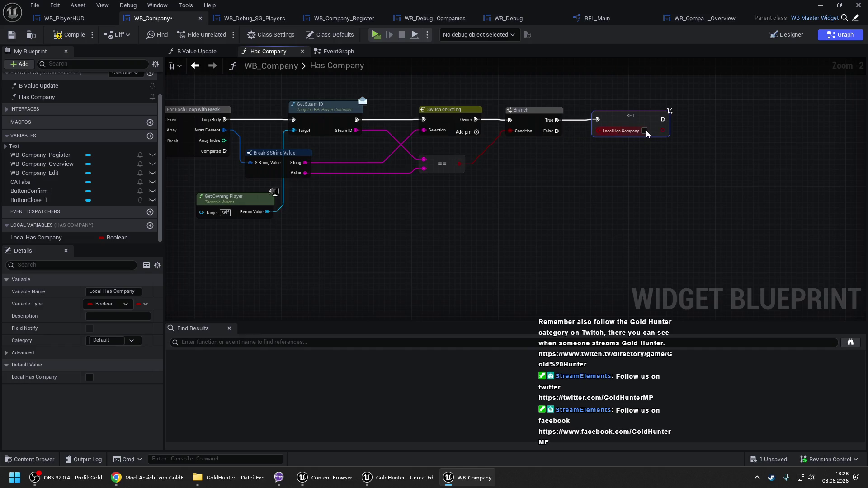
pyautogui.moveTo(663, 124)
pyautogui.mouseDown()
pyautogui.moveTo(178, 85)
pyautogui.moveTo(551, 144)
pyautogui.mouseUp()
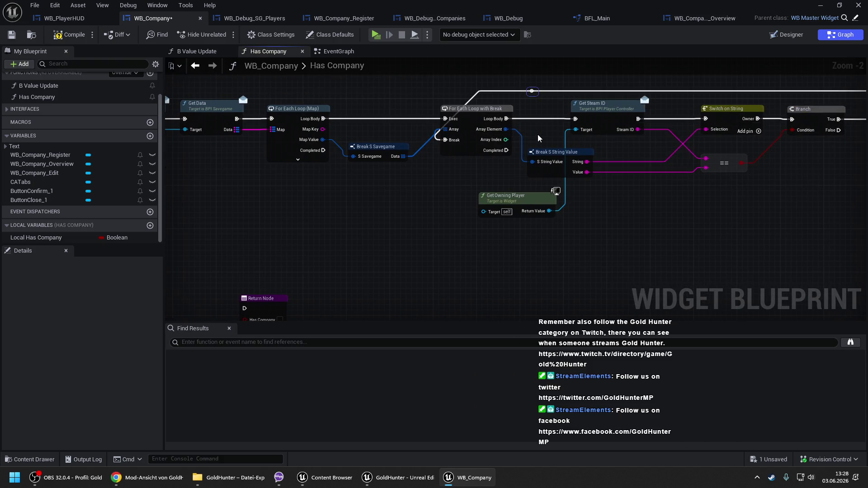
pyautogui.moveTo(552, 126); pyautogui.dragTo(419, 119)
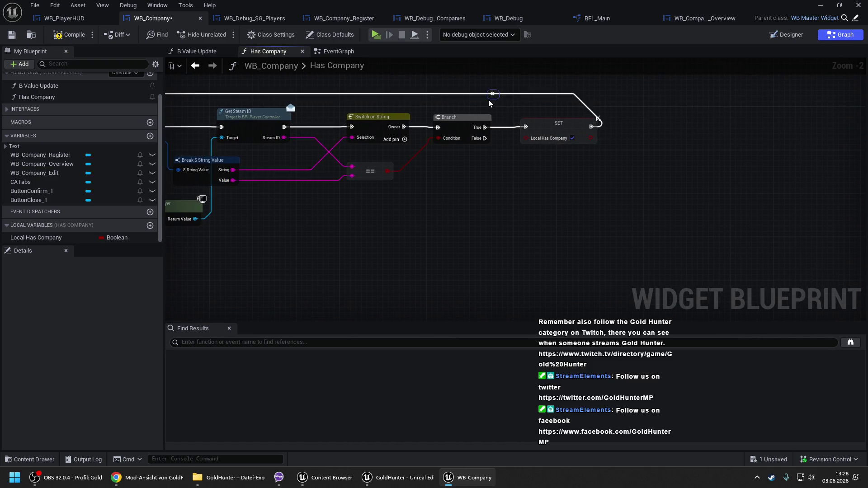
pyautogui.moveTo(497, 98); pyautogui.dragTo(596, 99)
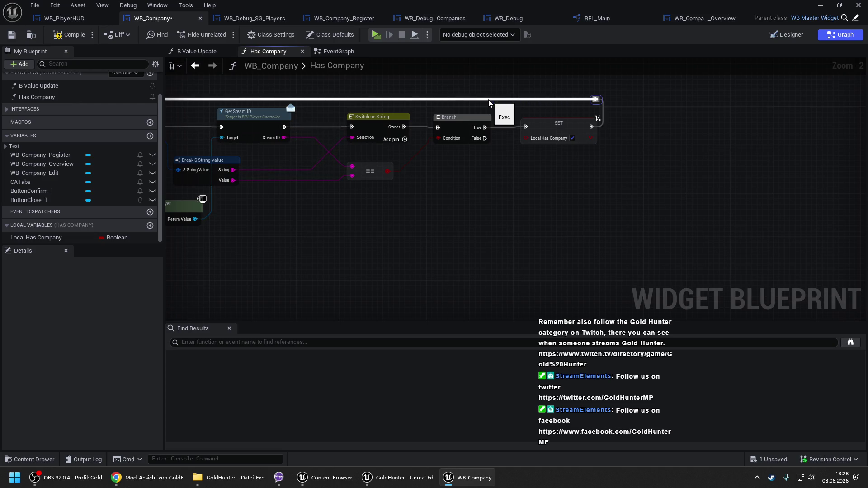
pyautogui.moveTo(503, 185); pyautogui.dragTo(615, 176)
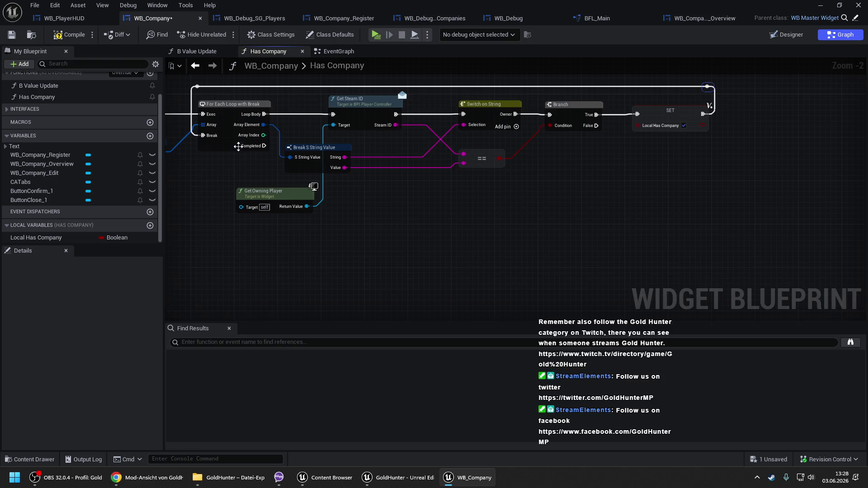
# Step: Move the Return Node under the inner loop and show the Break pin on For Each Loop (Map)
pyautogui.moveTo(208, 175); pyautogui.dragTo(508, 176)
pyautogui.scroll(-2, 508, 177)
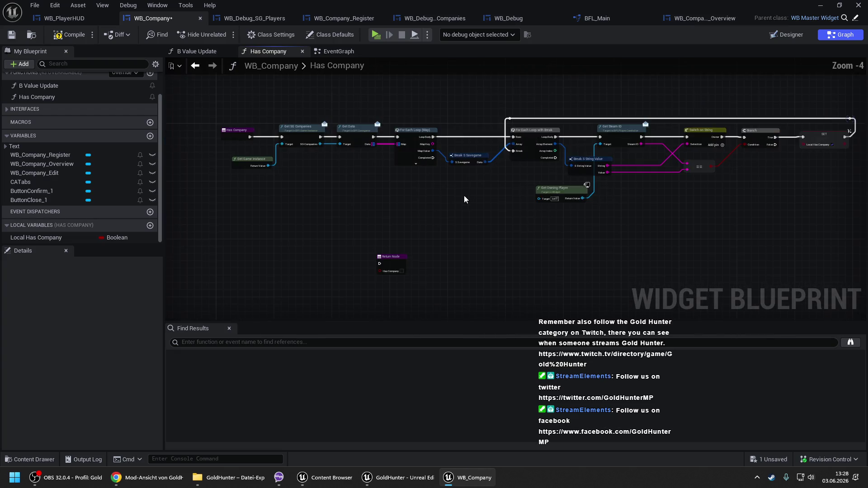
pyautogui.moveTo(267, 243); pyautogui.dragTo(489, 203)
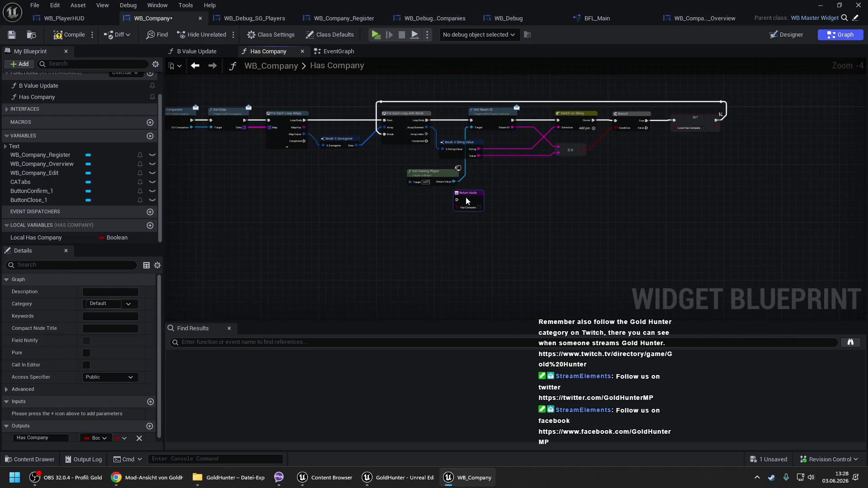
pyautogui.scroll(2, 489, 203)
pyautogui.scroll(-1, 462, 183)
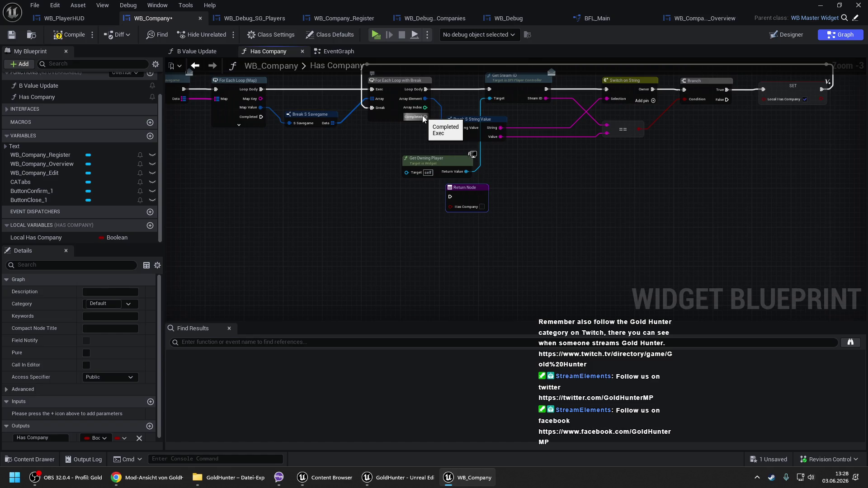
pyautogui.moveTo(242, 89); pyautogui.dragTo(311, 107)
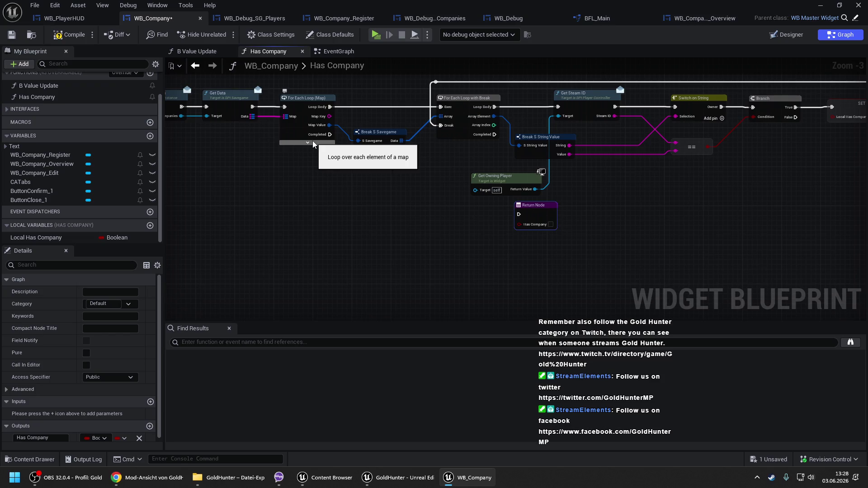
pyautogui.click(310, 143)
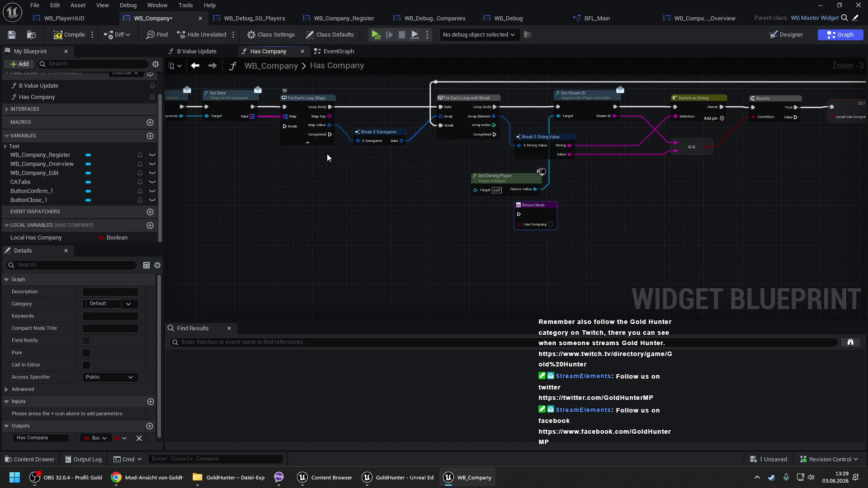
# Step: Add a temporary Print String after the map loop's Completed output, then select it for removal
pyautogui.moveTo(345, 168); pyautogui.dragTo(363, 190)
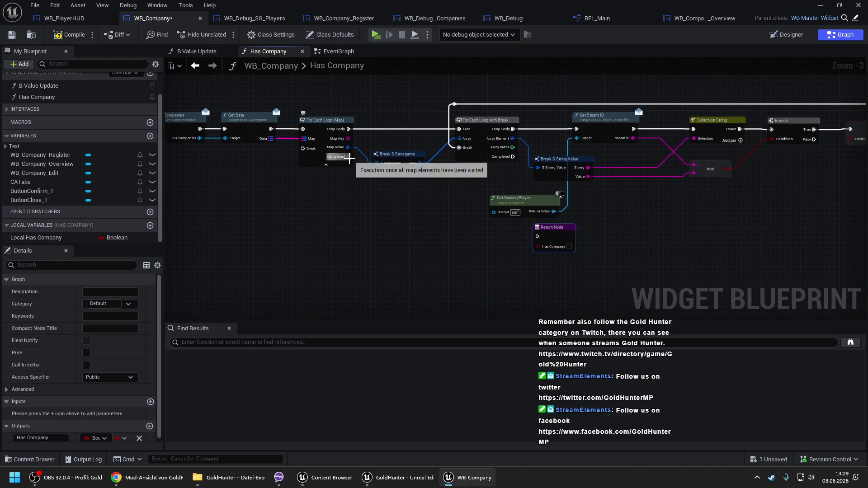
pyautogui.moveTo(350, 157); pyautogui.dragTo(362, 189)
pyautogui.write('print')
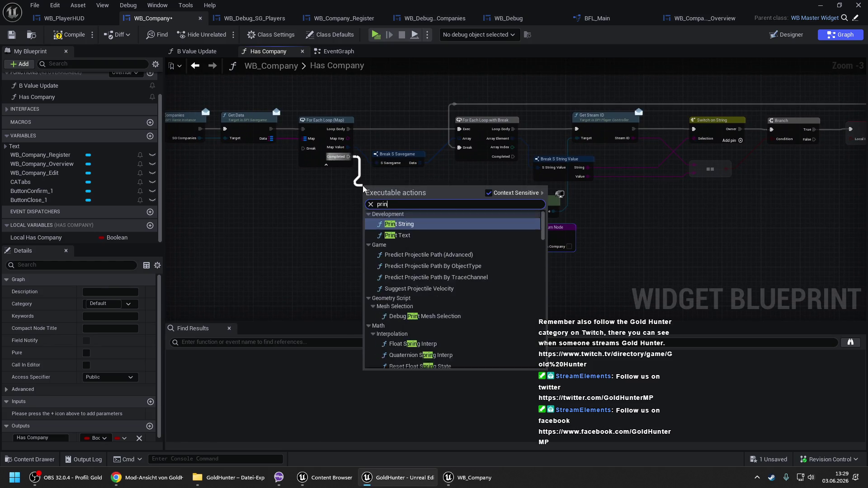
pyautogui.press('Return')
pyautogui.moveTo(509, 186)
pyautogui.mouseDown()
pyautogui.moveTo(452, 163)
pyautogui.moveTo(477, 195)
pyautogui.moveTo(480, 217)
pyautogui.mouseUp()
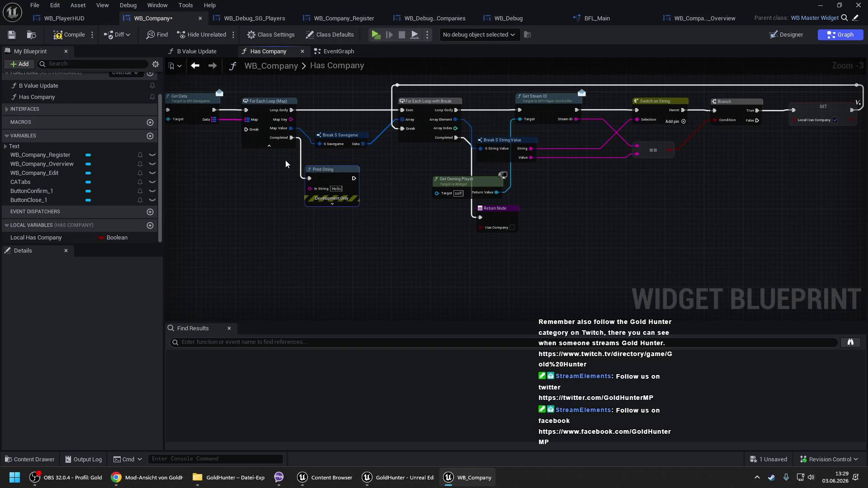
pyautogui.click(322, 170)
# Step: Replace the Print String with a Branch after Completed, fed by a Local Has Company getter
pyautogui.press('Delete')
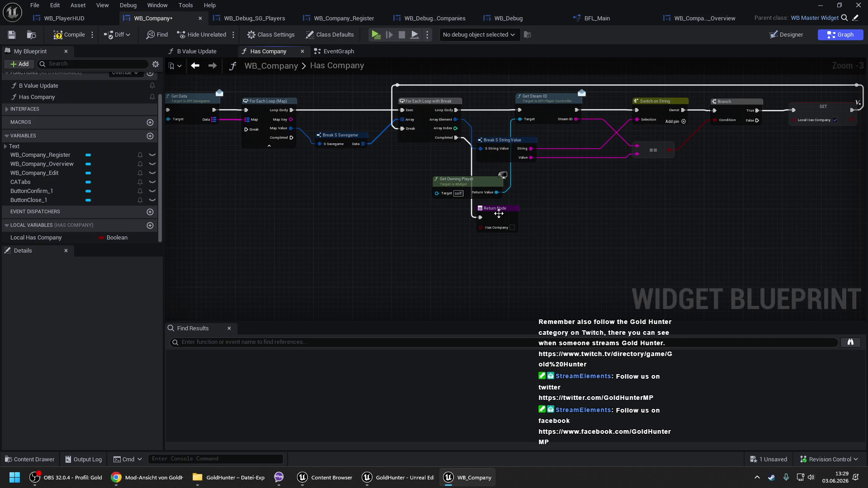
pyautogui.moveTo(71, 238); pyautogui.dragTo(384, 234)
pyautogui.click(418, 239)
pyautogui.click(446, 242)
pyautogui.moveTo(450, 263); pyautogui.dragTo(414, 225)
pyautogui.moveTo(497, 208)
pyautogui.mouseDown()
pyautogui.moveTo(560, 212)
pyautogui.moveTo(412, 269)
pyautogui.mouseUp()
pyautogui.moveTo(464, 252)
pyautogui.mouseDown()
pyautogui.moveTo(495, 227)
pyautogui.moveTo(481, 226)
pyautogui.moveTo(455, 138)
pyautogui.mouseUp()
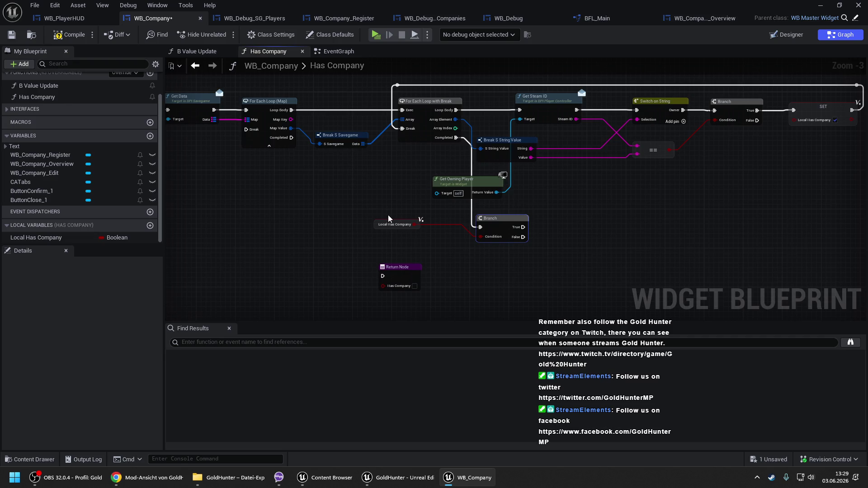
pyautogui.moveTo(373, 222); pyautogui.dragTo(421, 251)
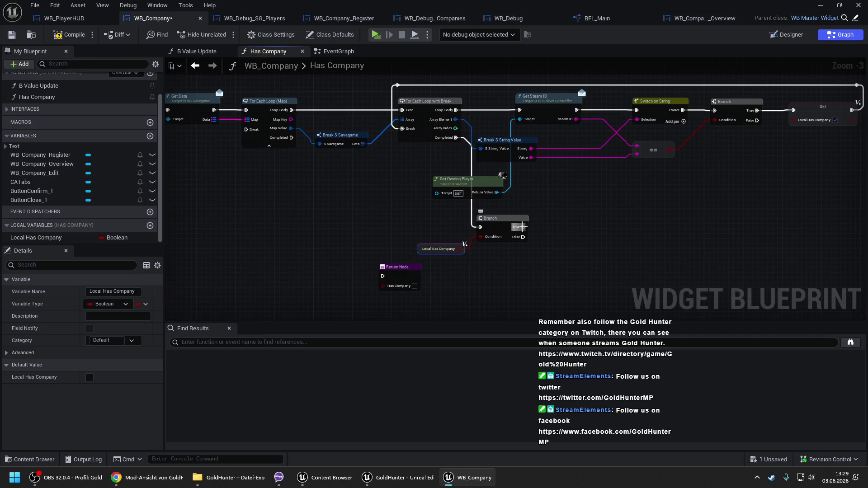
# Step: Route the Branch True output through a reroute point to the map loop's Break, and reposition the Return Node
pyautogui.moveTo(523, 227); pyautogui.dragTo(247, 130)
pyautogui.doubleClick(470, 156)
pyautogui.moveTo(470, 156); pyautogui.dragTo(456, 207)
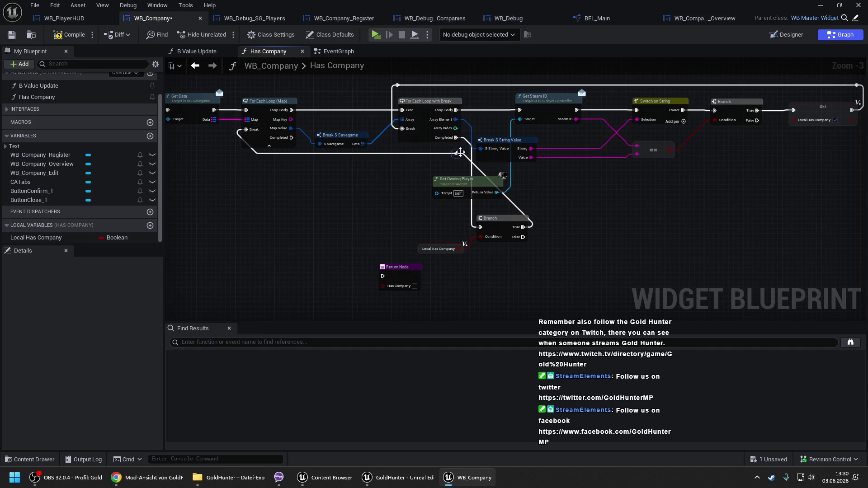
pyautogui.hotkey('ctrl', 'z')
pyautogui.moveTo(307, 207); pyautogui.dragTo(241, 207)
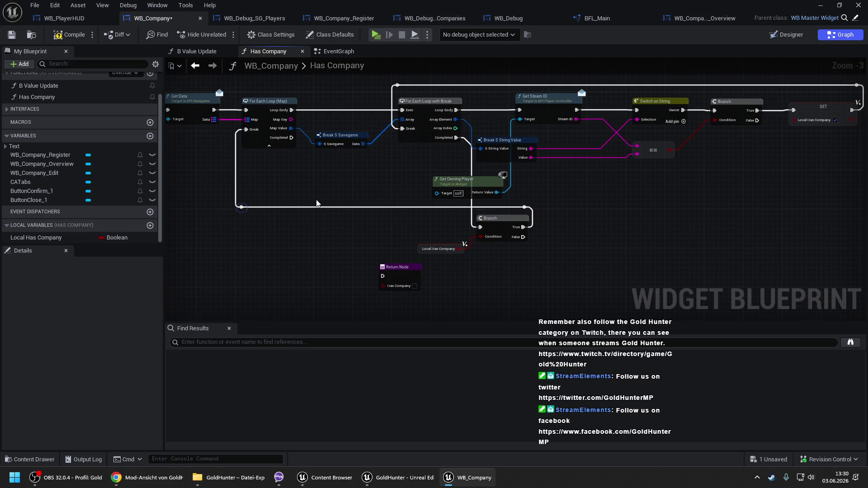
pyautogui.moveTo(387, 276)
pyautogui.mouseDown()
pyautogui.moveTo(312, 186)
pyautogui.moveTo(292, 137)
pyautogui.mouseUp()
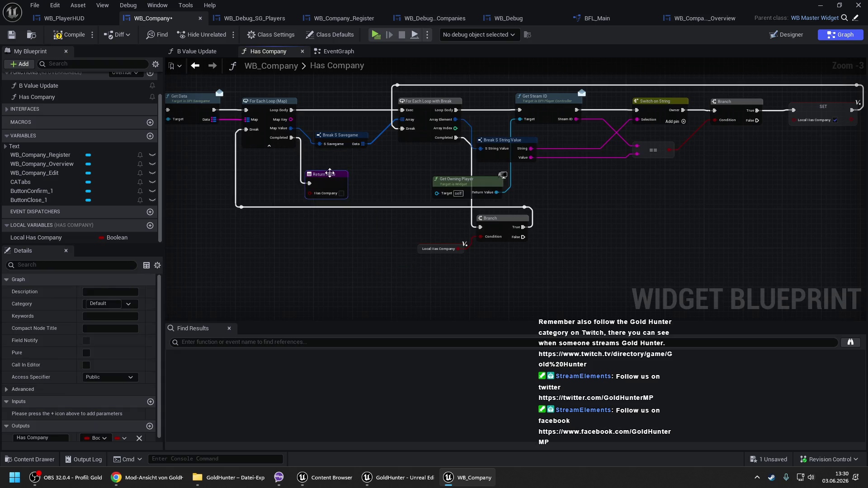
# Step: Connect the Return Node to the map loop's Completed output and return Local Has Company
pyautogui.moveTo(330, 172); pyautogui.dragTo(335, 178)
pyautogui.moveTo(37, 237); pyautogui.dragTo(323, 198)
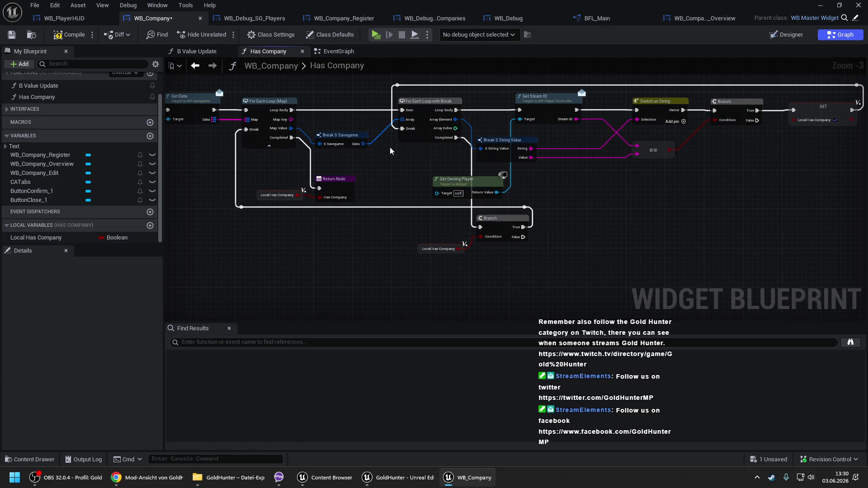
pyautogui.moveTo(263, 127); pyautogui.dragTo(279, 152)
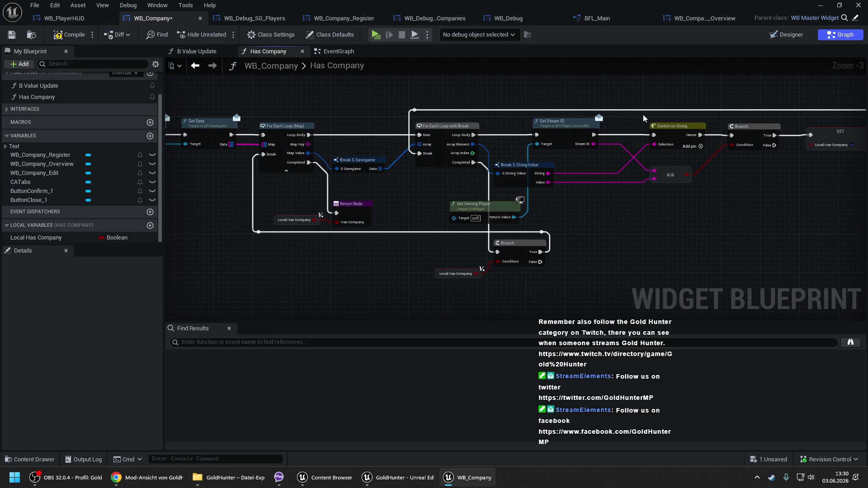
pyautogui.moveTo(863, 130); pyautogui.dragTo(774, 117)
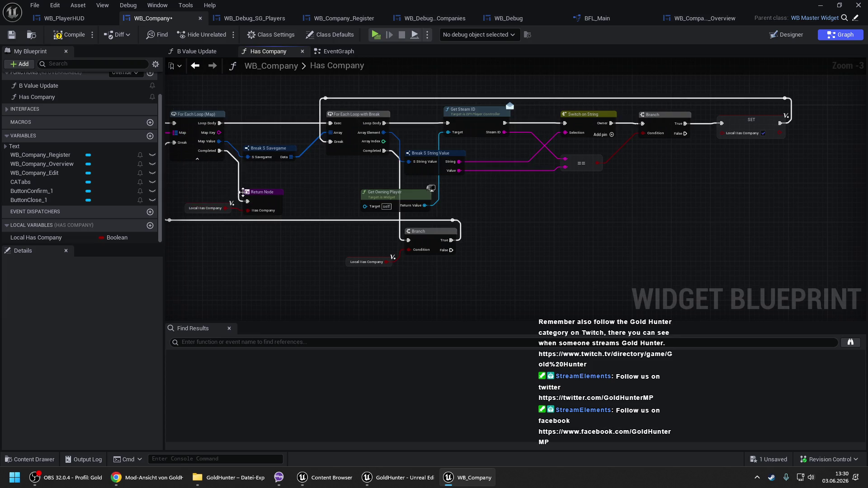
pyautogui.moveTo(382, 159); pyautogui.dragTo(405, 153)
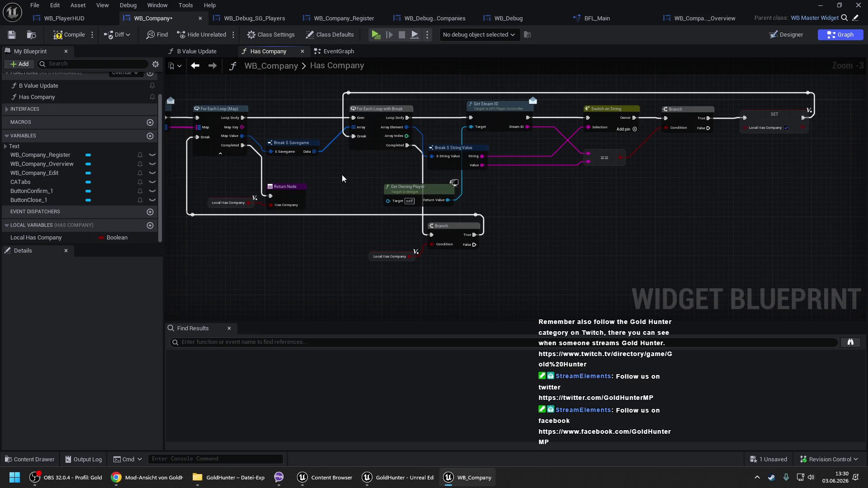
pyautogui.moveTo(342, 178); pyautogui.dragTo(409, 176)
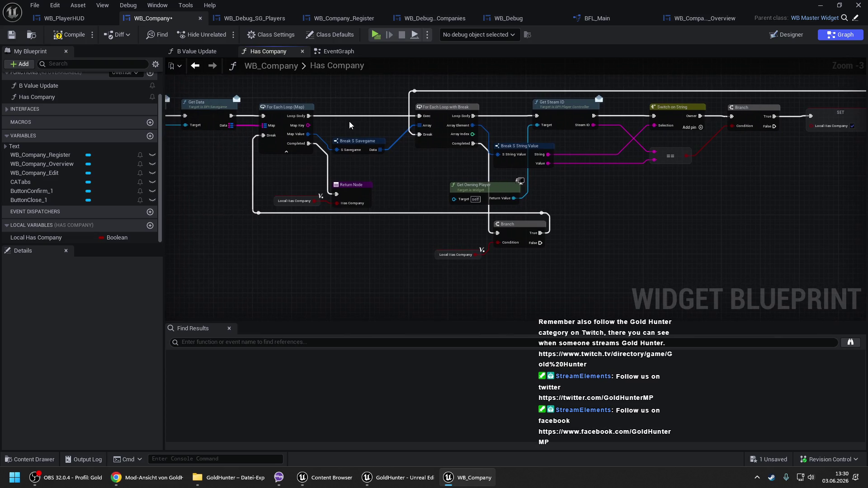
# Step: Compile and save the WB_Company blueprint
pyautogui.click(68, 34)
pyautogui.hotkey('ctrl', 's')
pyautogui.click(321, 52)
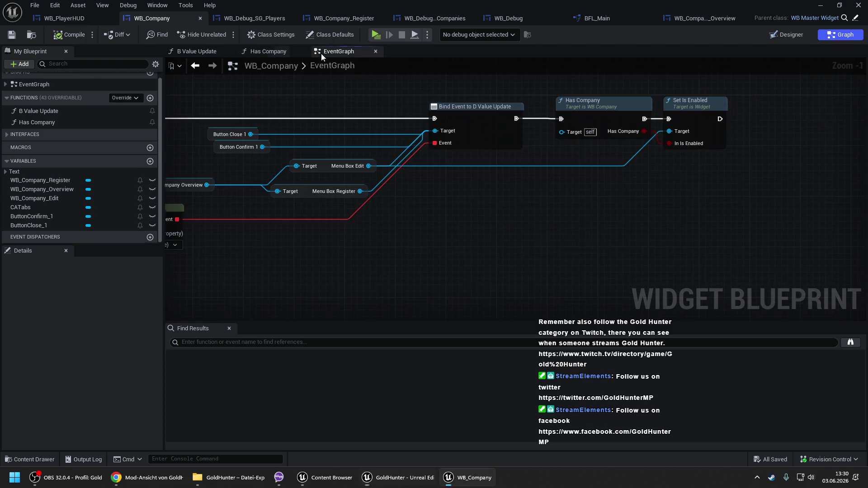
# Step: Minimize the blueprint and start a Play-in-Editor session of the level
pyautogui.click(822, 4)
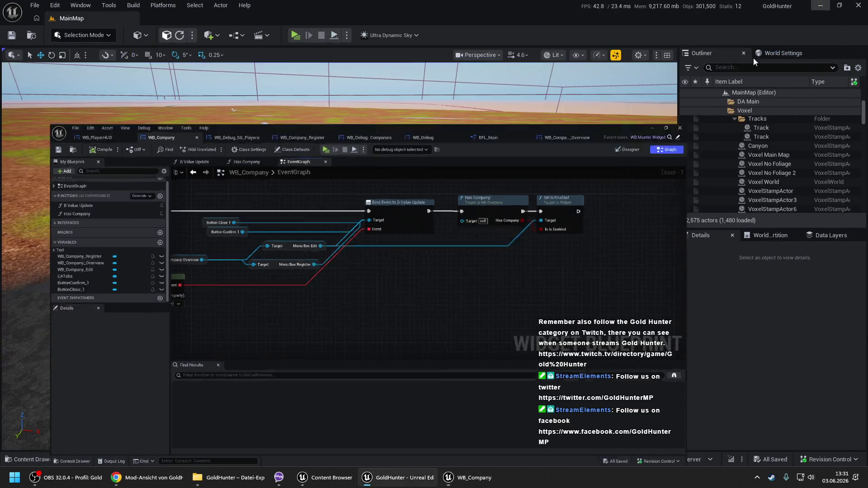
pyautogui.rightClick(332, 394)
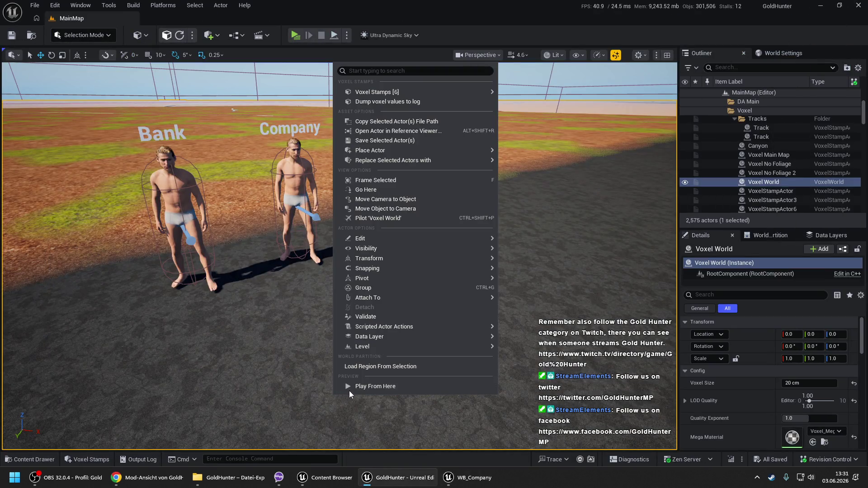
pyautogui.press('Escape')
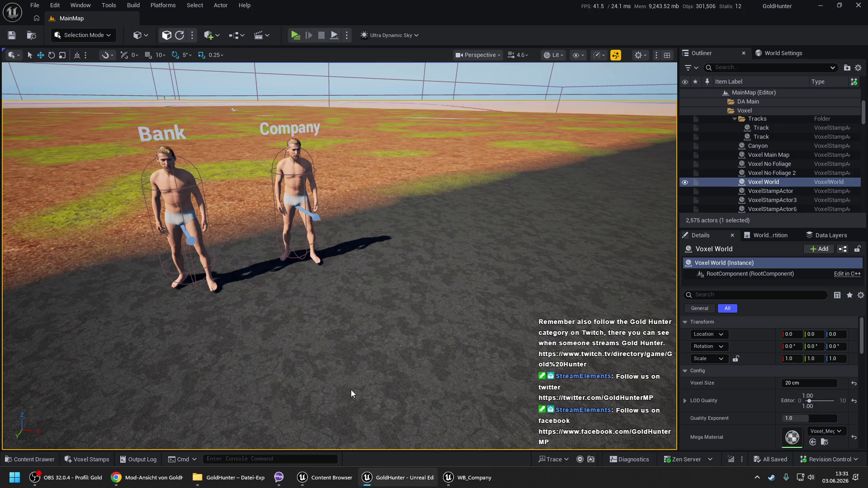
pyautogui.hotkey('alt', 'p')
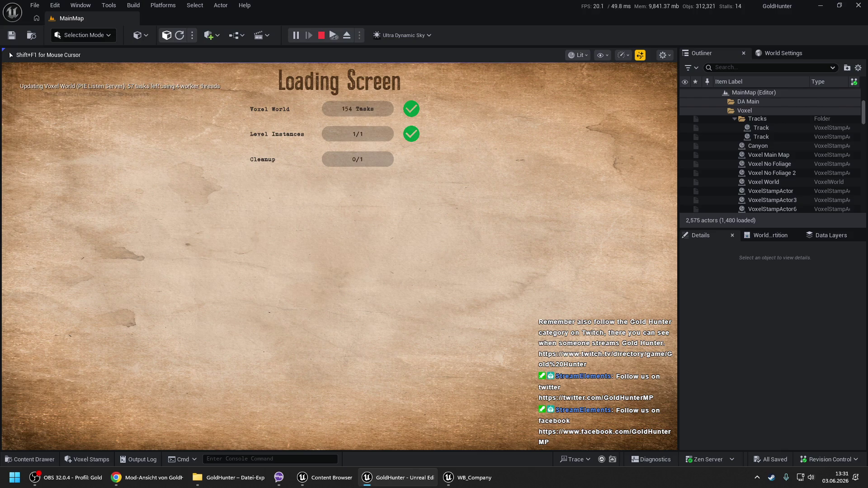
pyautogui.click(354, 305)
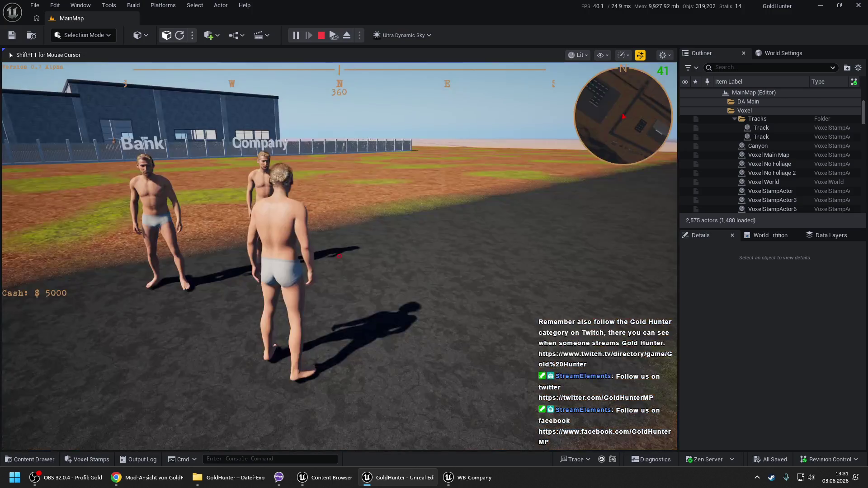
# Step: Register the company name 'frhjers' in the Company panel, close it, and stop playing
pyautogui.press('e')
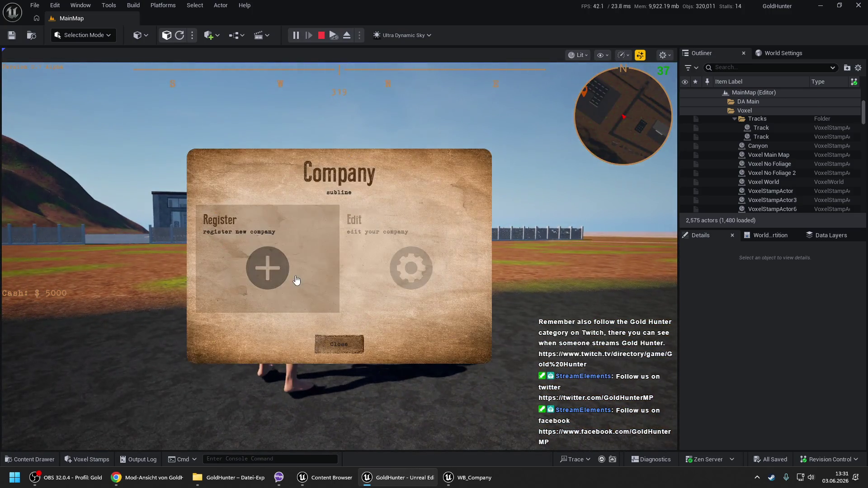
pyautogui.click(251, 254)
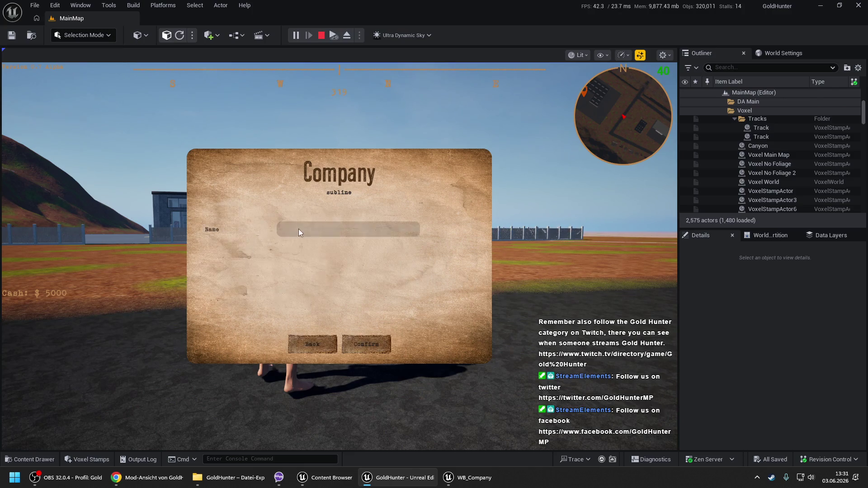
pyautogui.write('tefrhjers')
pyautogui.click(362, 347)
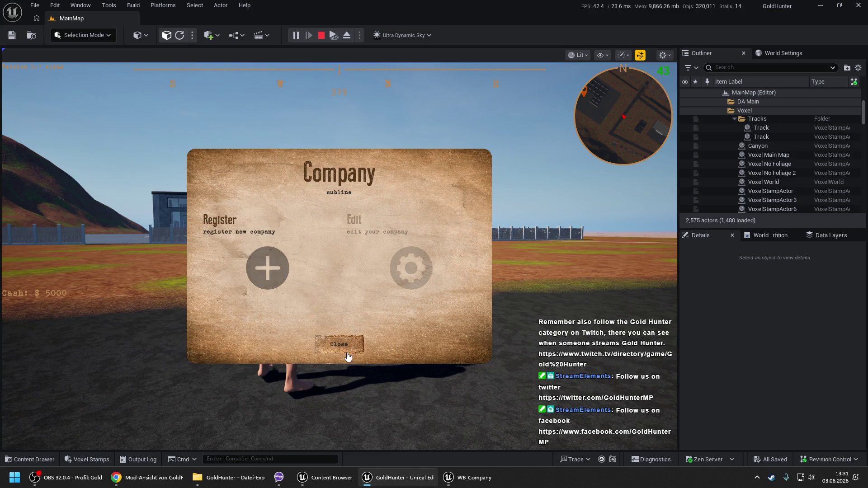
pyautogui.click(345, 347)
pyautogui.press('Escape')
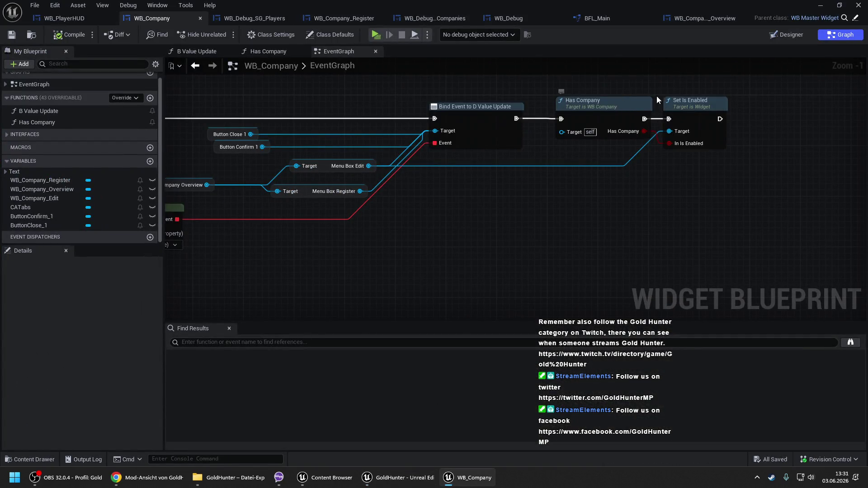
# Step: Copy Set Is Enabled along with the WB Company Overview and Menu Box Edit nodes
pyautogui.click(689, 103)
pyautogui.hotkey('ctrl', 'v')
pyautogui.moveTo(276, 167); pyautogui.dragTo(292, 188)
pyautogui.moveTo(340, 159); pyautogui.dragTo(417, 170)
pyautogui.hotkey('ctrl', 'c')
pyautogui.hotkey('ctrl', 'v')
pyautogui.moveTo(518, 237); pyautogui.dragTo(583, 248)
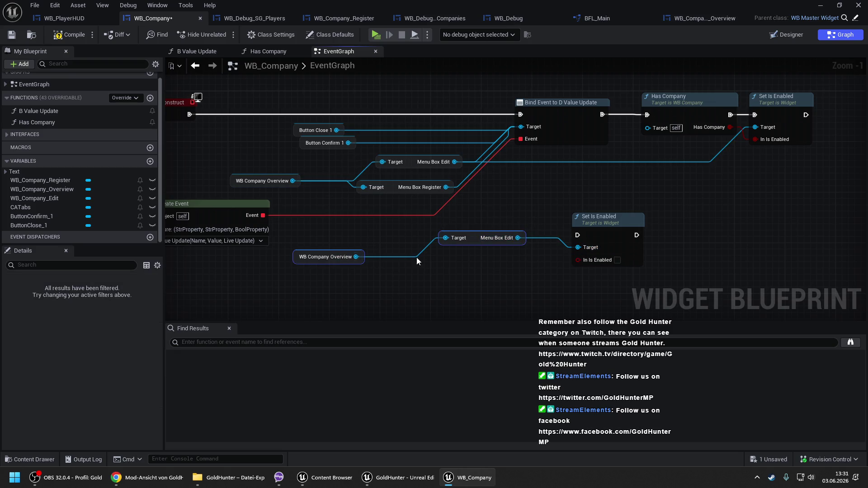
pyautogui.moveTo(479, 233); pyautogui.dragTo(512, 274)
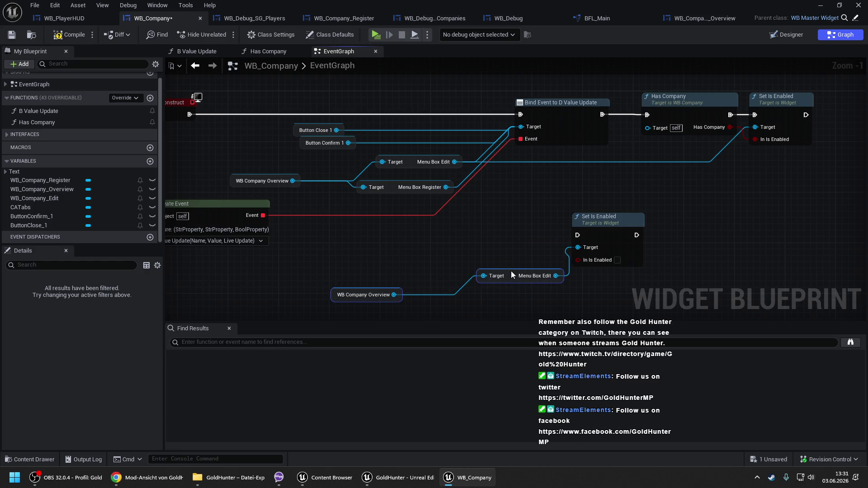
pyautogui.hotkey('ctrl', 'z')
pyautogui.moveTo(396, 261)
pyautogui.mouseDown()
pyautogui.moveTo(345, 297)
pyautogui.moveTo(377, 264)
pyautogui.moveTo(401, 264)
pyautogui.mouseUp()
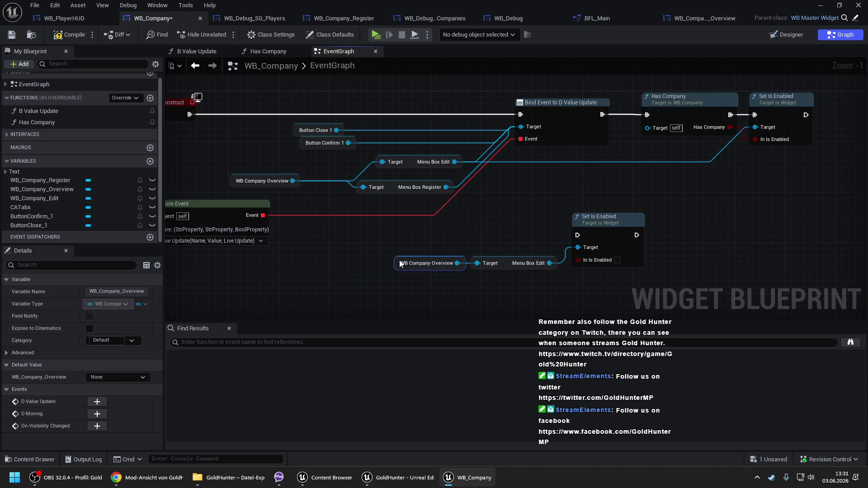
# Step: Paste the enable-Edit nodes into B Value Update, running from Branch True before the B Value Update call
pyautogui.click(211, 52)
pyautogui.scroll(-2, 680, 196)
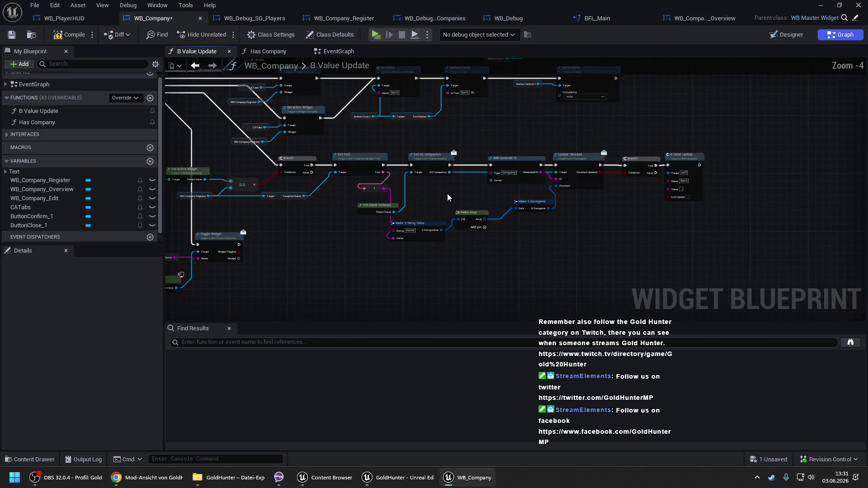
pyautogui.scroll(2, 690, 157)
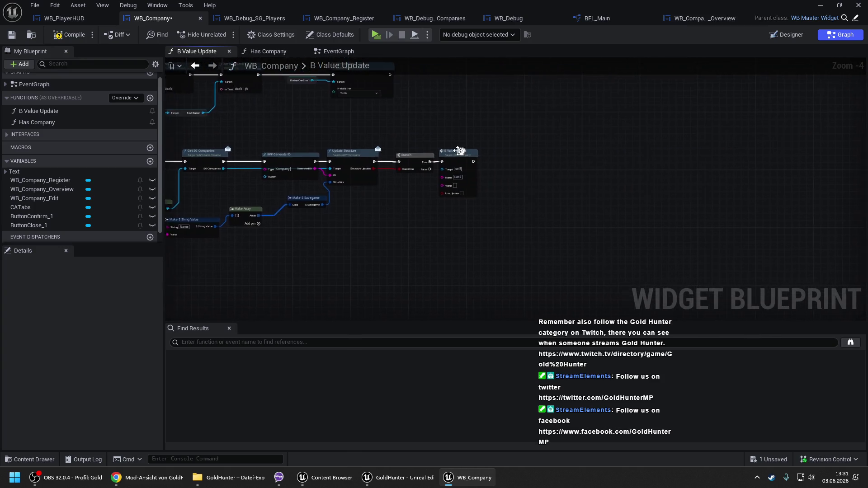
pyautogui.moveTo(466, 154); pyautogui.dragTo(644, 154)
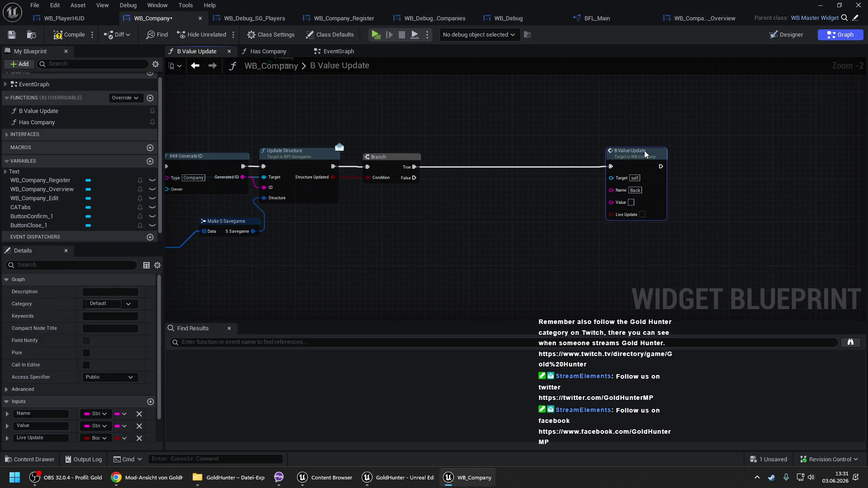
pyautogui.hotkey('ctrl', 'v')
pyautogui.moveTo(514, 213)
pyautogui.mouseDown()
pyautogui.moveTo(467, 188)
pyautogui.moveTo(455, 152)
pyautogui.moveTo(414, 168)
pyautogui.mouseUp()
pyautogui.click(470, 188)
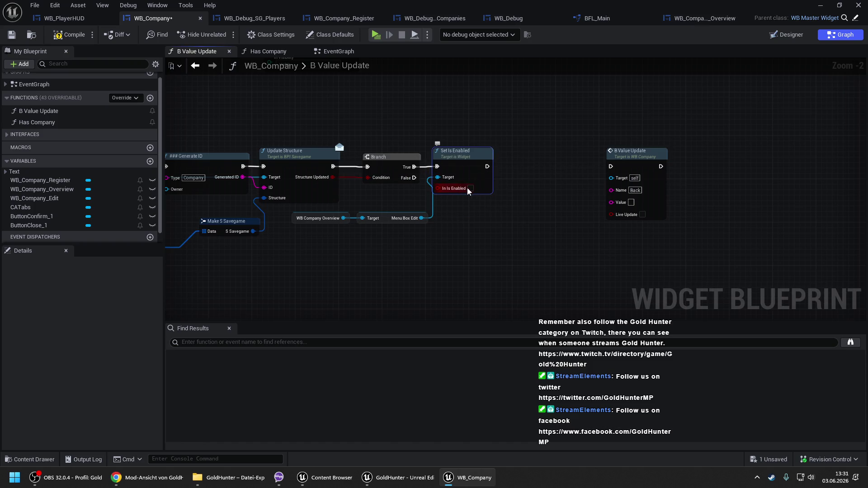
pyautogui.moveTo(487, 166)
pyautogui.mouseDown()
pyautogui.moveTo(501, 180)
pyautogui.moveTo(607, 174)
pyautogui.moveTo(610, 166)
pyautogui.mouseUp()
# Step: Place B Value Update next to Set Is Enabled and compile and save the blueprint
pyautogui.moveTo(530, 207); pyautogui.dragTo(618, 206)
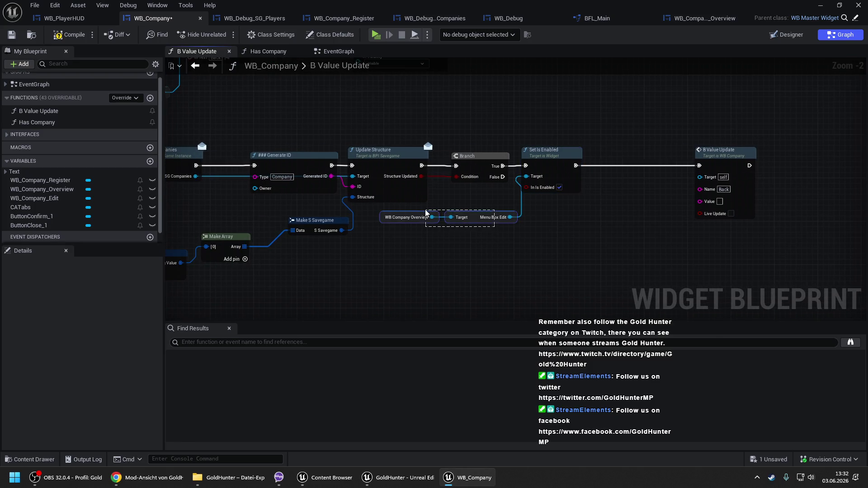
pyautogui.click(69, 34)
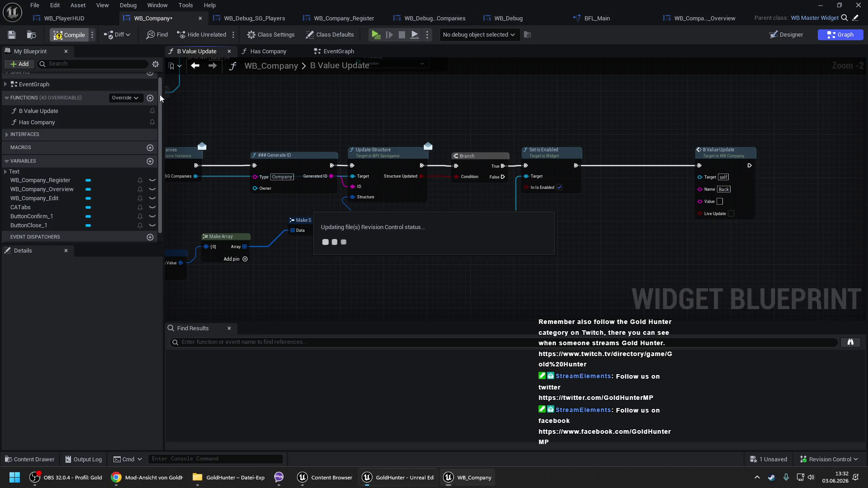
pyautogui.moveTo(438, 256); pyautogui.dragTo(506, 248)
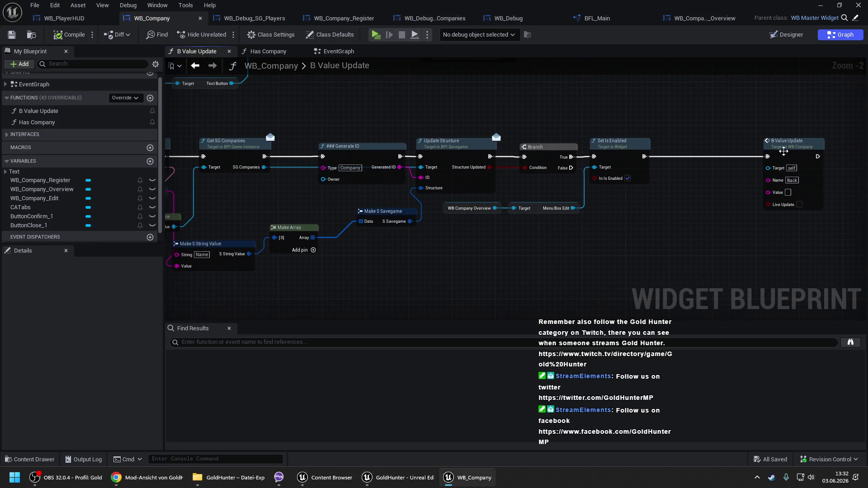
pyautogui.moveTo(783, 151); pyautogui.dragTo(696, 151)
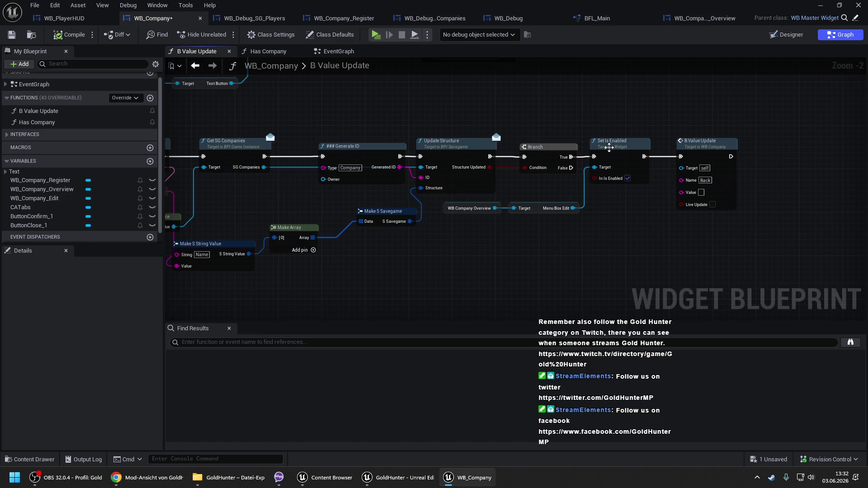
pyautogui.click(71, 36)
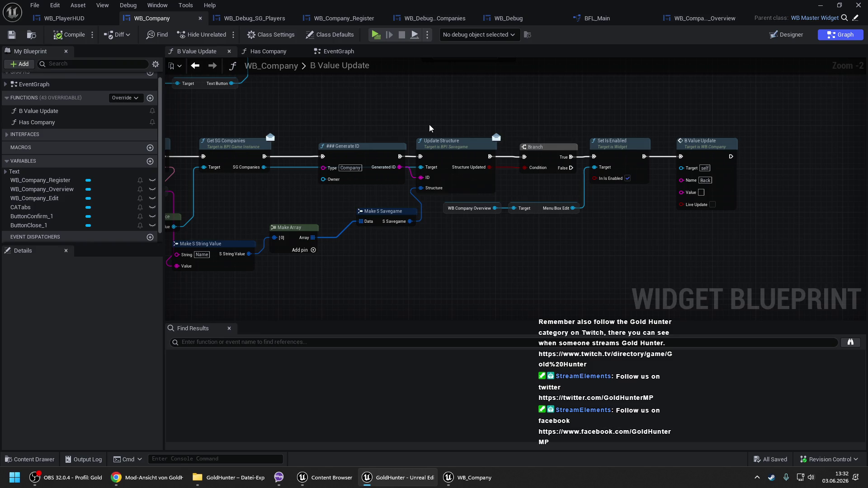
pyautogui.moveTo(429, 127); pyautogui.dragTo(608, 199)
pyautogui.scroll(-1, 568, 192)
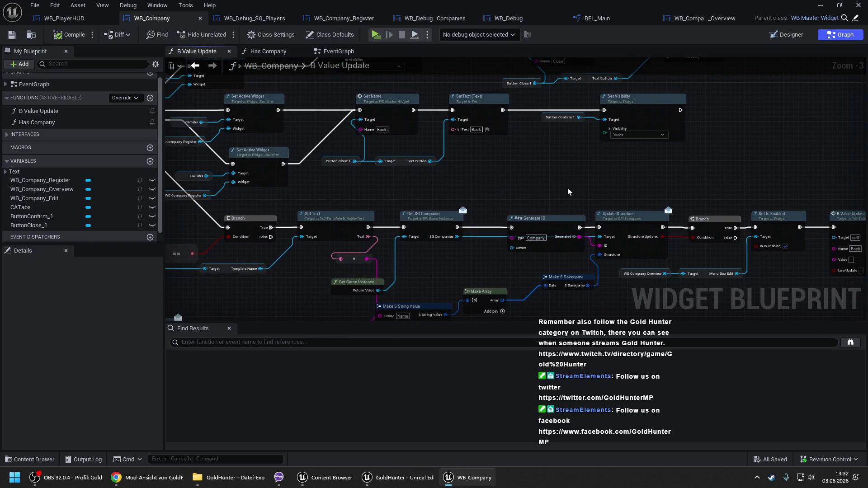
pyautogui.moveTo(513, 273); pyautogui.dragTo(350, 118)
pyautogui.click(339, 51)
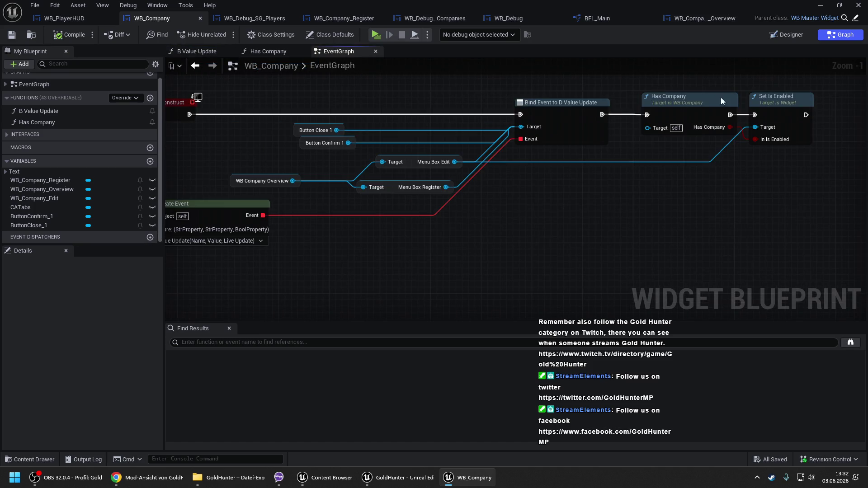
# Step: Copy Get Steam ID and Get Owning Player from Has Company into a gap in B Value Update
pyautogui.doubleClick(721, 101)
pyautogui.moveTo(522, 108); pyautogui.dragTo(570, 134)
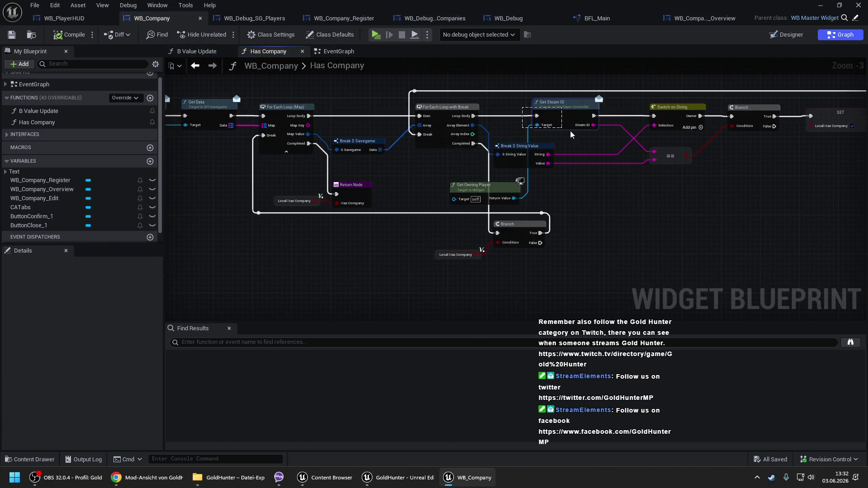
pyautogui.click(201, 52)
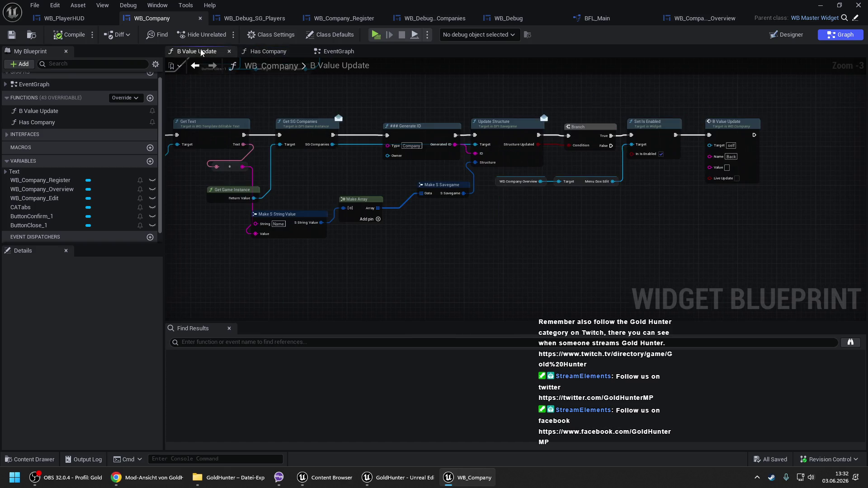
pyautogui.moveTo(362, 114); pyautogui.dragTo(778, 247)
pyautogui.moveTo(361, 199); pyautogui.dragTo(479, 199)
pyautogui.moveTo(394, 259)
pyautogui.mouseDown()
pyautogui.moveTo(529, 213)
pyautogui.moveTo(438, 183)
pyautogui.mouseUp()
pyautogui.click(395, 250)
pyautogui.hotkey('ctrl', 'v')
# Step: Wire Get Steam ID into the execution chain between Get SG Companies and Generate ID
pyautogui.moveTo(368, 240)
pyautogui.mouseDown()
pyautogui.moveTo(445, 98)
pyautogui.moveTo(427, 109)
pyautogui.mouseUp()
pyautogui.click(386, 165)
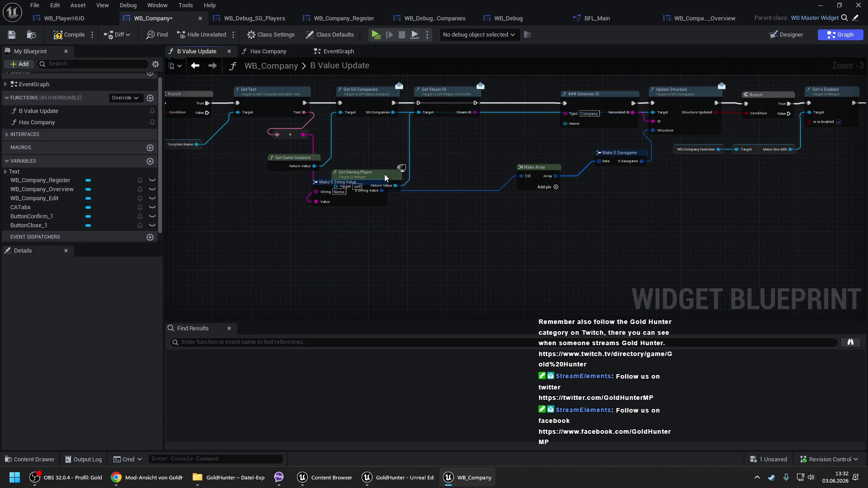
pyautogui.moveTo(385, 177); pyautogui.dragTo(386, 144)
pyautogui.moveTo(393, 103); pyautogui.dragTo(418, 106)
pyautogui.moveTo(475, 103); pyautogui.dragTo(567, 106)
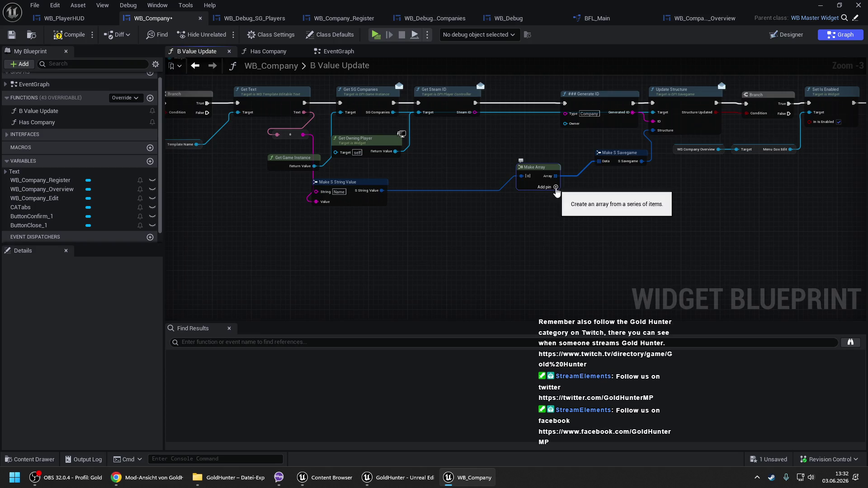
# Step: Add a second Make Array input holding a duplicated string value named 'Owner' set to the Steam ID
pyautogui.click(555, 187)
pyautogui.click(343, 182)
pyautogui.hotkey('ctrl', 'c')
pyautogui.hotkey('ctrl', 'v')
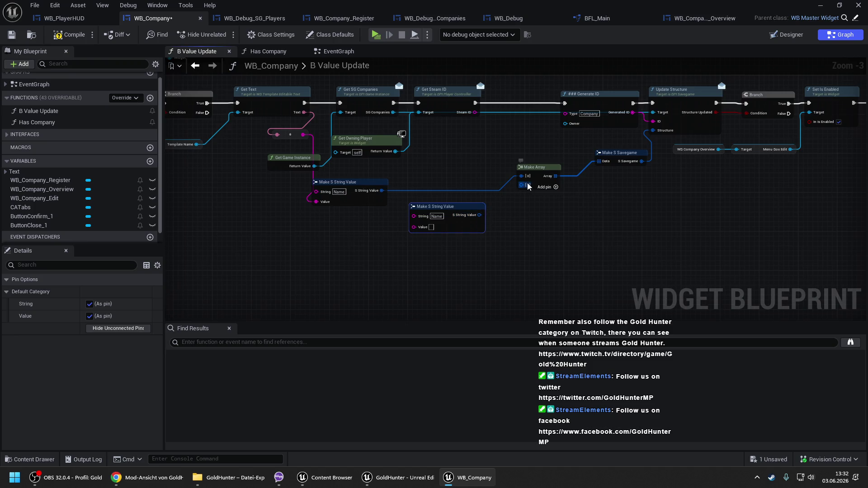
pyautogui.moveTo(479, 215); pyautogui.dragTo(521, 185)
pyautogui.click(436, 217)
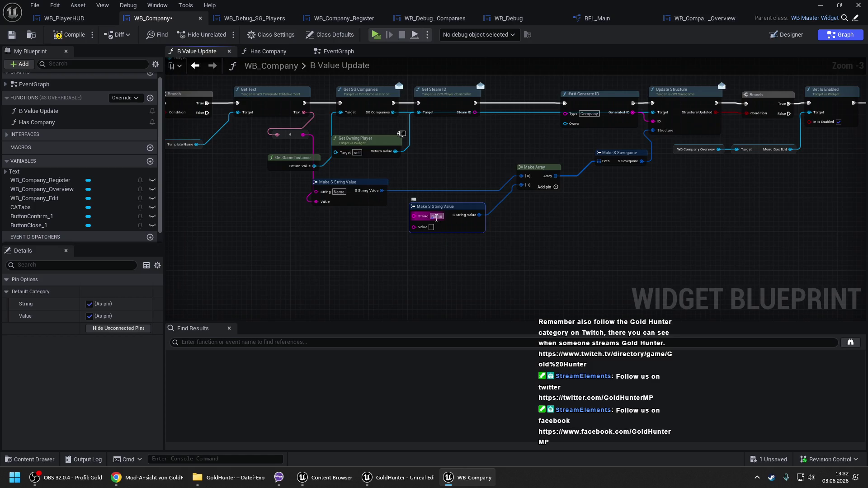
pyautogui.write('Owner')
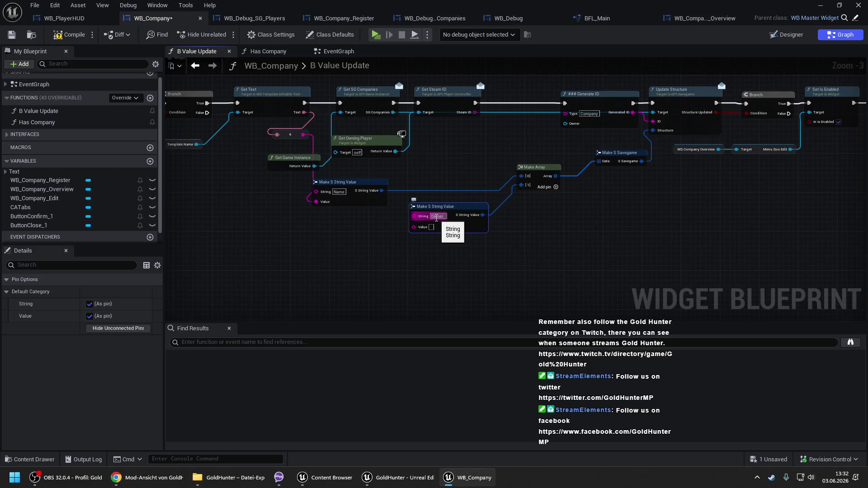
pyautogui.press('Return')
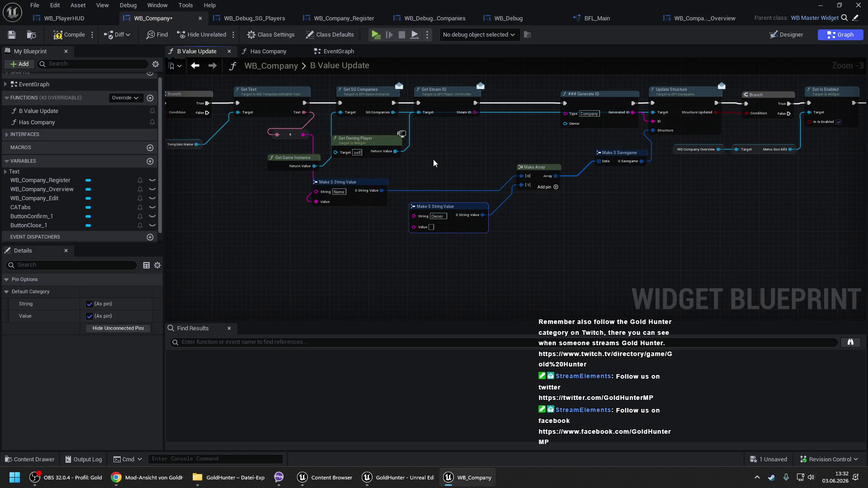
pyautogui.click(434, 163)
pyautogui.moveTo(475, 112)
pyautogui.mouseDown()
pyautogui.moveTo(418, 227)
pyautogui.moveTo(428, 236)
pyautogui.moveTo(414, 226)
pyautogui.mouseUp()
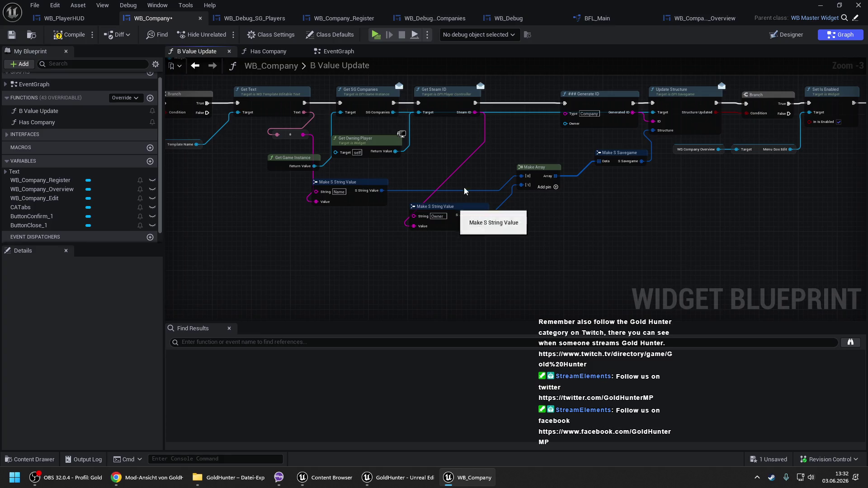
# Step: Compile and save the blueprint and return to the MainMap level editor
pyautogui.moveTo(494, 170); pyautogui.dragTo(345, 175)
pyautogui.click(78, 41)
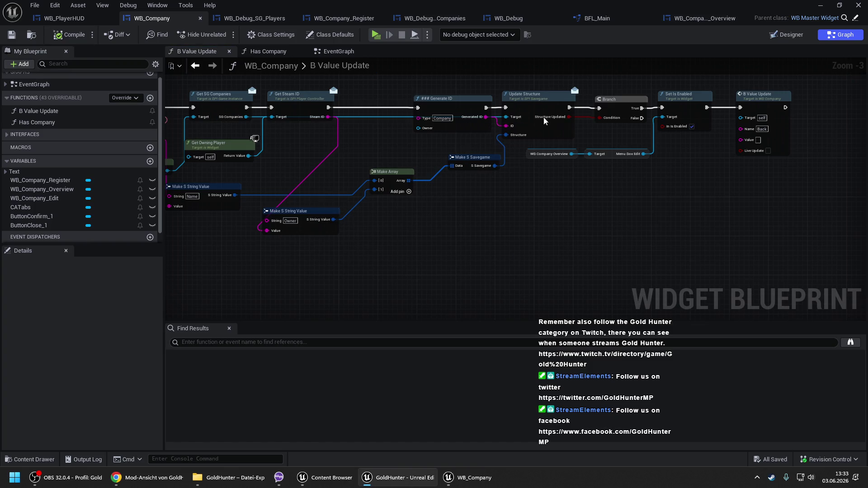
pyautogui.hotkey('alt', 'Tab')
pyautogui.rightClick(354, 389)
# Step: Play from the chosen spot, reach the Company clerk, and register a company named 'Test'
pyautogui.click(361, 384)
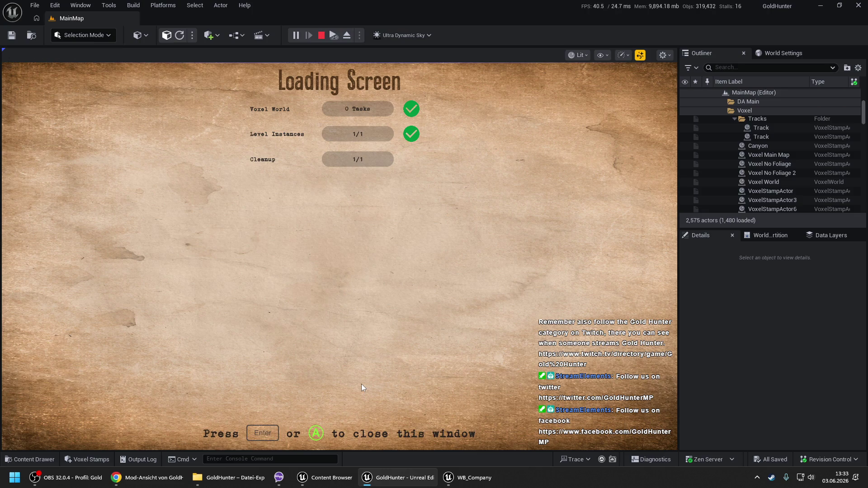
pyautogui.press('Return')
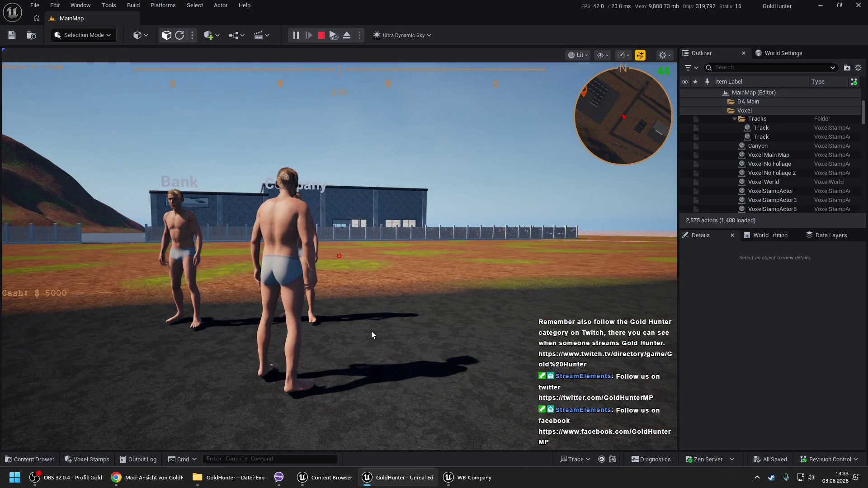
pyautogui.click(370, 319)
pyautogui.press('w')
pyautogui.press('e')
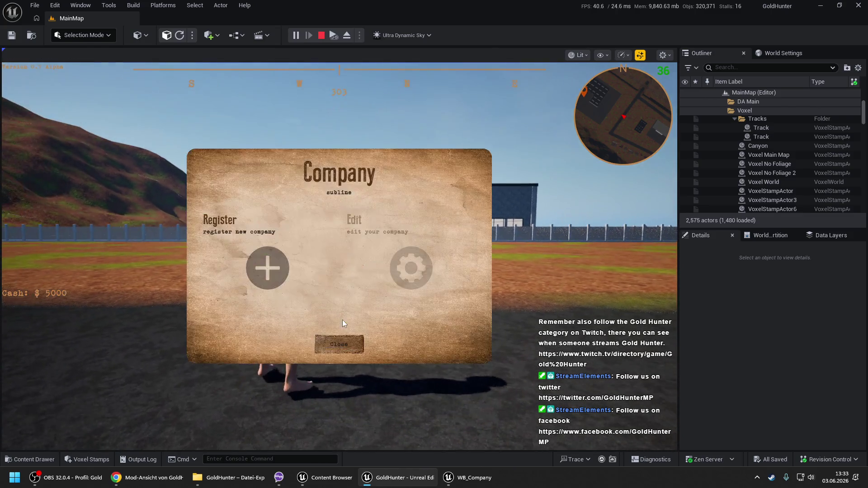
pyautogui.click(294, 272)
pyautogui.write('Test')
pyautogui.click(352, 347)
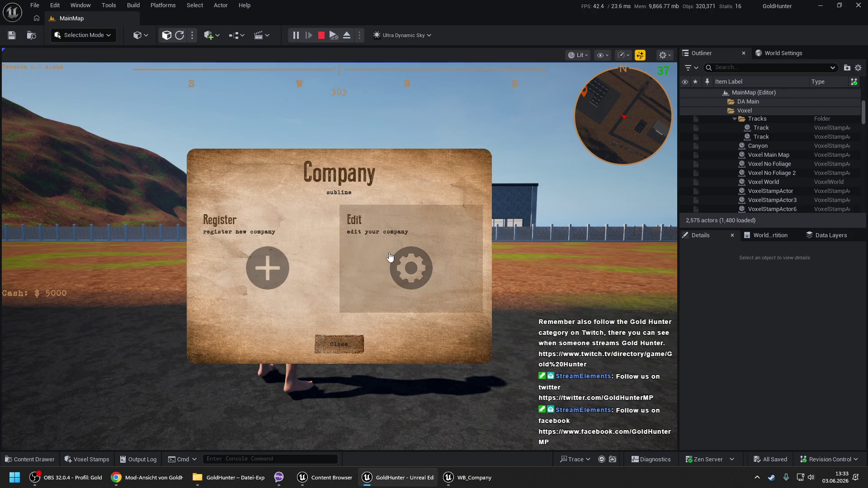
# Step: Edit the company name to 'sdfgh' and close the Company dialog
pyautogui.click(389, 256)
pyautogui.click(278, 229)
pyautogui.write('sdfgh')
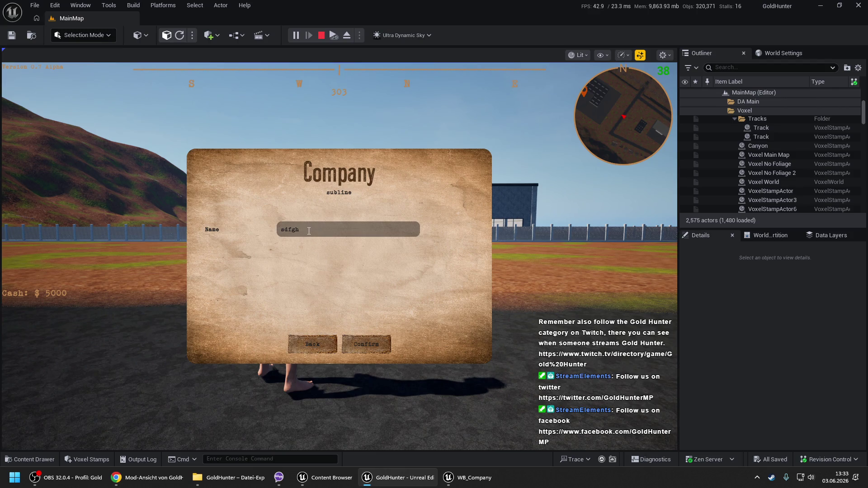
pyautogui.click(312, 346)
pyautogui.click(270, 244)
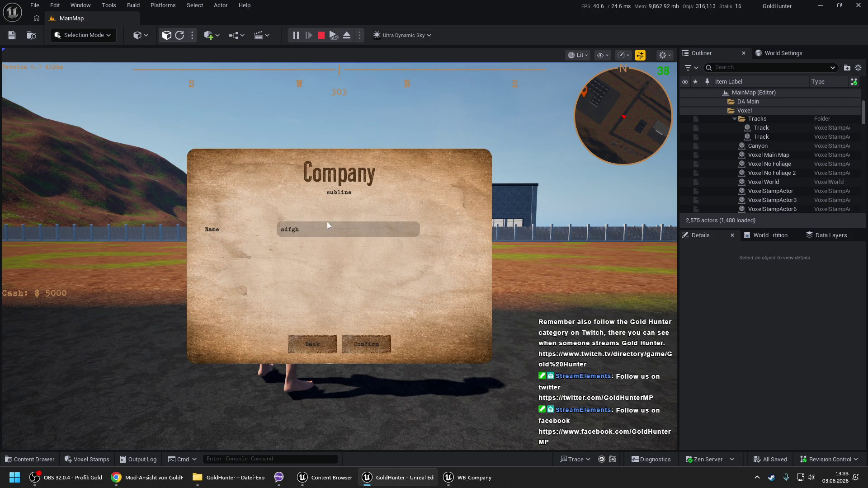
pyautogui.click(310, 344)
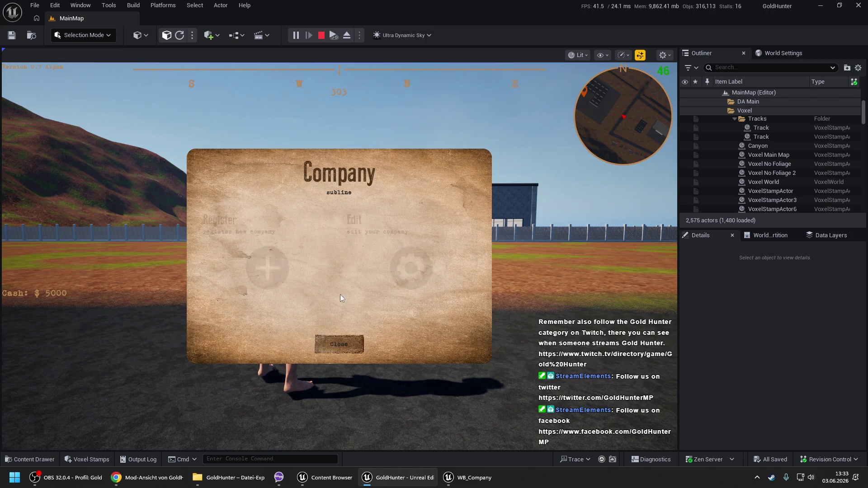
pyautogui.click(346, 341)
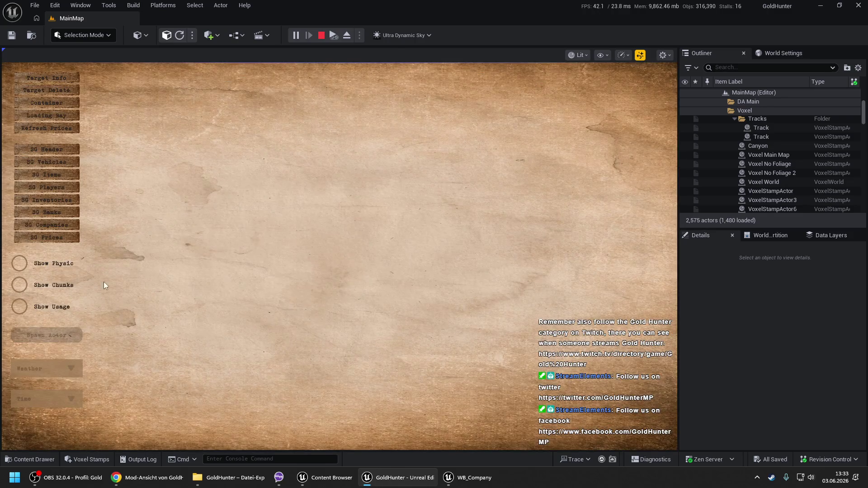
# Step: Check the saved companies list, stop playing, and return to the WB_Company blueprint
pyautogui.click(46, 224)
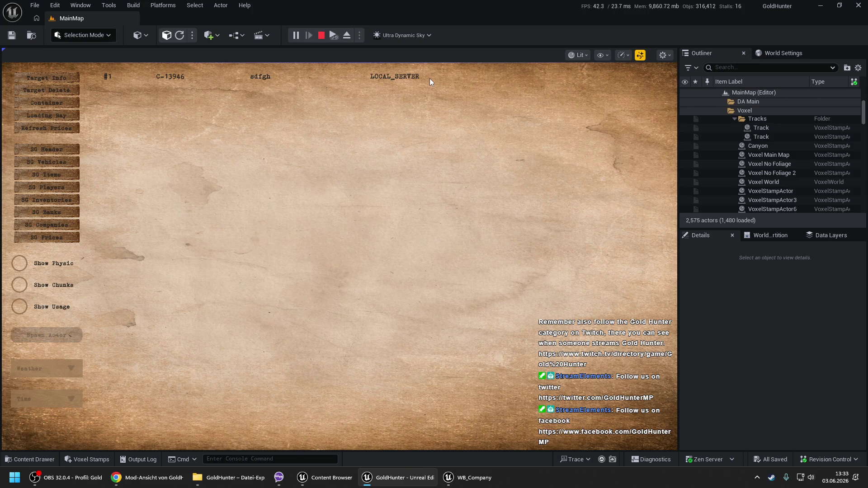
pyautogui.press('Escape')
pyautogui.press('Escape')
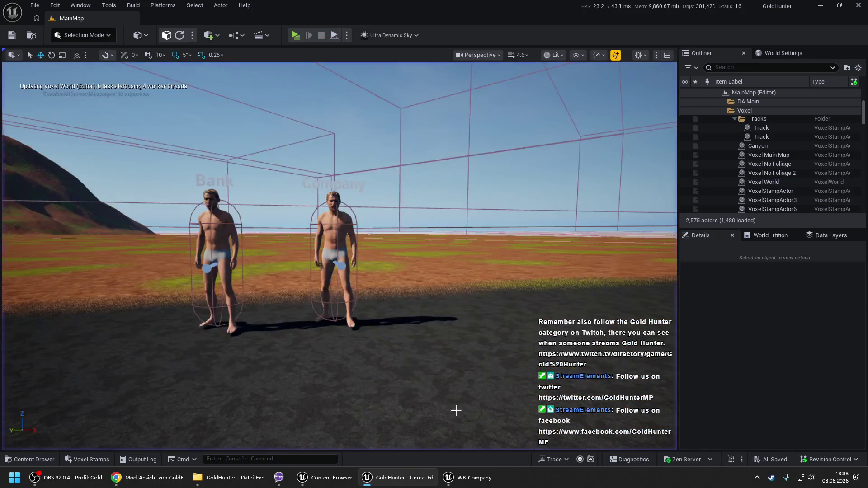
pyautogui.click(472, 482)
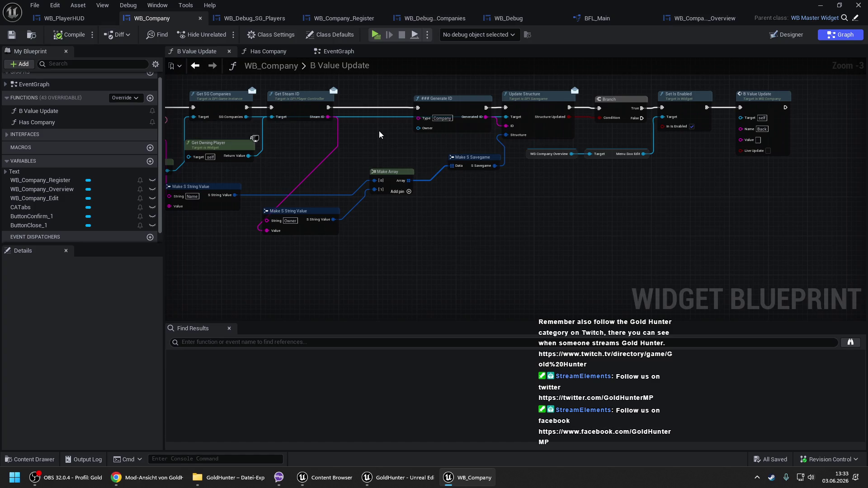
# Step: Add a Set Text node from the Template Name connection for the name field
pyautogui.moveTo(379, 135); pyautogui.dragTo(536, 152)
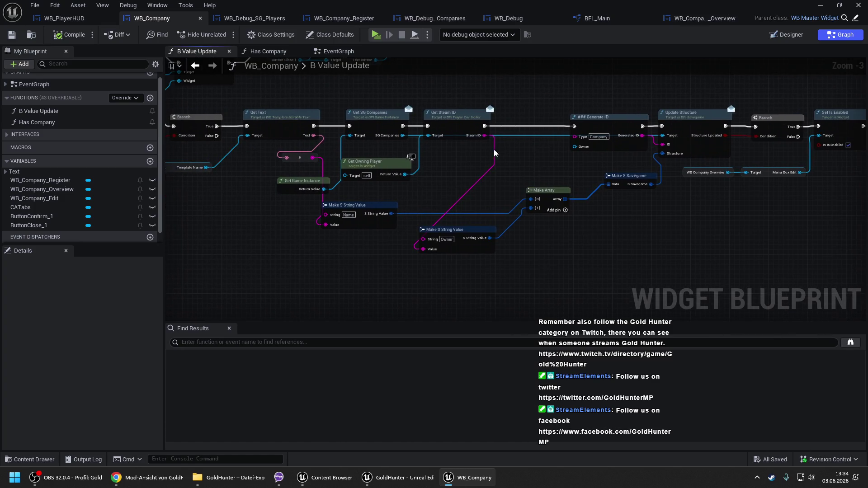
pyautogui.moveTo(345, 125); pyautogui.dragTo(381, 129)
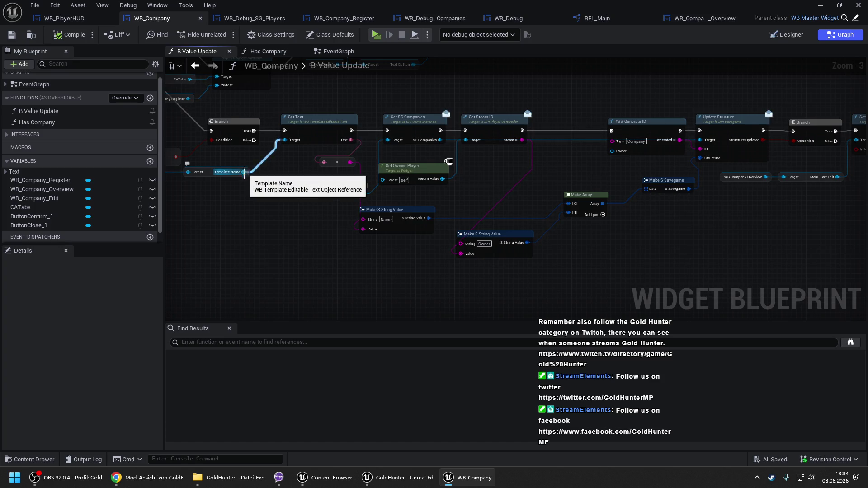
pyautogui.moveTo(245, 172); pyautogui.dragTo(256, 244)
pyautogui.write('set text')
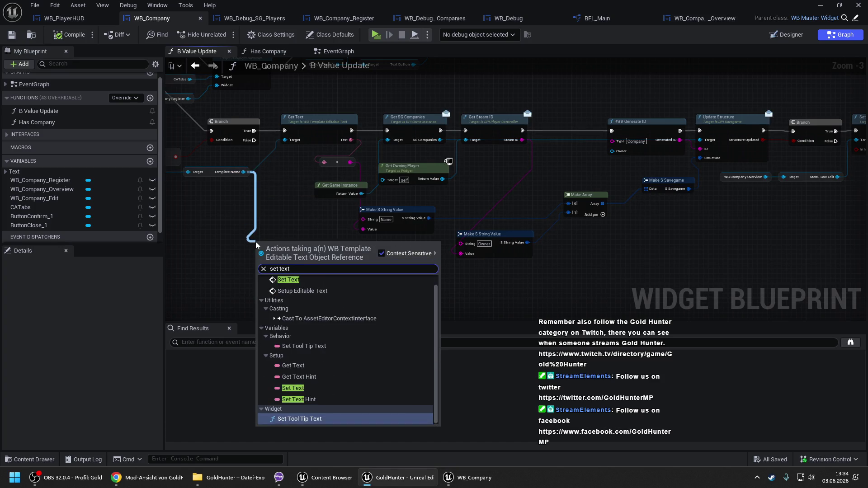
pyautogui.click(292, 289)
pyautogui.moveTo(304, 252)
pyautogui.mouseDown()
pyautogui.moveTo(843, 211)
pyautogui.moveTo(773, 206)
pyautogui.mouseUp()
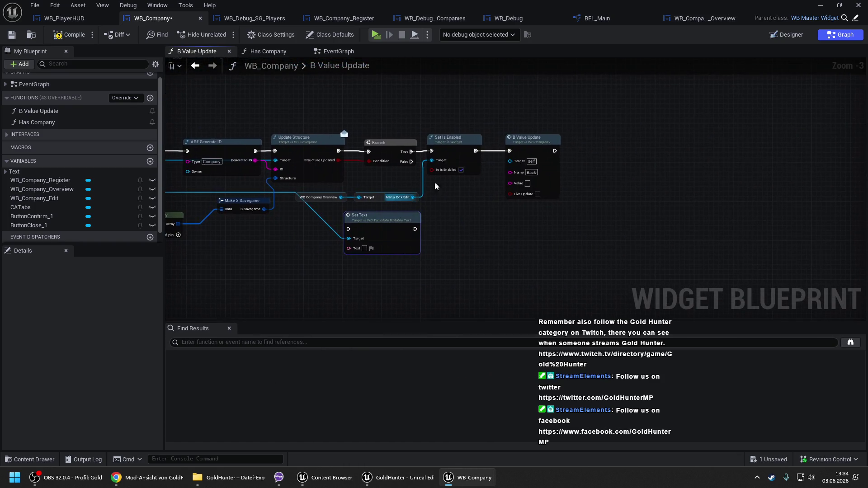
# Step: Place Set Text between Set Is Enabled and the B Value Update call and connect its execution output
pyautogui.click(670, 148)
pyautogui.moveTo(670, 149); pyautogui.dragTo(676, 149)
pyautogui.moveTo(361, 226)
pyautogui.mouseDown()
pyautogui.moveTo(524, 150)
pyautogui.moveTo(481, 154)
pyautogui.moveTo(509, 150)
pyautogui.mouseUp()
pyautogui.moveTo(576, 150)
pyautogui.mouseDown()
pyautogui.moveTo(637, 152)
pyautogui.moveTo(640, 137)
pyautogui.mouseUp()
pyautogui.click(630, 124)
pyautogui.moveTo(522, 129); pyautogui.dragTo(613, 131)
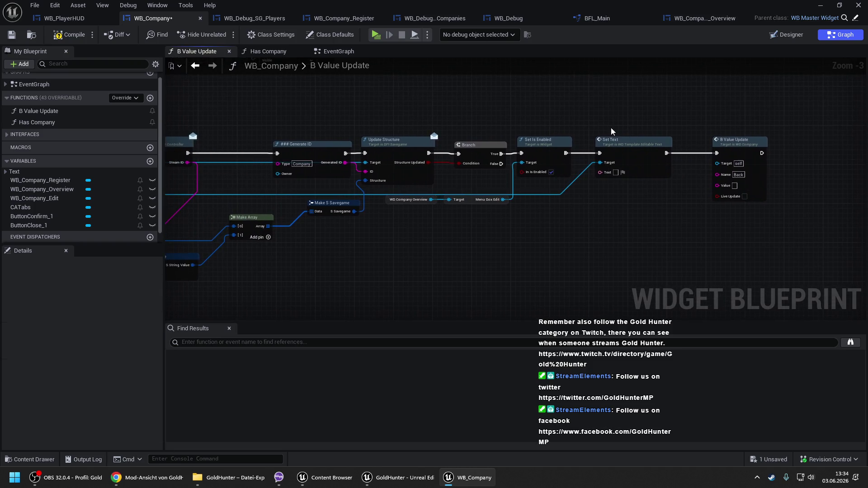
pyautogui.moveTo(452, 174); pyautogui.dragTo(759, 269)
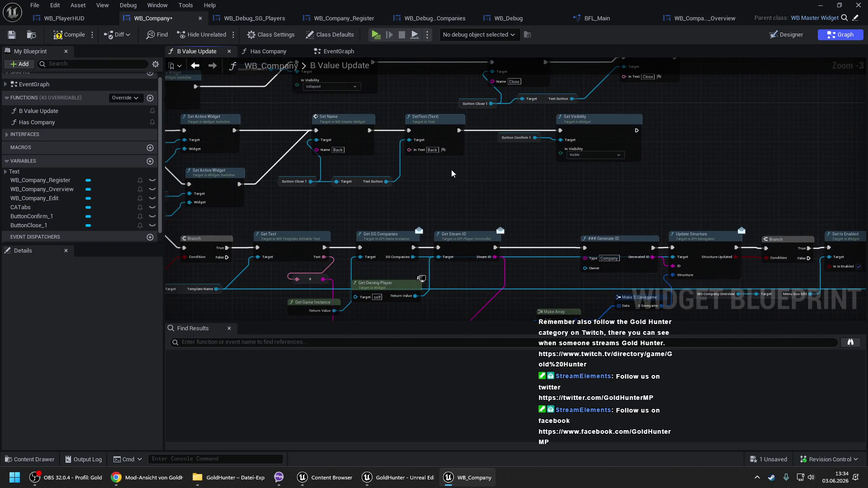
# Step: Inspect the WB_Company_Register and WB_Company_Edit widgets in the Designer, then go back to Graph
pyautogui.click(786, 35)
pyautogui.click(63, 351)
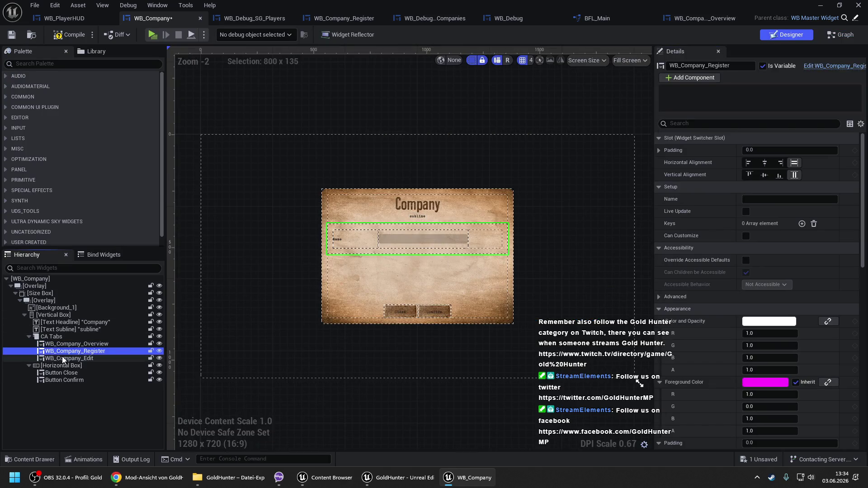
pyautogui.click(63, 358)
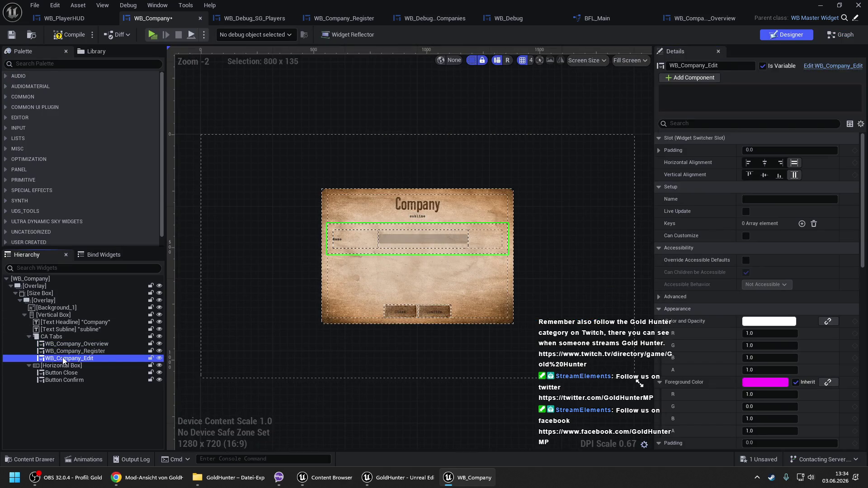
pyautogui.click(66, 351)
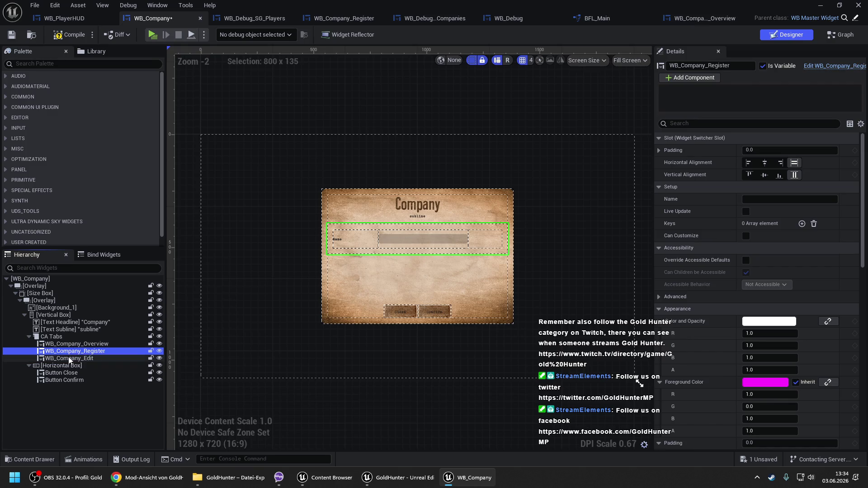
pyautogui.click(68, 358)
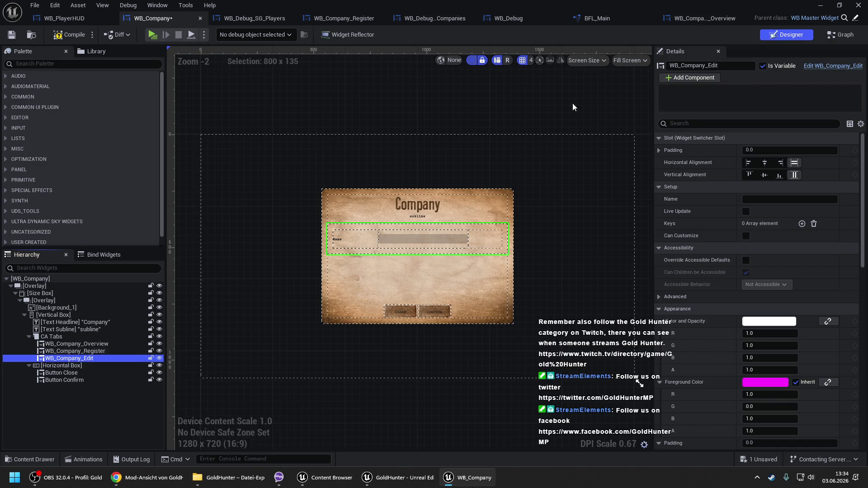
pyautogui.click(840, 35)
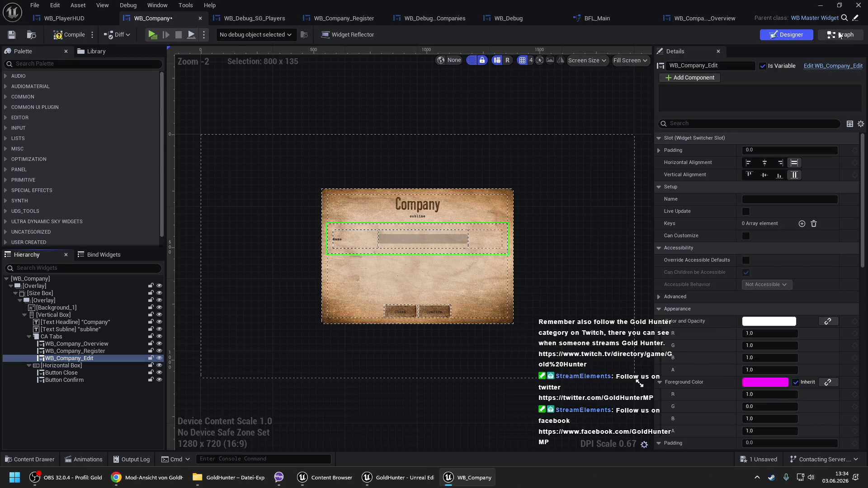
pyautogui.click(839, 35)
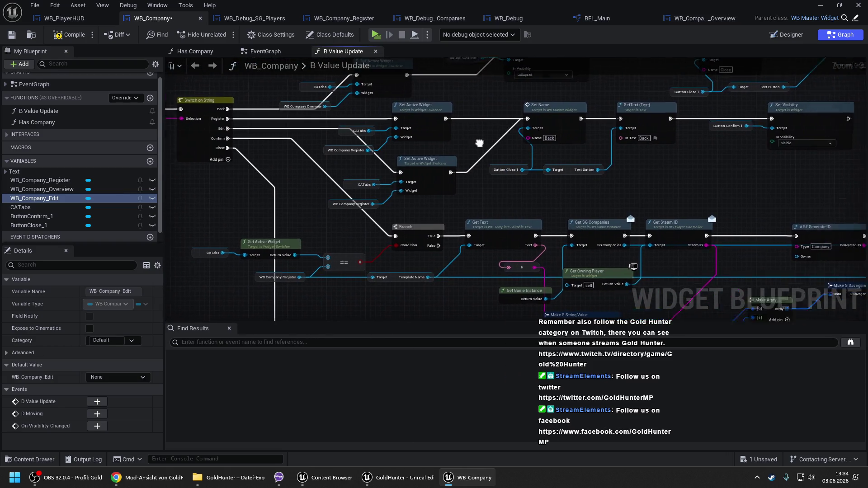
# Step: Look over the Switch on String branches and open the Has Company function
pyautogui.moveTo(343, 102)
pyautogui.mouseDown()
pyautogui.moveTo(443, 149)
pyautogui.moveTo(708, 198)
pyautogui.mouseUp()
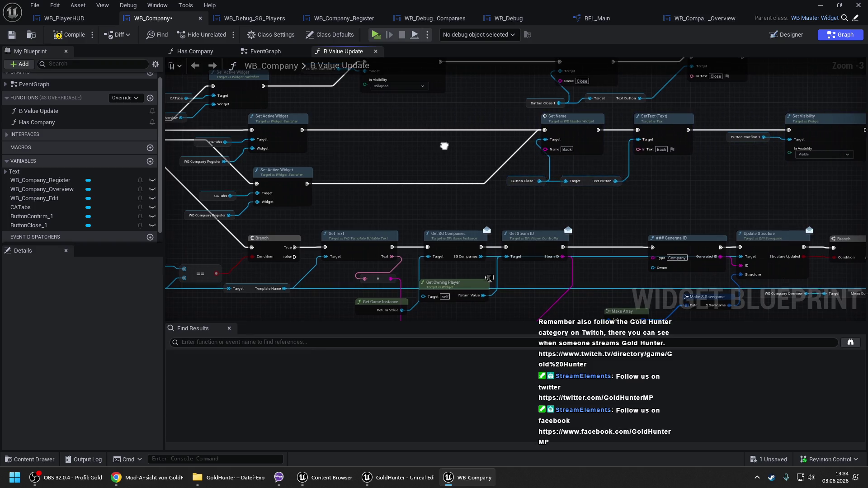
pyautogui.moveTo(443, 149); pyautogui.dragTo(458, 207)
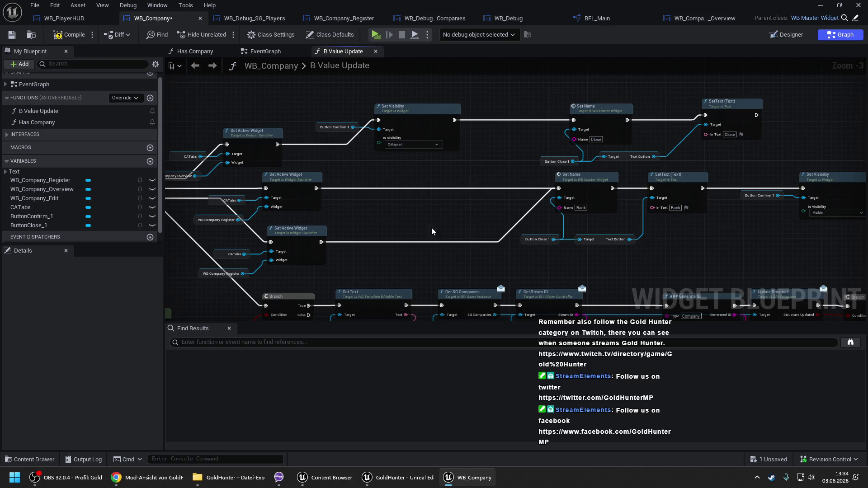
pyautogui.doubleClick(37, 122)
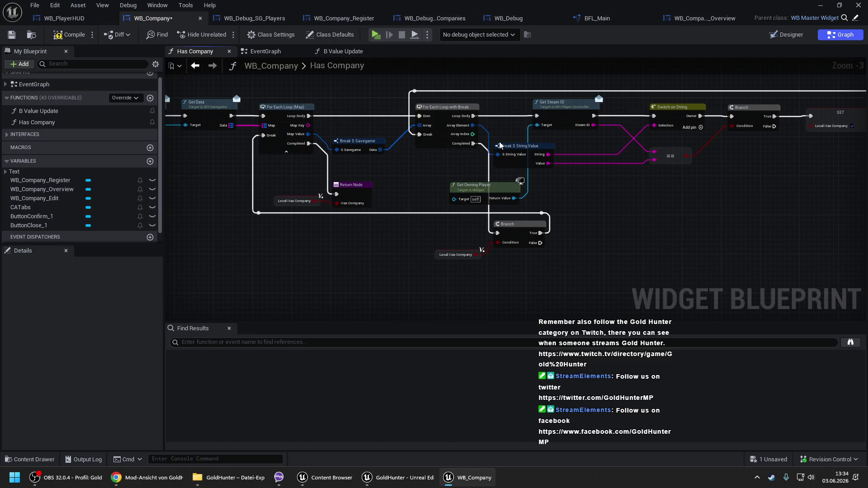
pyautogui.moveTo(509, 136); pyautogui.dragTo(712, 129)
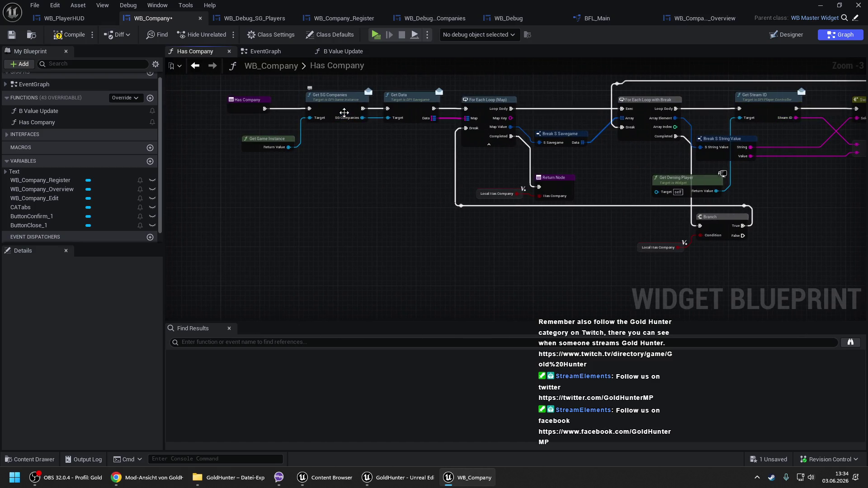
pyautogui.moveTo(629, 190); pyautogui.dragTo(464, 185)
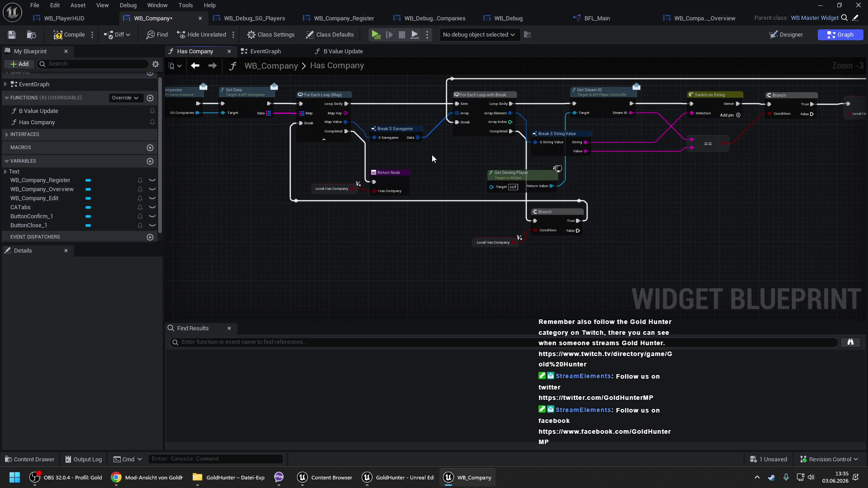
pyautogui.moveTo(454, 158); pyautogui.dragTo(333, 156)
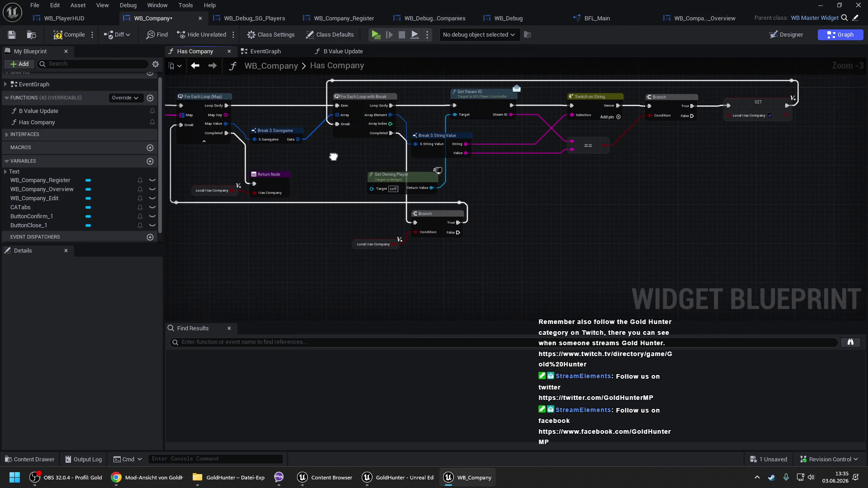
pyautogui.moveTo(333, 157); pyautogui.dragTo(425, 161)
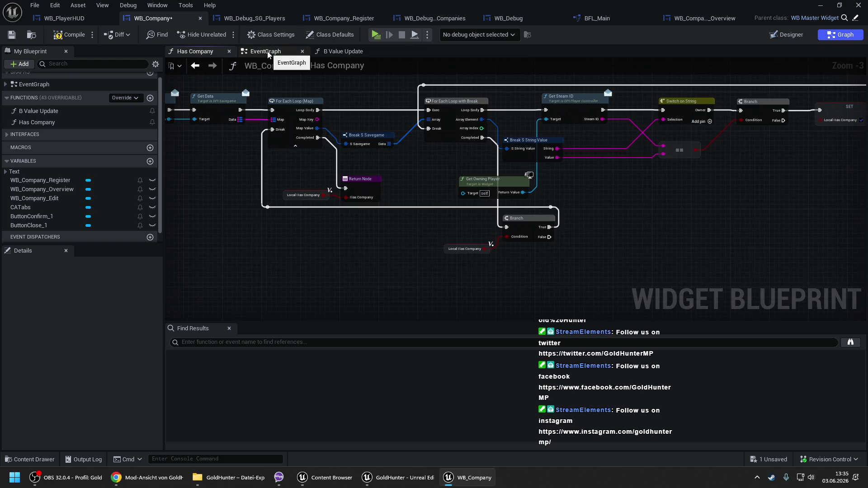
pyautogui.click(267, 53)
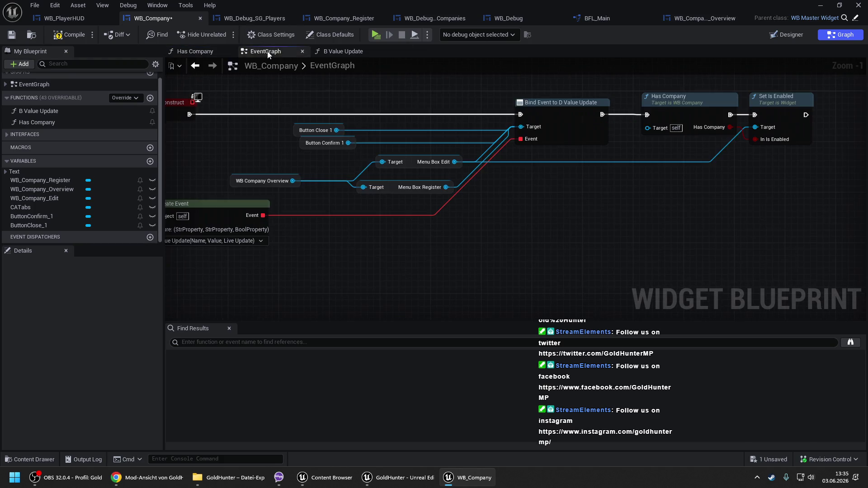
pyautogui.click(200, 52)
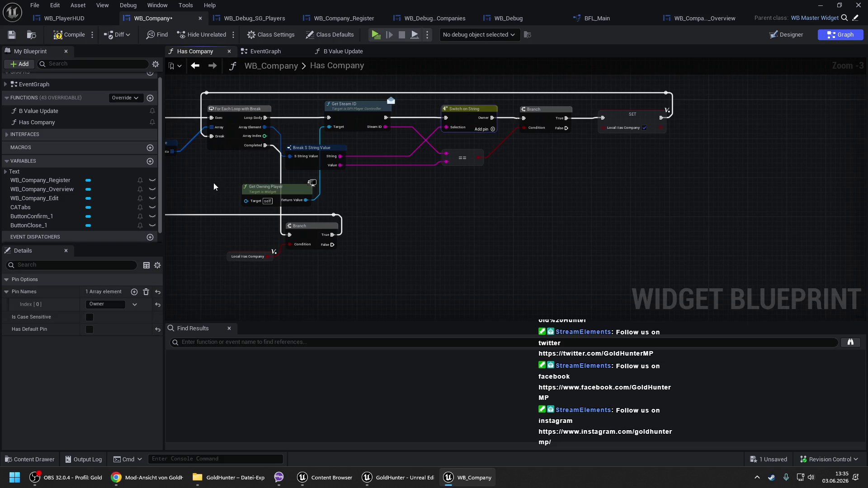
# Step: Add a 'Name' output pin to Switch on String and shift the Branch and SET nodes right
pyautogui.click(134, 292)
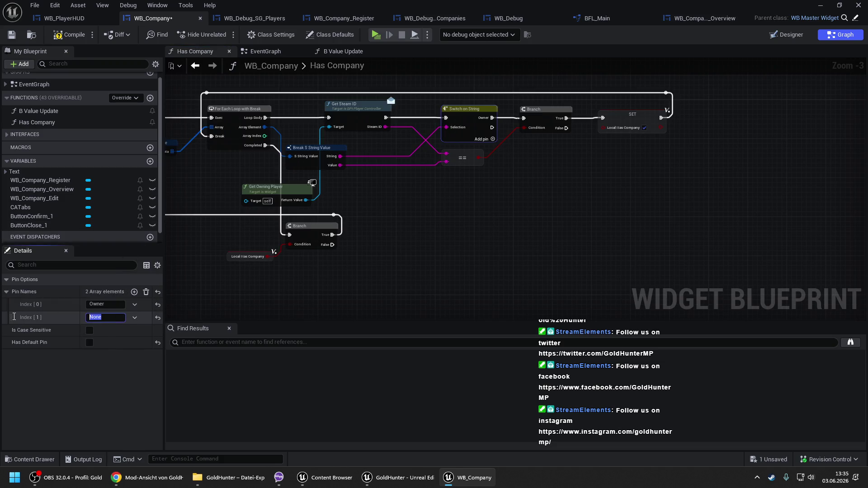
pyautogui.write('Name')
pyautogui.press('Return')
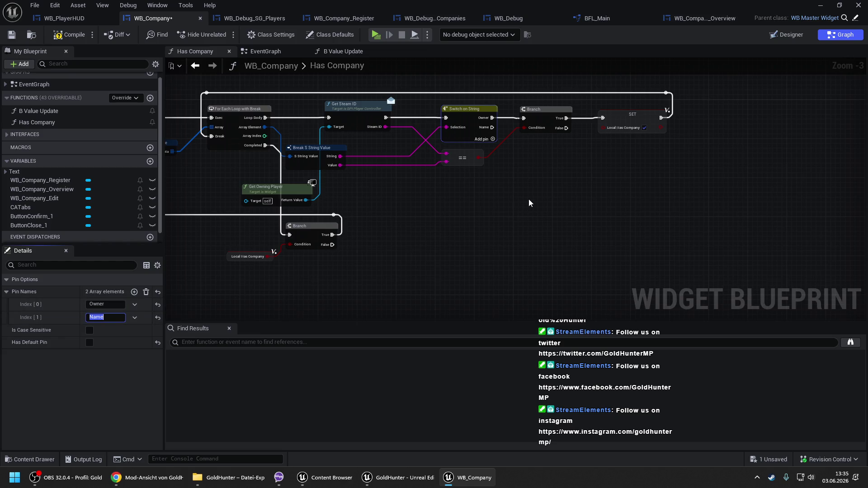
pyautogui.moveTo(522, 83); pyautogui.dragTo(699, 169)
pyautogui.moveTo(561, 123); pyautogui.dragTo(643, 123)
pyautogui.click(643, 147)
pyautogui.scroll(2, 526, 158)
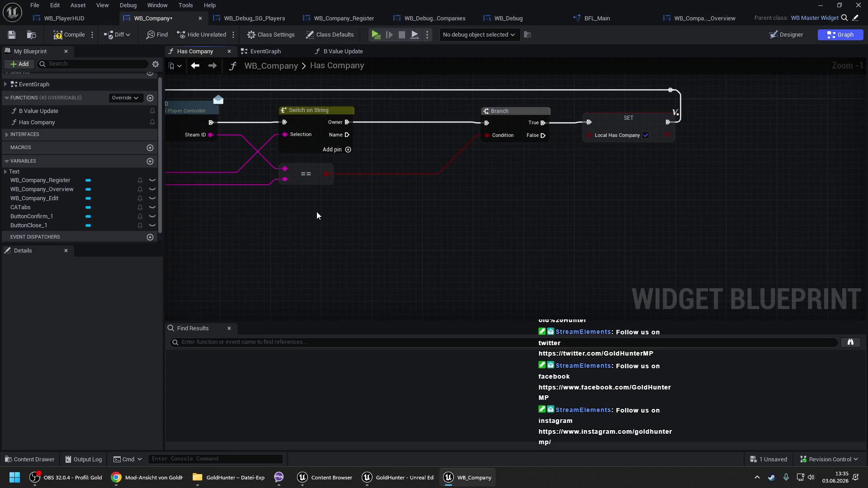
pyautogui.moveTo(316, 211); pyautogui.dragTo(413, 211)
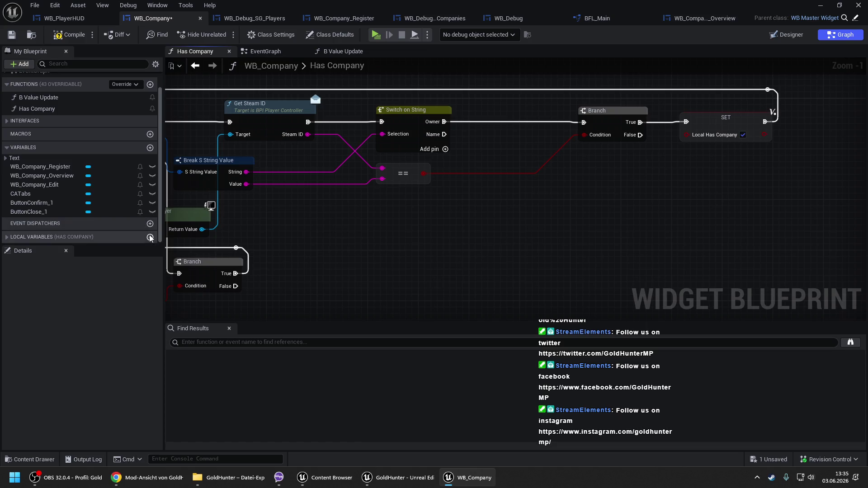
# Step: Create a new variable named Company Name of type String
pyautogui.click(149, 147)
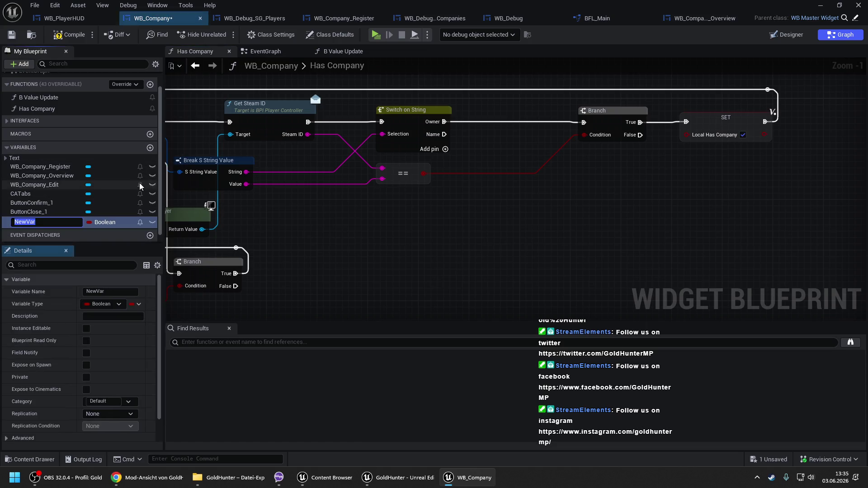
pyautogui.write('Company Name')
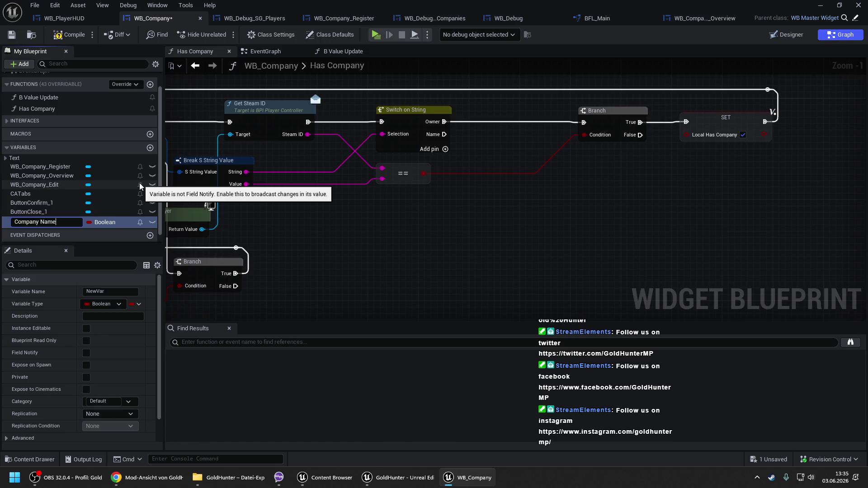
pyautogui.press('Return')
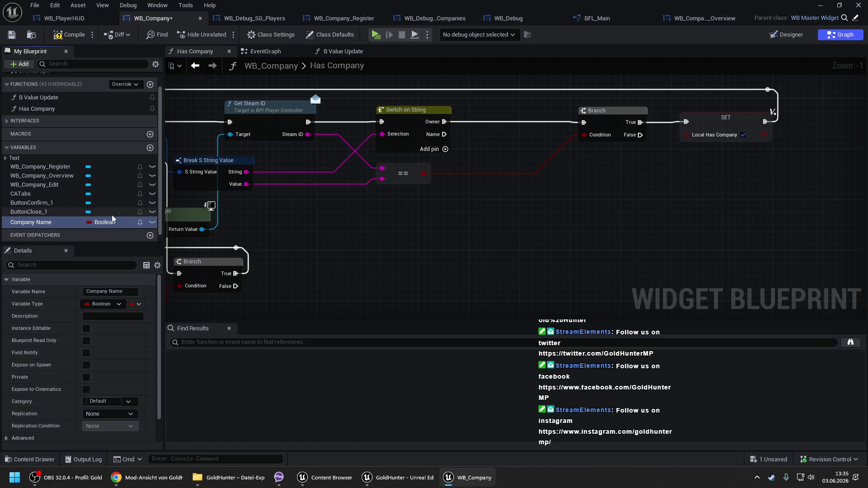
pyautogui.click(107, 224)
pyautogui.click(115, 301)
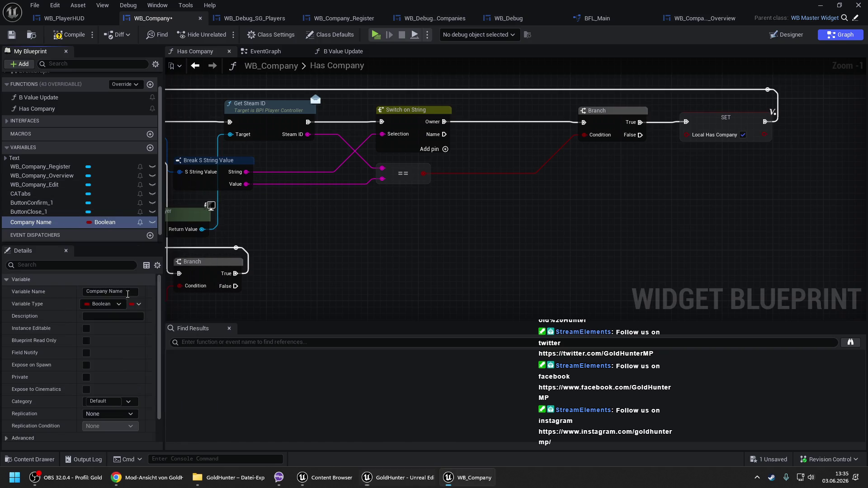
# Step: Place a Set Company Name node beside the Switch on String in Has Company
pyautogui.moveTo(35, 226)
pyautogui.mouseDown()
pyautogui.moveTo(476, 145)
pyautogui.moveTo(459, 135)
pyautogui.moveTo(481, 164)
pyautogui.moveTo(483, 131)
pyautogui.mouseUp()
pyautogui.scroll(-2, 484, 131)
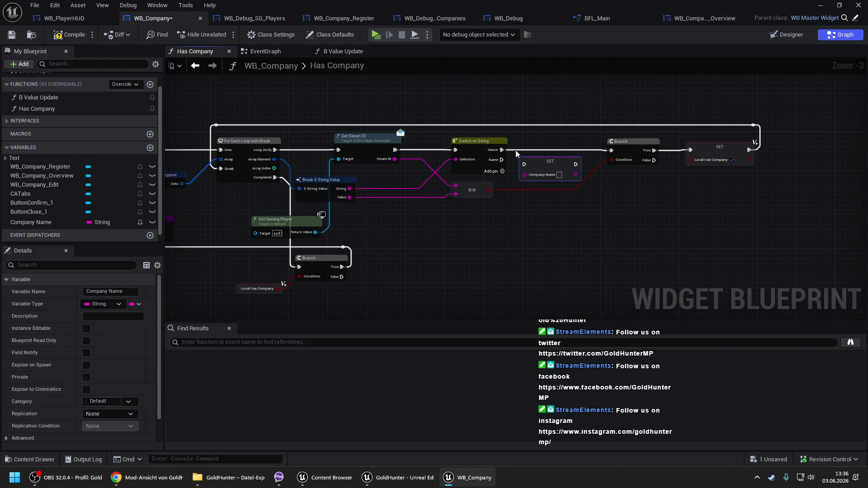
pyautogui.moveTo(518, 143); pyautogui.dragTo(483, 127)
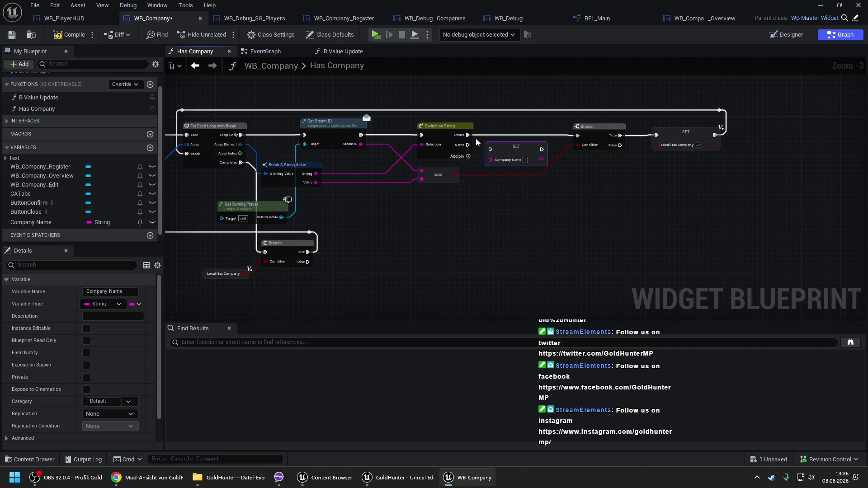
# Step: Move the SET Local Has Company node further right and straighten its incoming connection
pyautogui.moveTo(519, 86)
pyautogui.mouseDown()
pyautogui.moveTo(649, 193)
pyautogui.moveTo(569, 192)
pyautogui.mouseUp()
pyautogui.moveTo(542, 132); pyautogui.dragTo(605, 132)
pyautogui.click(494, 190)
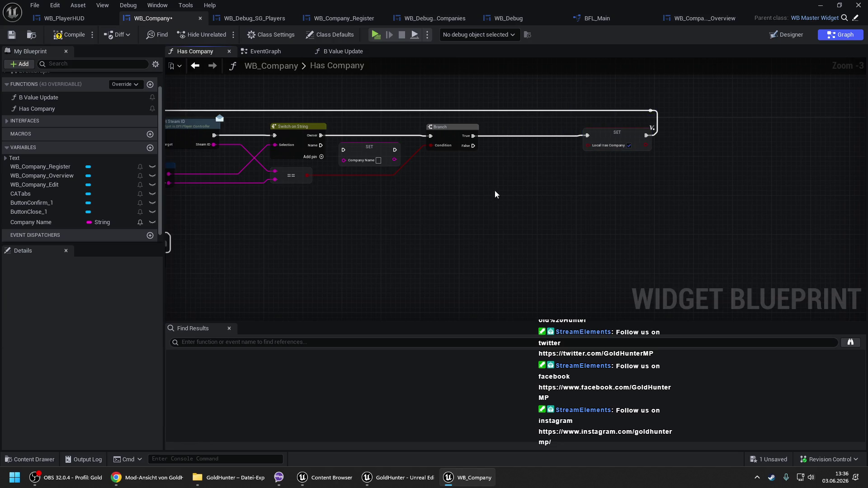
pyautogui.moveTo(495, 189); pyautogui.dragTo(567, 188)
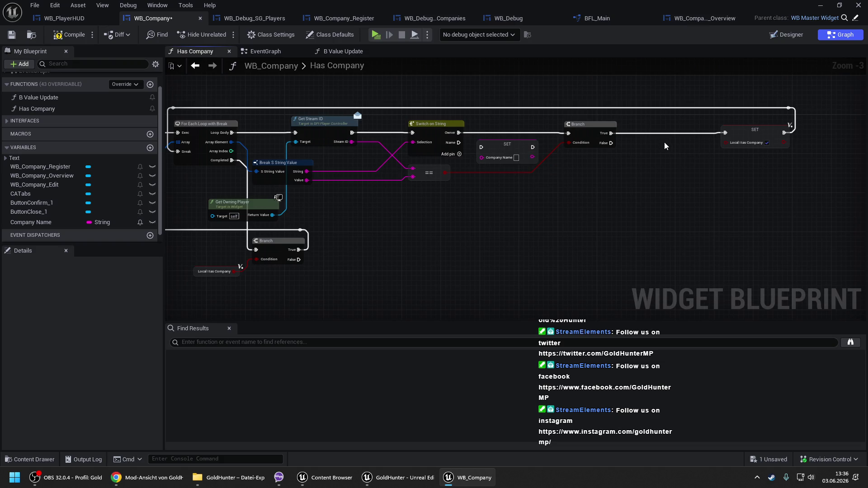
pyautogui.moveTo(583, 102); pyautogui.dragTo(720, 179)
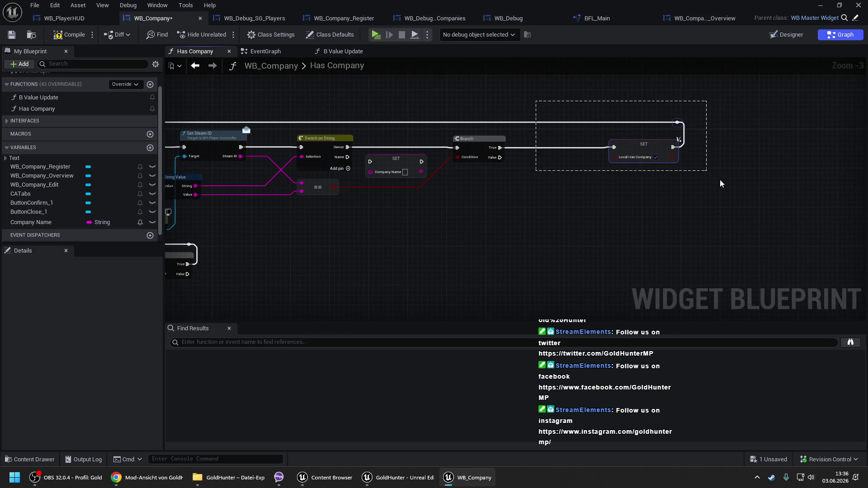
pyautogui.press('f')
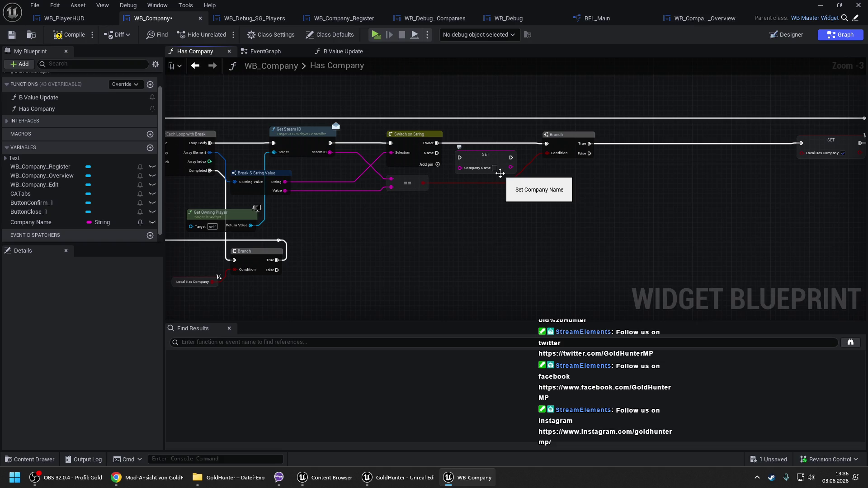
# Step: Delete the Name case (Pin Names index 1) from the Switch on String node
pyautogui.moveTo(416, 201); pyautogui.dragTo(441, 183)
pyautogui.click(434, 122)
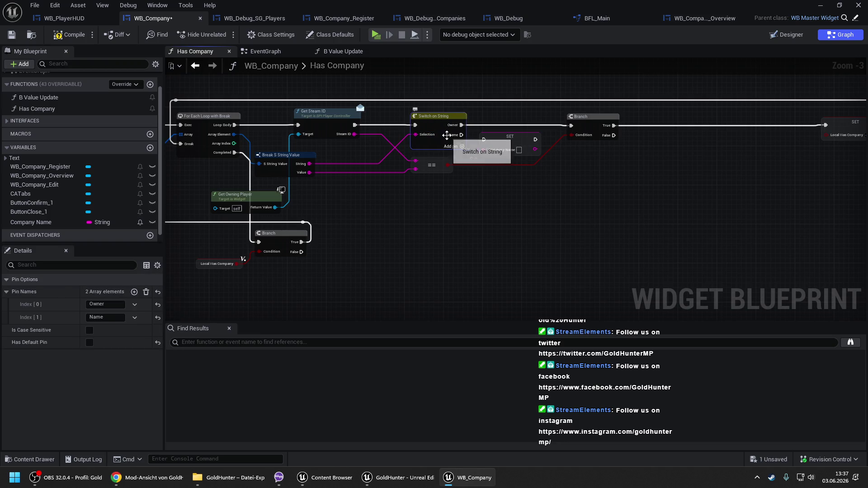
pyautogui.click(135, 318)
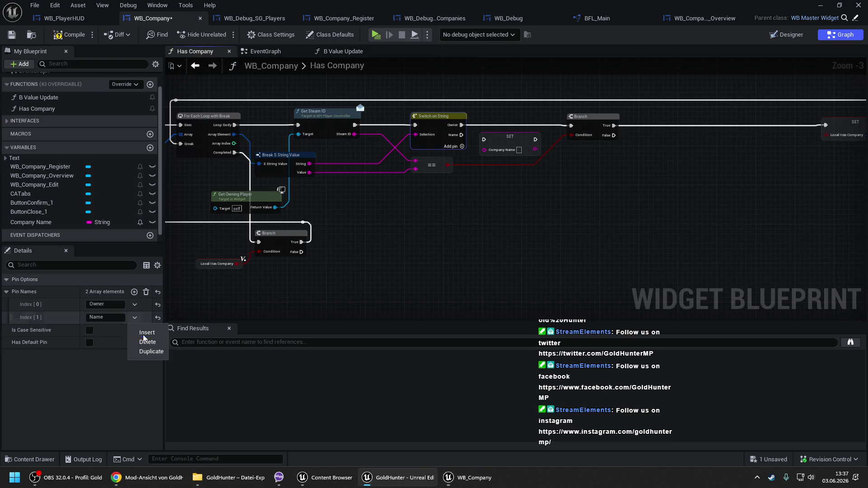
pyautogui.click(147, 342)
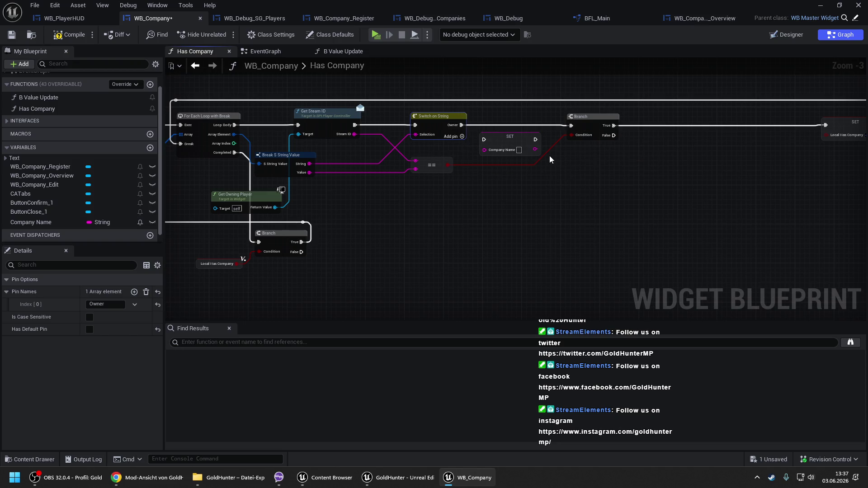
pyautogui.moveTo(304, 94); pyautogui.dragTo(633, 229)
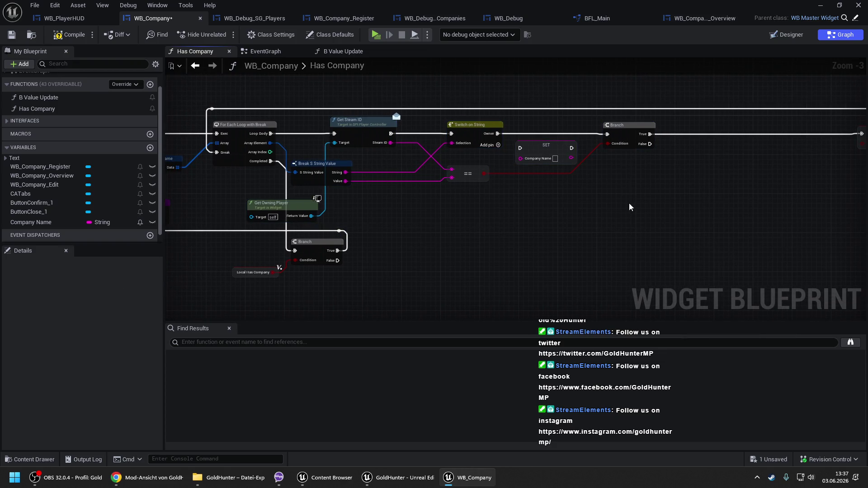
pyautogui.moveTo(618, 183)
pyautogui.mouseDown()
pyautogui.moveTo(463, 186)
pyautogui.moveTo(519, 190)
pyautogui.mouseUp()
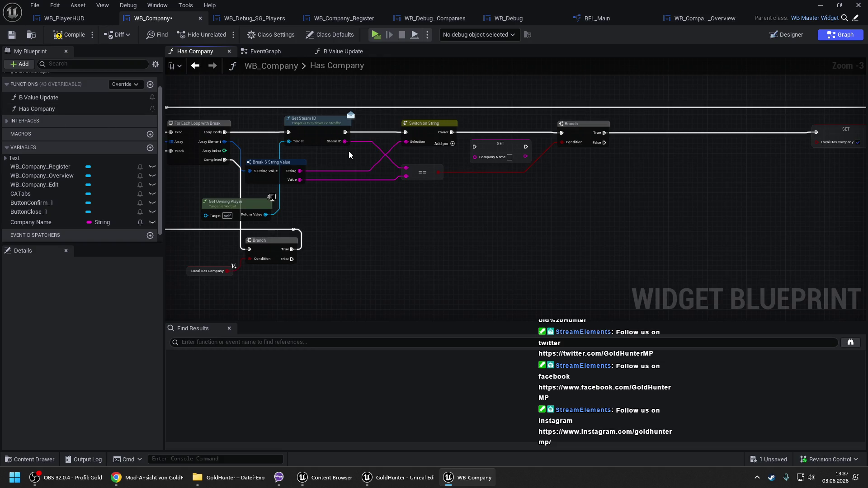
pyautogui.press('Home')
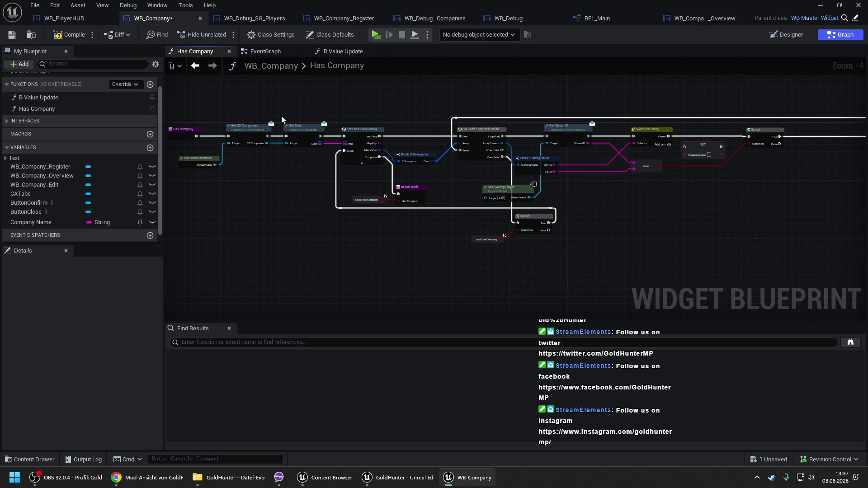
# Step: Rename the Has Company function to Find Company
pyautogui.click(30, 109)
pyautogui.click(30, 109)
pyautogui.click(29, 109)
pyautogui.press('BackSpace')
pyautogui.press('BackSpace')
pyautogui.press('BackSpace')
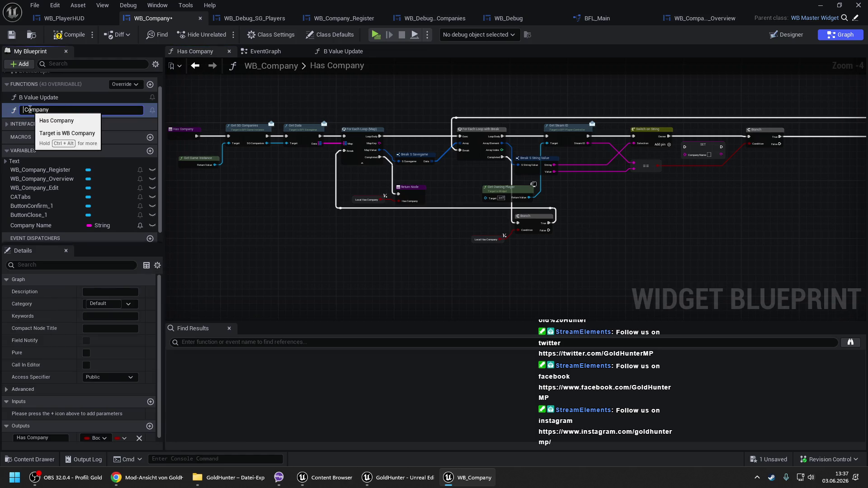
pyautogui.write('Find')
pyautogui.press('Return')
# Step: Add a String input named Find By to the Find Company function
pyautogui.doubleClick(30, 109)
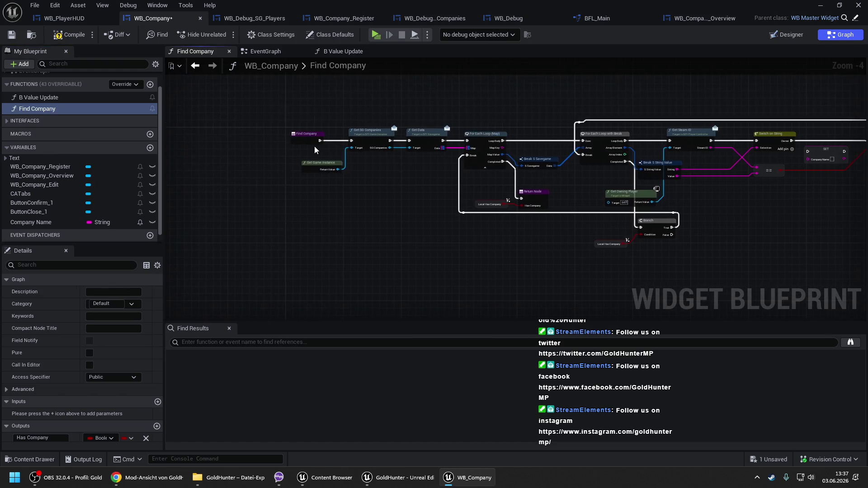
pyautogui.scroll(-2, 108, 335)
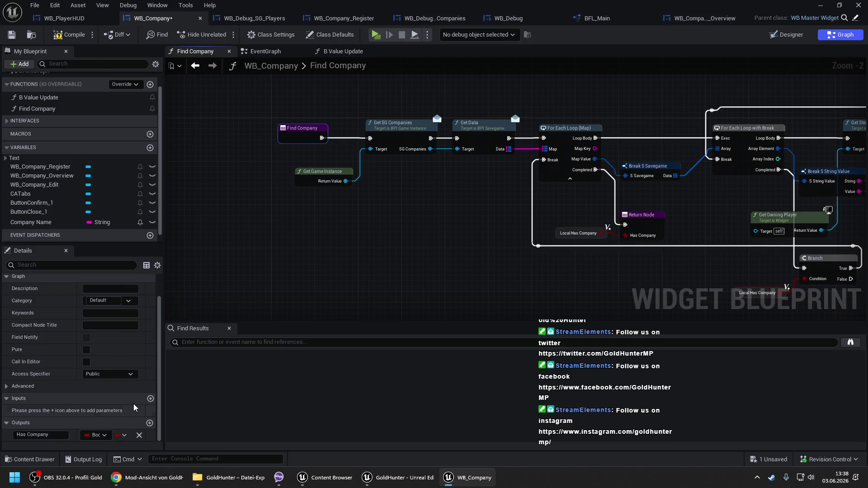
pyautogui.click(150, 399)
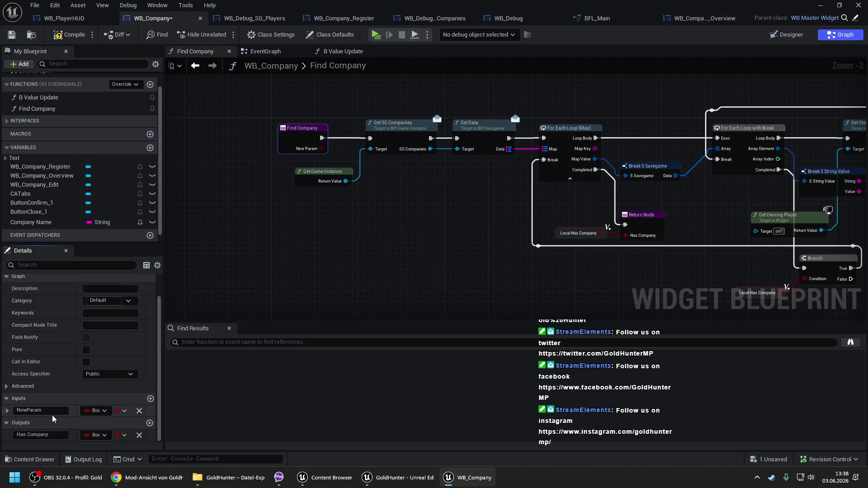
pyautogui.write('Find By')
pyautogui.press('Return')
pyautogui.click(96, 410)
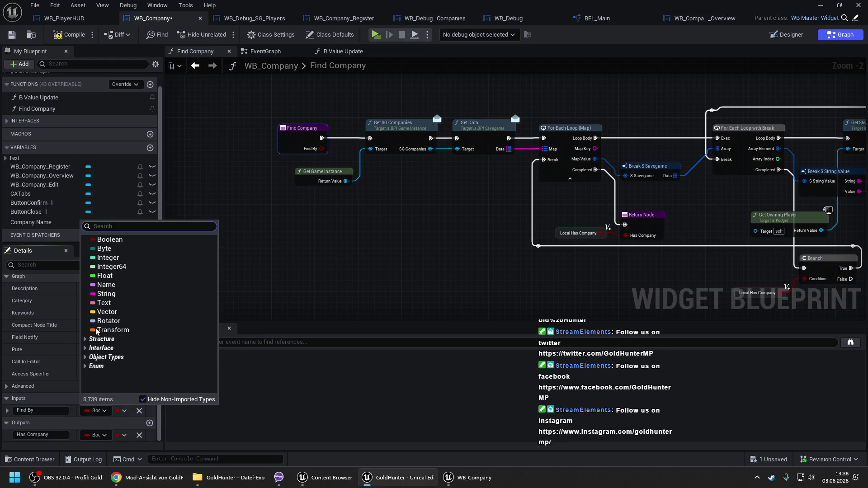
pyautogui.click(106, 293)
pyautogui.scroll(-2, 413, 215)
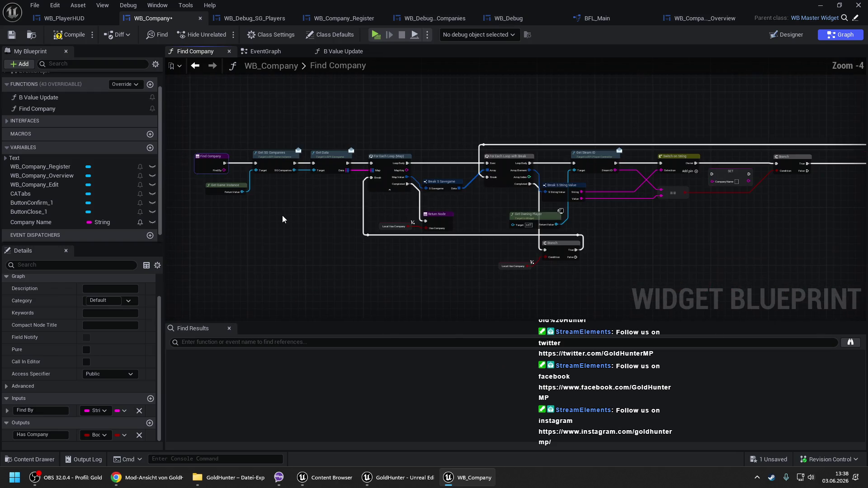
# Step: Add an == node comparing the string value with a Find By getter
pyautogui.moveTo(638, 166); pyautogui.dragTo(521, 158)
pyautogui.scroll(1, 521, 162)
pyautogui.click(568, 238)
pyautogui.moveTo(568, 208); pyautogui.dragTo(568, 243)
pyautogui.moveTo(448, 188)
pyautogui.mouseDown()
pyautogui.moveTo(513, 183)
pyautogui.moveTo(465, 216)
pyautogui.mouseUp()
pyautogui.write('==')
pyautogui.press('Down')
pyautogui.press('Down')
pyautogui.press('Return')
pyautogui.write('find')
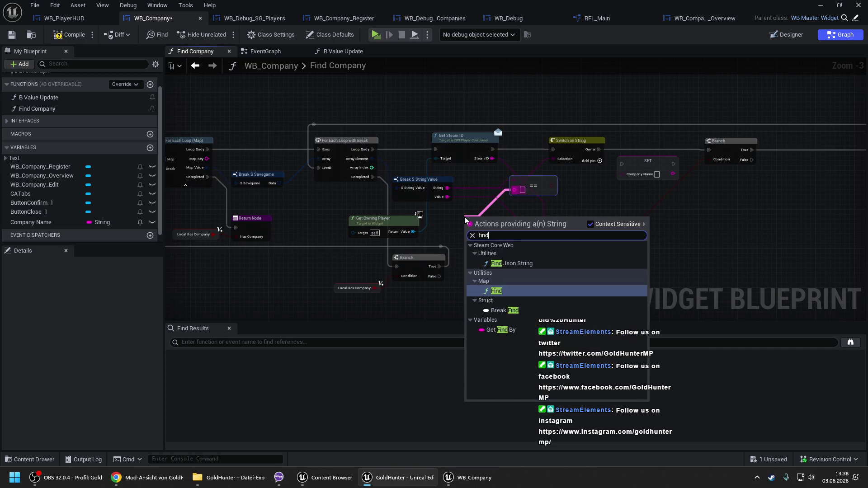
pyautogui.press('Down')
pyautogui.press('Down')
pyautogui.press('Down')
pyautogui.press('Return')
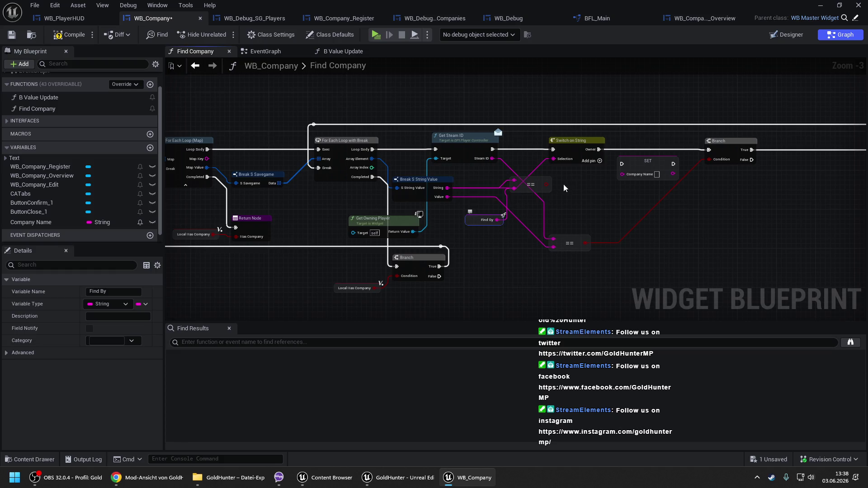
# Step: Feed the comparison into a new Branch, delete Switch on String, and chain the two Branches
pyautogui.press('b')
pyautogui.click(569, 177)
pyautogui.moveTo(575, 199); pyautogui.dragTo(492, 149)
pyautogui.moveTo(644, 146); pyautogui.dragTo(585, 146)
pyautogui.click(501, 139)
pyautogui.press('Delete')
pyautogui.moveTo(525, 193); pyautogui.dragTo(517, 155)
pyautogui.moveTo(538, 149); pyautogui.dragTo(635, 150)
# Step: Delete the SET Company Name node and line up the second Branch with the SET node
pyautogui.click(563, 163)
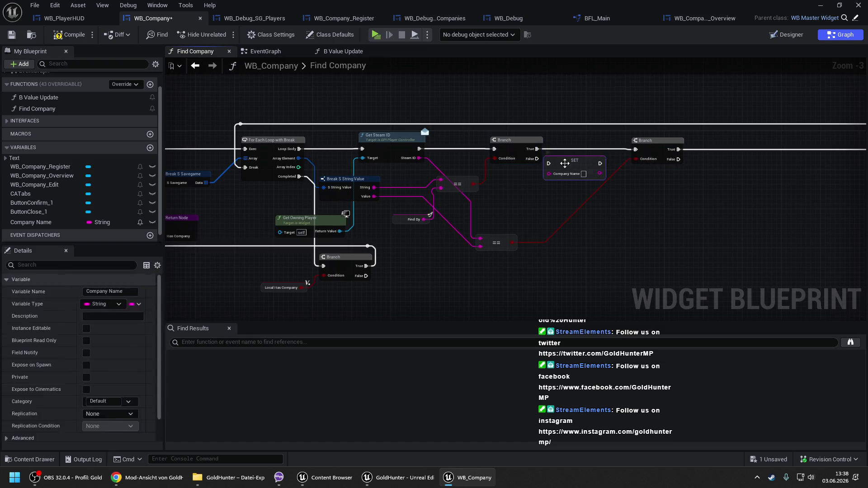
pyautogui.press('Delete')
pyautogui.click(51, 226)
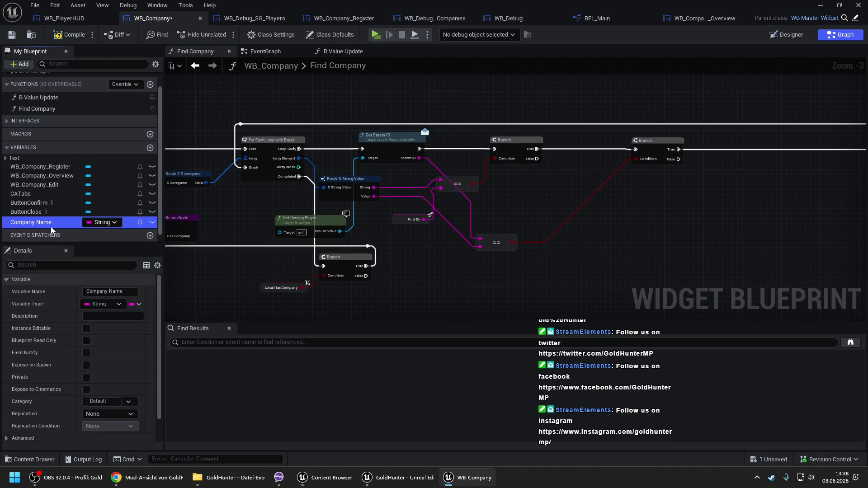
pyautogui.moveTo(489, 205)
pyautogui.mouseDown()
pyautogui.moveTo(548, 192)
pyautogui.moveTo(443, 182)
pyautogui.mouseUp()
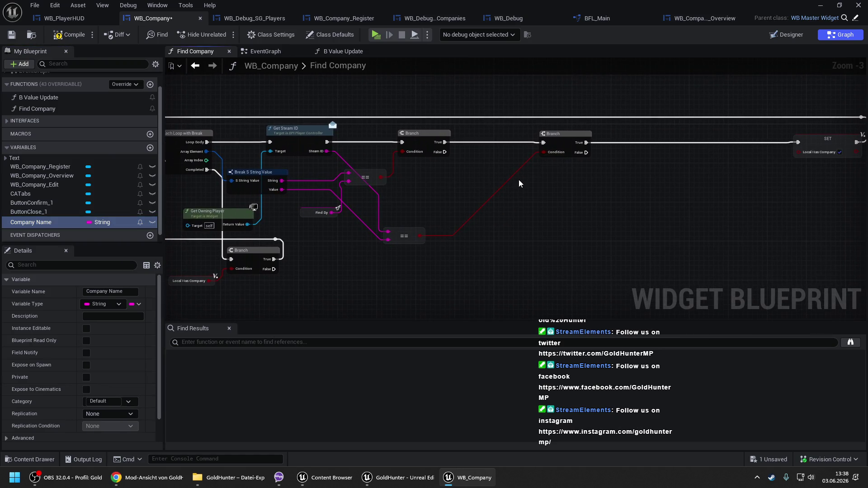
pyautogui.moveTo(567, 134); pyautogui.dragTo(513, 133)
pyautogui.moveTo(722, 142); pyautogui.dragTo(554, 153)
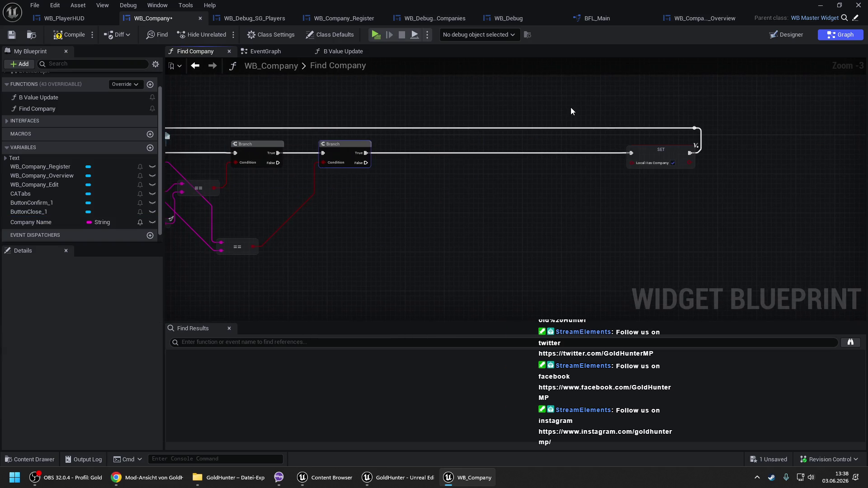
pyautogui.press('f')
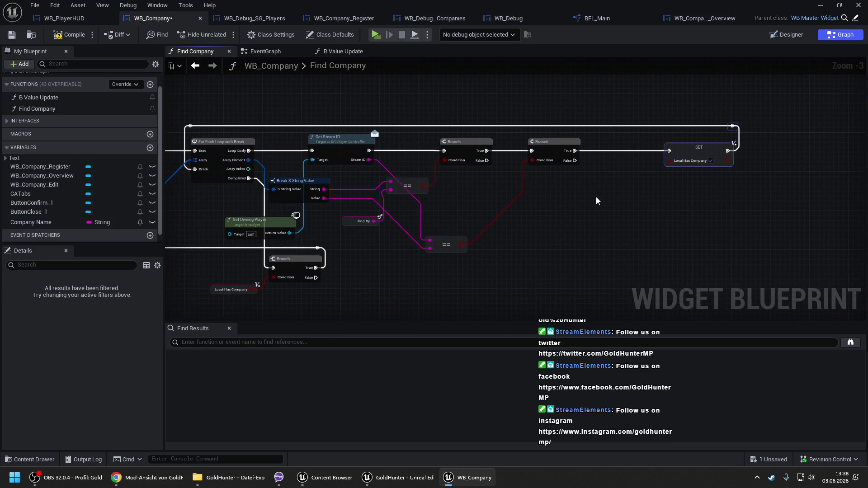
pyautogui.click(540, 216)
pyautogui.moveTo(539, 216); pyautogui.dragTo(681, 186)
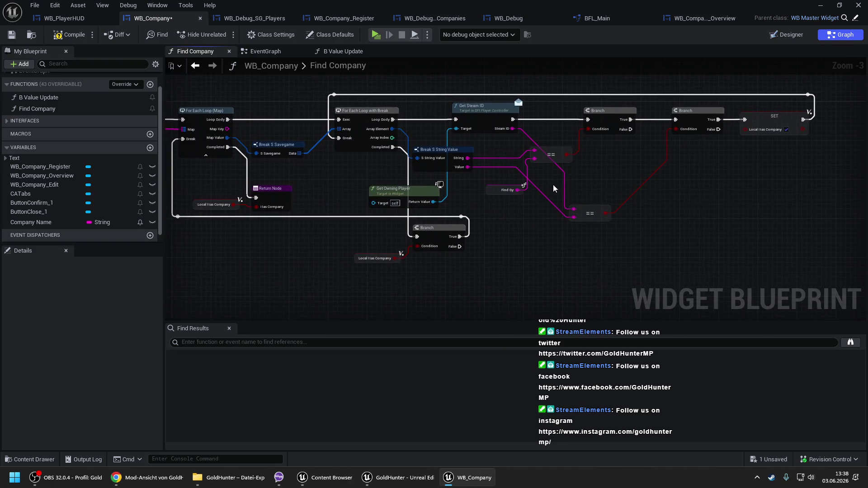
pyautogui.moveTo(552, 184); pyautogui.dragTo(603, 185)
# Step: Compile and save the WB_Company blueprint
pyautogui.click(59, 35)
pyautogui.hotkey('ctrl', 's')
pyautogui.moveTo(305, 100); pyautogui.dragTo(665, 122)
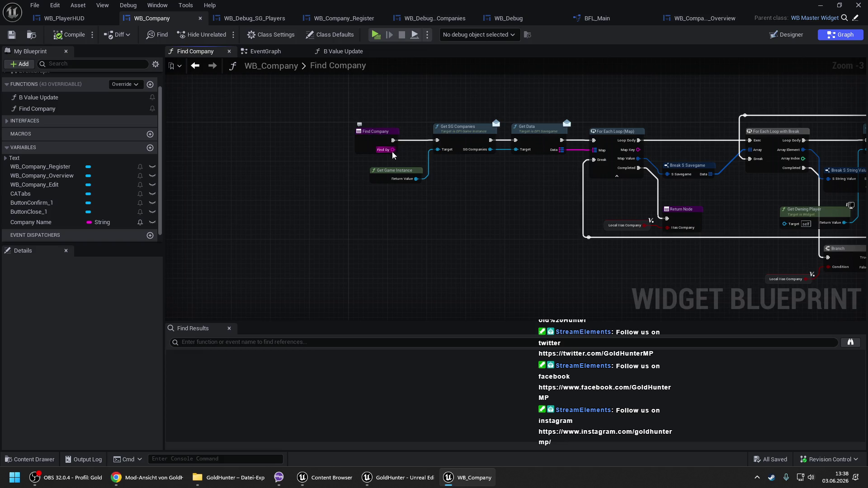
# Step: Pass Owner as the Find By value on the EventGraph's Find Company call
pyautogui.moveTo(537, 193); pyautogui.dragTo(263, 186)
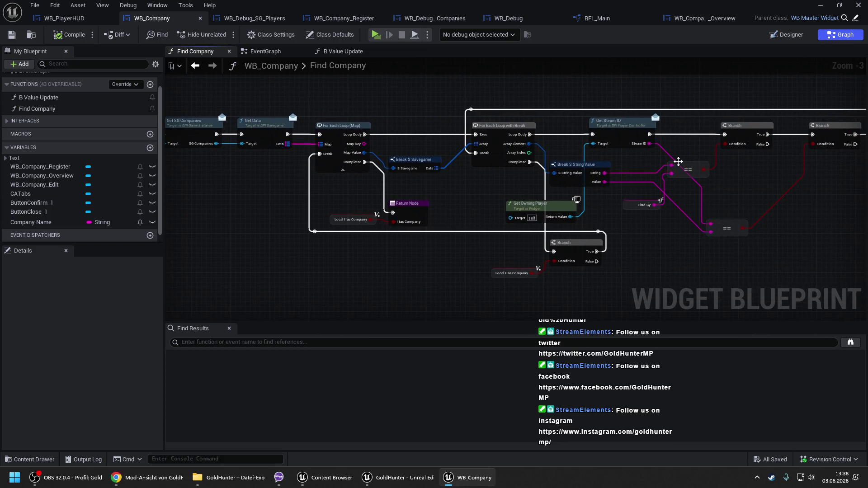
pyautogui.click(263, 51)
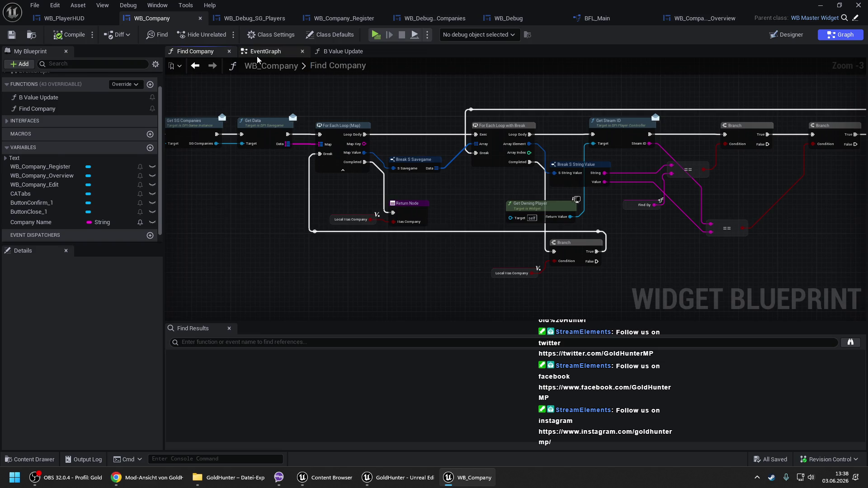
pyautogui.moveTo(729, 130); pyautogui.dragTo(619, 131)
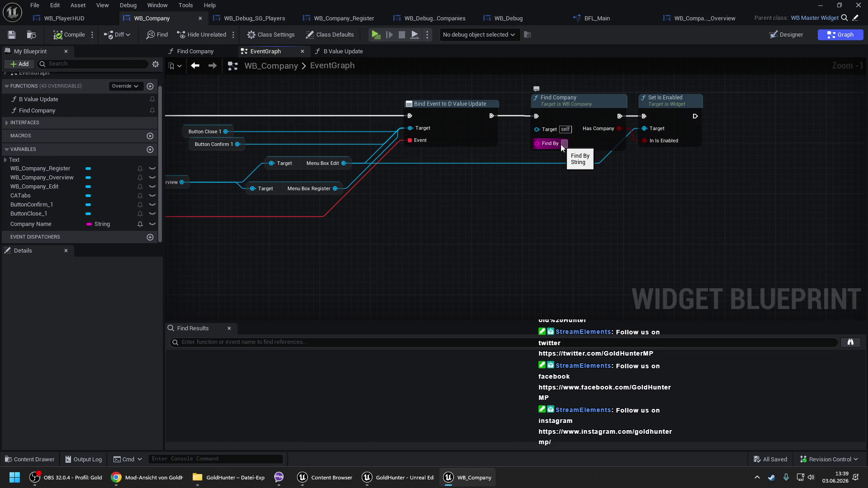
pyautogui.write('Owner')
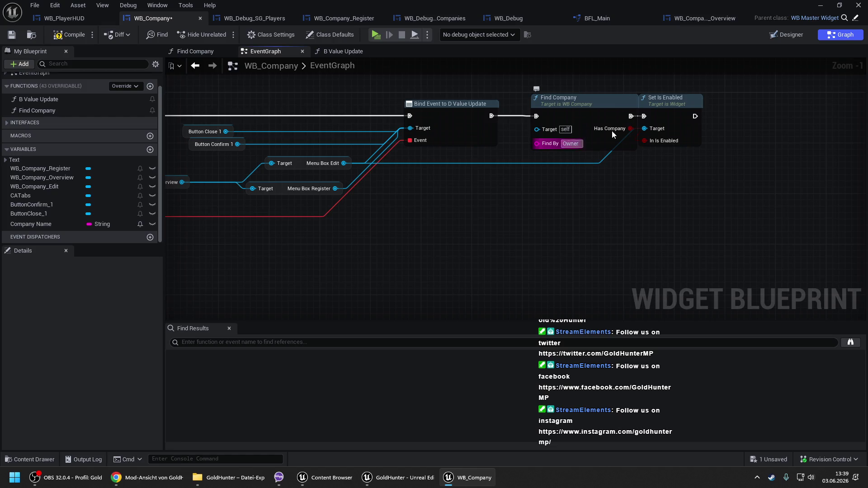
# Step: Move Set Is Enabled further right, then open the B Value Update function graph
pyautogui.moveTo(663, 115); pyautogui.dragTo(682, 116)
pyautogui.click(578, 96)
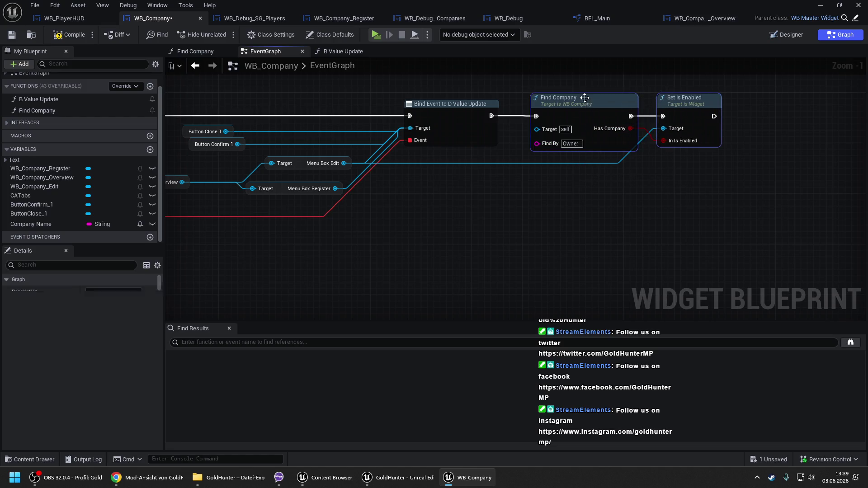
pyautogui.click(218, 52)
pyautogui.click(342, 52)
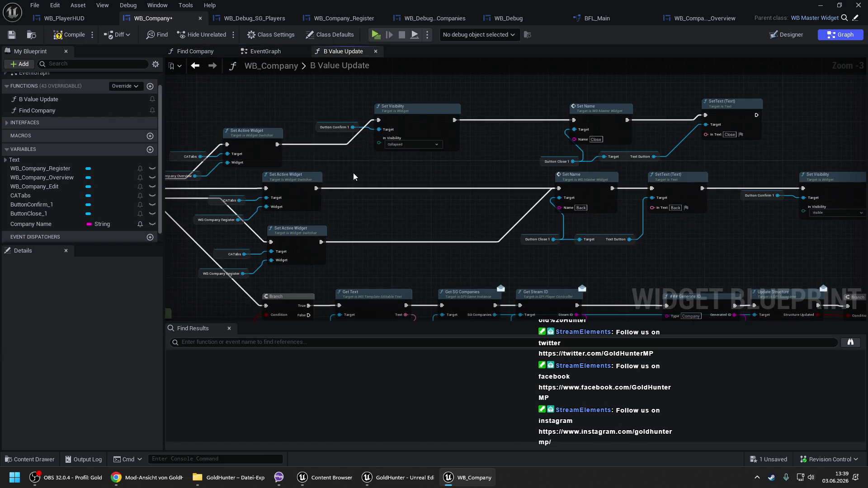
# Step: Paste a Find Company call beside the Switch and move the lower Set Active Widget group right
pyautogui.hotkey('ctrl', 'v')
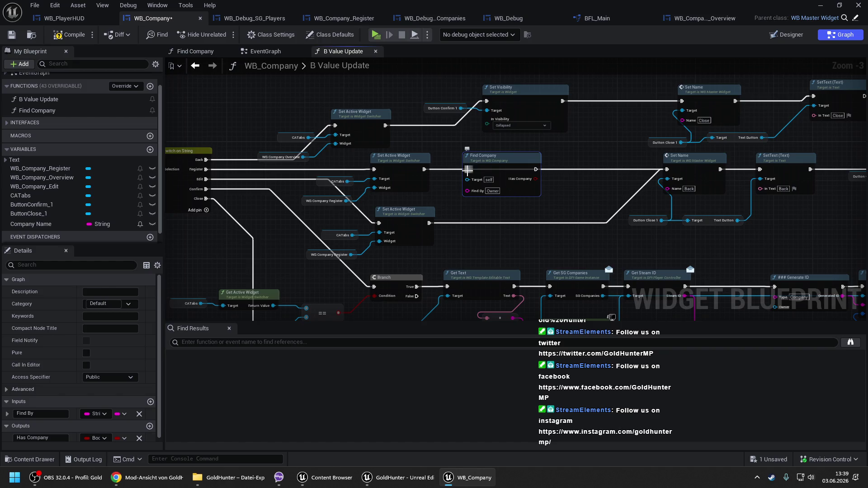
pyautogui.moveTo(462, 169); pyautogui.dragTo(238, 218)
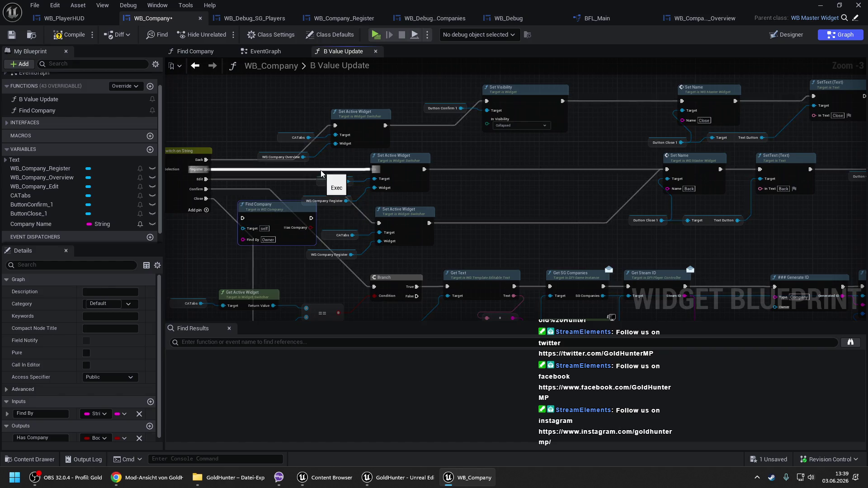
pyautogui.moveTo(335, 219); pyautogui.dragTo(402, 271)
pyautogui.moveTo(407, 236); pyautogui.dragTo(563, 236)
# Step: Wire the Switch's Edit output through Find Company into Set Active Widget, then open Find Company
pyautogui.moveTo(241, 219)
pyautogui.mouseDown()
pyautogui.moveTo(348, 218)
pyautogui.moveTo(202, 180)
pyautogui.mouseUp()
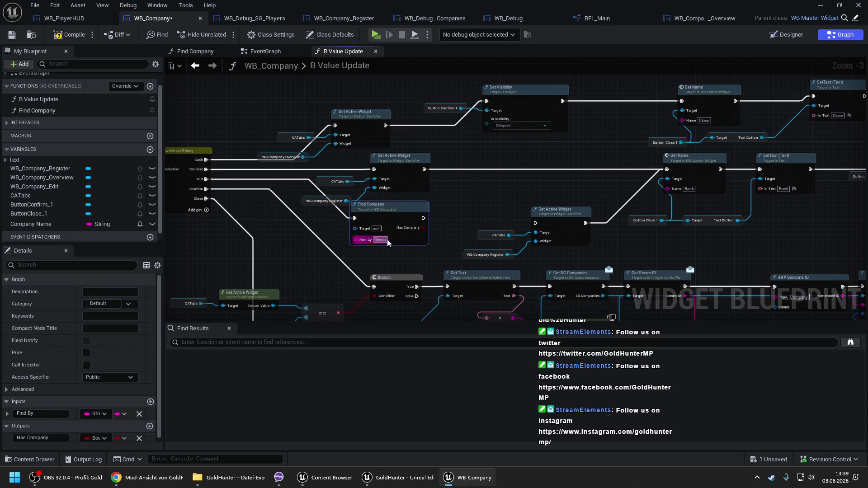
pyautogui.moveTo(385, 237); pyautogui.dragTo(351, 252)
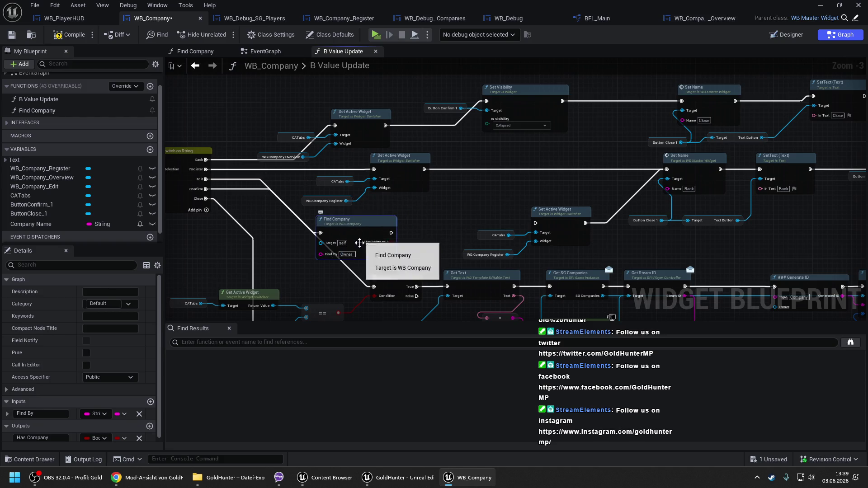
pyautogui.moveTo(391, 233)
pyautogui.mouseDown()
pyautogui.moveTo(546, 229)
pyautogui.moveTo(536, 223)
pyautogui.mouseUp()
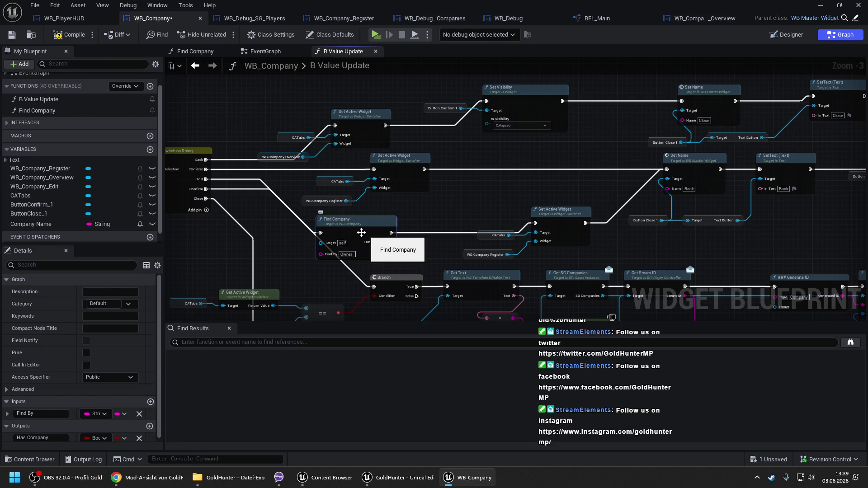
pyautogui.doubleClick(364, 233)
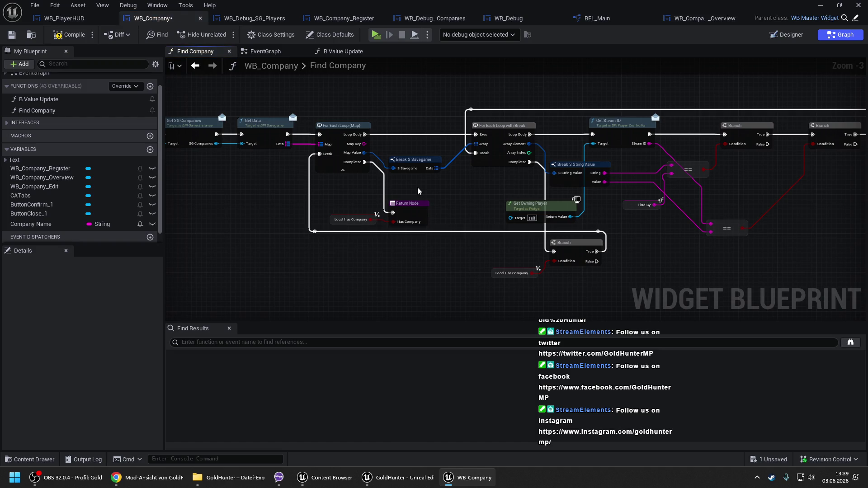
# Step: Delete the Find By input from the Find Company entry node
pyautogui.moveTo(478, 186); pyautogui.dragTo(302, 168)
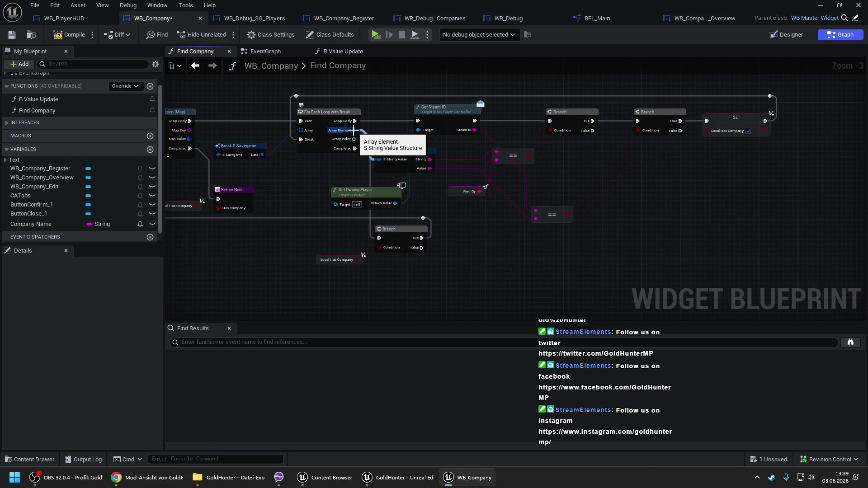
pyautogui.moveTo(209, 115); pyautogui.dragTo(718, 142)
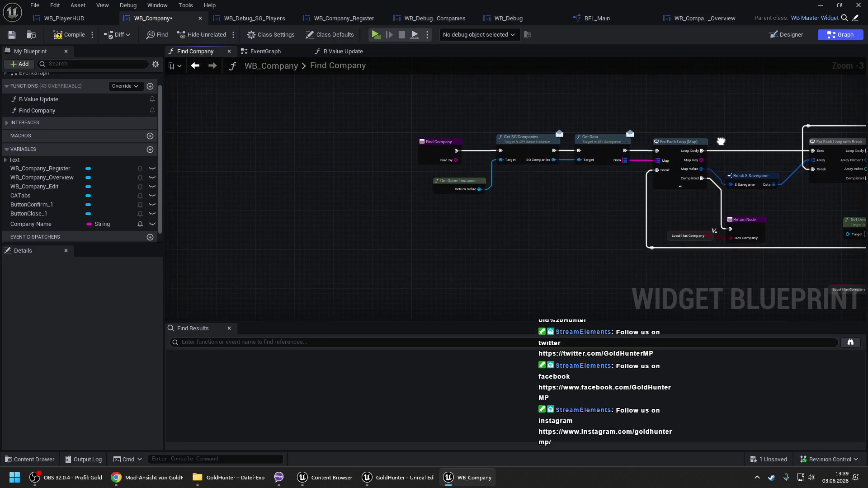
pyautogui.click(420, 161)
pyautogui.scroll(-2, 131, 398)
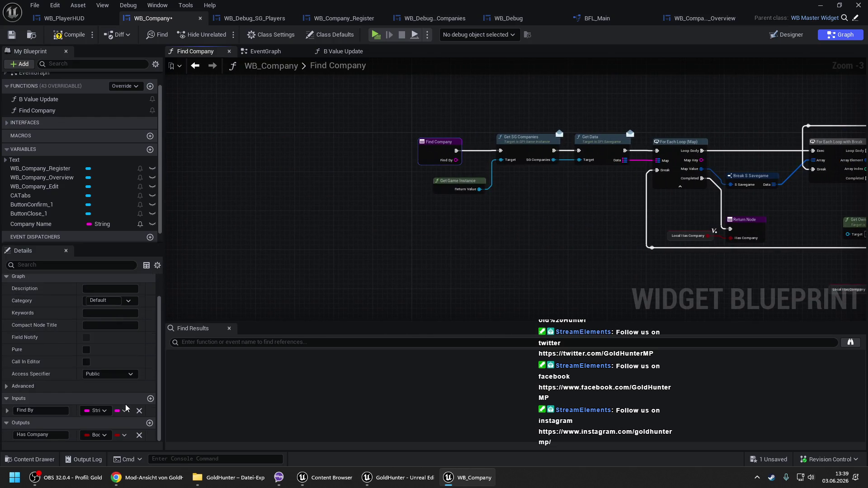
pyautogui.click(139, 411)
# Step: Refresh the Find Company call in the EventGraph, then reopen the Find Company graph
pyautogui.click(266, 54)
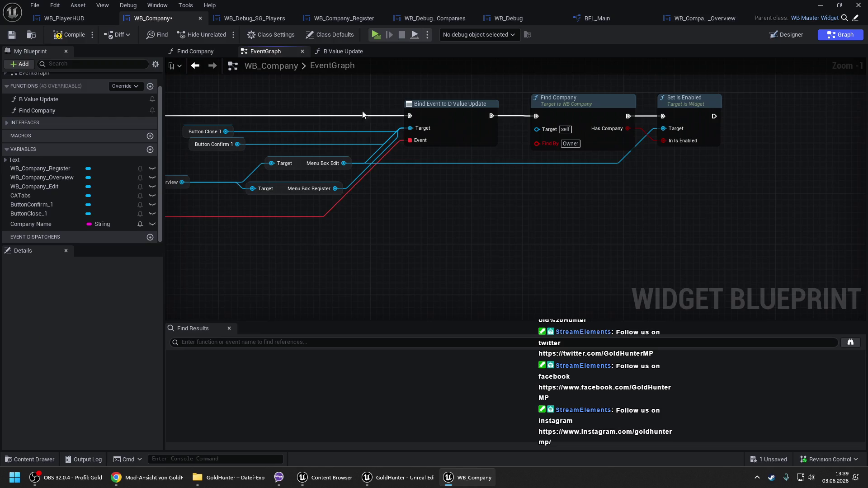
pyautogui.rightClick(577, 113)
pyautogui.click(608, 180)
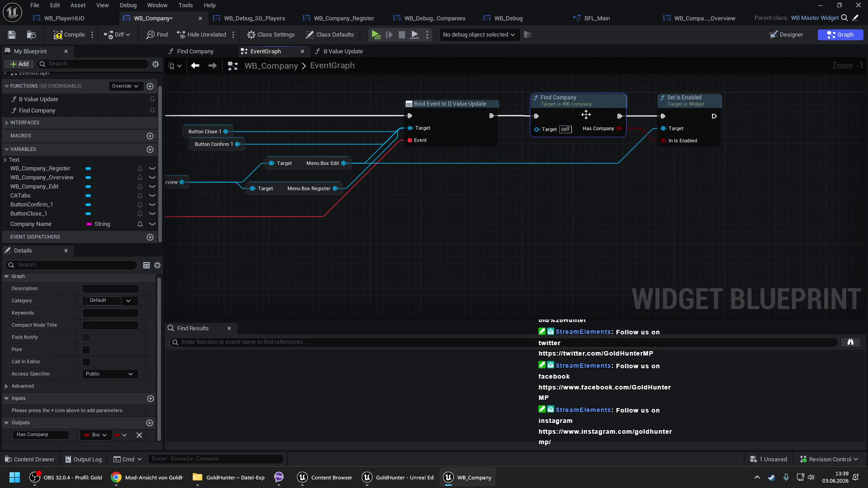
pyautogui.doubleClick(586, 116)
pyautogui.moveTo(493, 188)
pyautogui.mouseDown()
pyautogui.moveTo(402, 208)
pyautogui.moveTo(393, 160)
pyautogui.mouseUp()
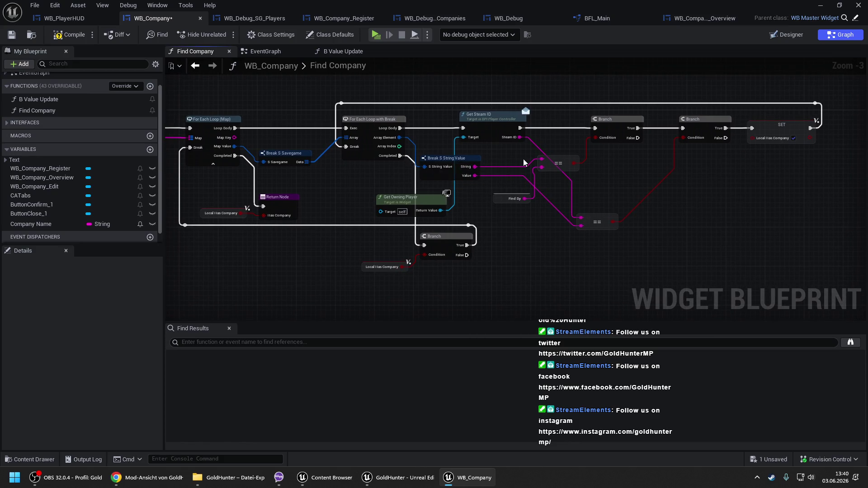
# Step: Delete the leftover Find By getter and set the == node's B value to Owner
pyautogui.click(515, 198)
pyautogui.press('Delete')
pyautogui.moveTo(617, 173); pyautogui.dragTo(514, 113)
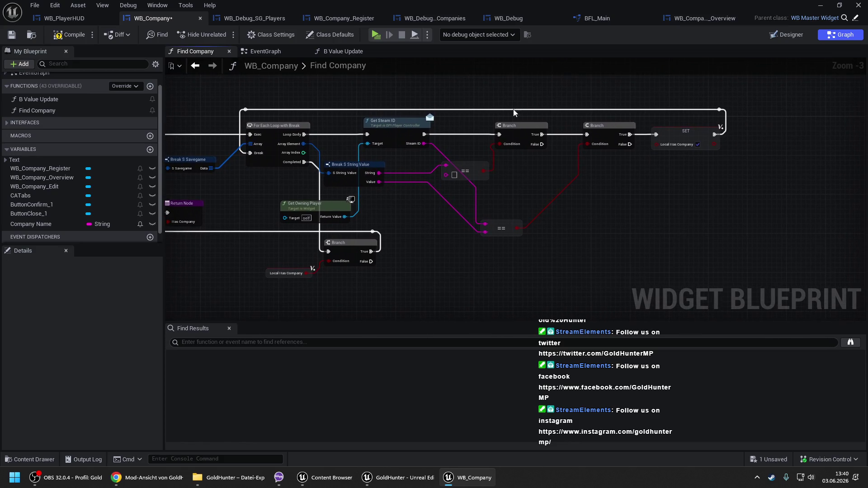
pyautogui.scroll(2, 488, 191)
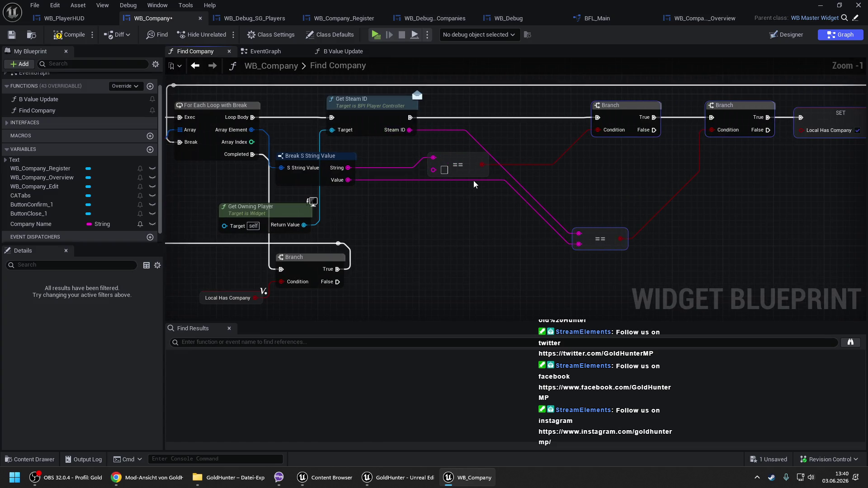
pyautogui.moveTo(468, 166); pyautogui.dragTo(531, 176)
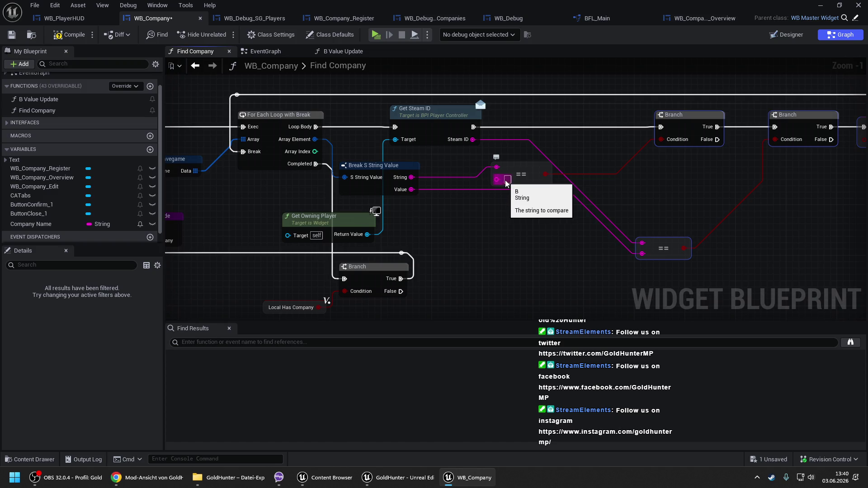
pyautogui.click(507, 180)
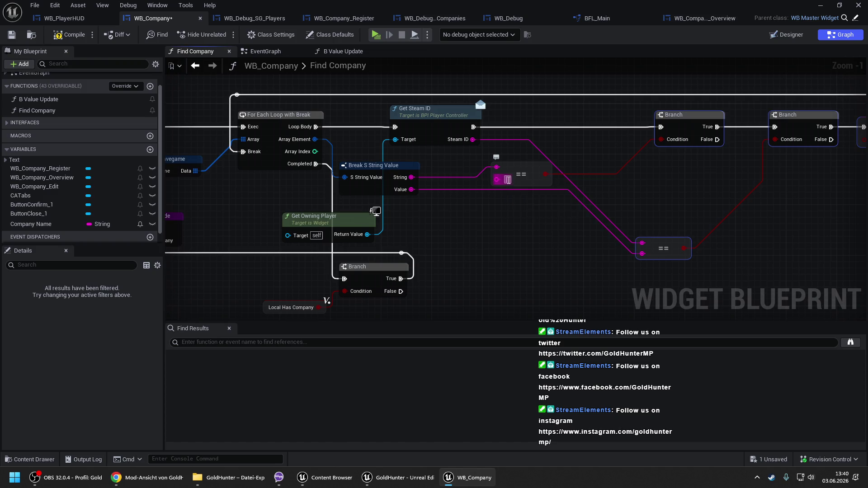
pyautogui.write('Owner')
pyautogui.click(512, 203)
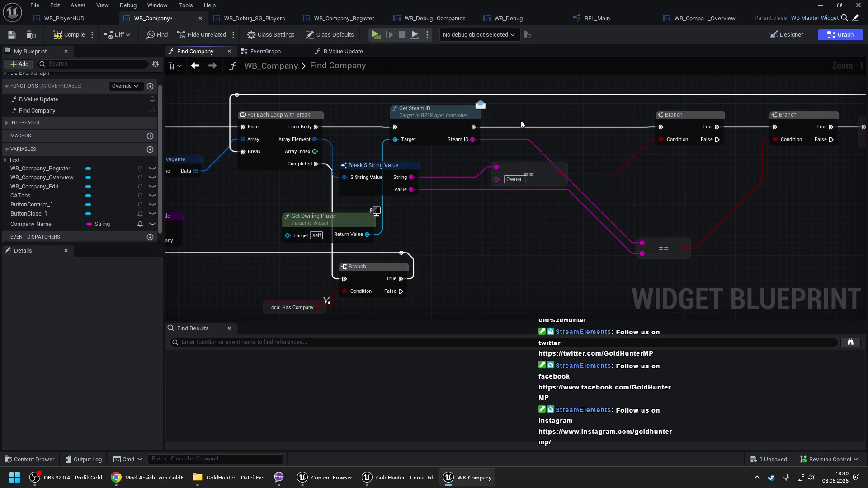
# Step: Shift the comparison, Branch and SET nodes left into a tidy layout, then compile
pyautogui.scroll(-1, 519, 129)
pyautogui.moveTo(473, 169); pyautogui.dragTo(426, 166)
pyautogui.moveTo(589, 133); pyautogui.dragTo(491, 134)
pyautogui.moveTo(573, 241)
pyautogui.mouseDown()
pyautogui.moveTo(514, 209)
pyautogui.moveTo(491, 179)
pyautogui.mouseUp()
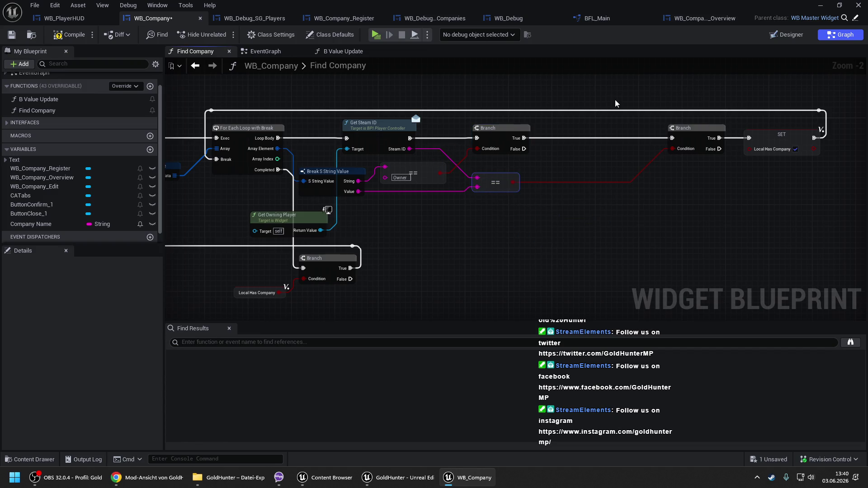
pyautogui.moveTo(616, 103); pyautogui.dragTo(830, 161)
pyautogui.press('f')
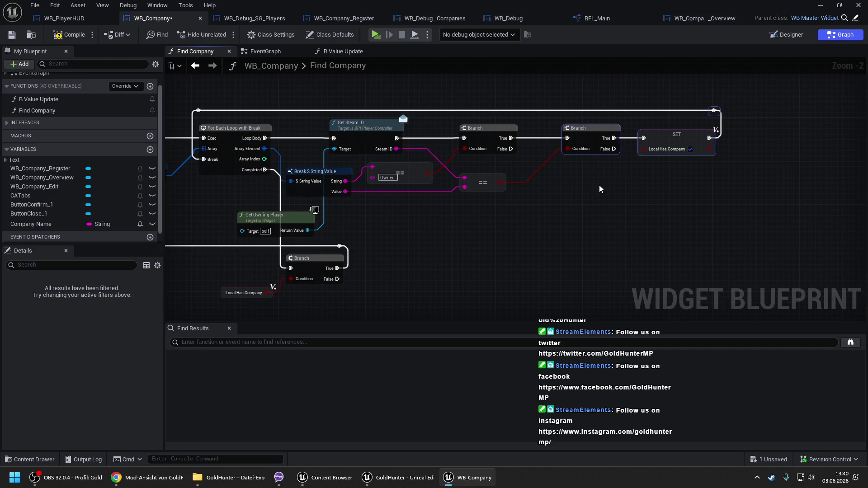
pyautogui.moveTo(760, 191); pyautogui.dragTo(534, 91)
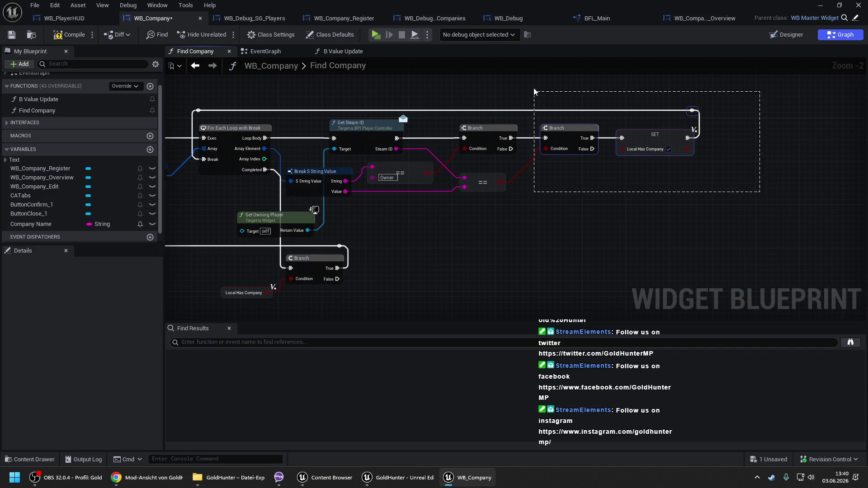
pyautogui.click(68, 35)
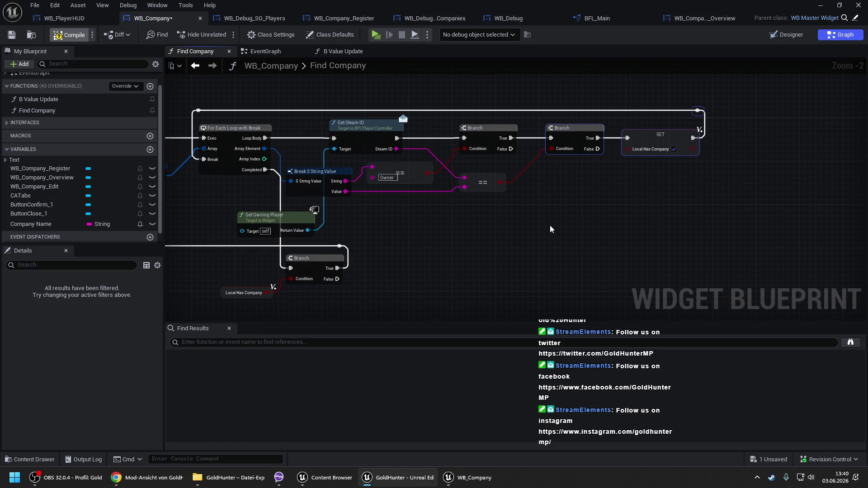
pyautogui.moveTo(549, 225); pyautogui.dragTo(593, 198)
# Step: Refresh the warned Find Company call in B Value Update to clear the compile warning
pyautogui.click(445, 342)
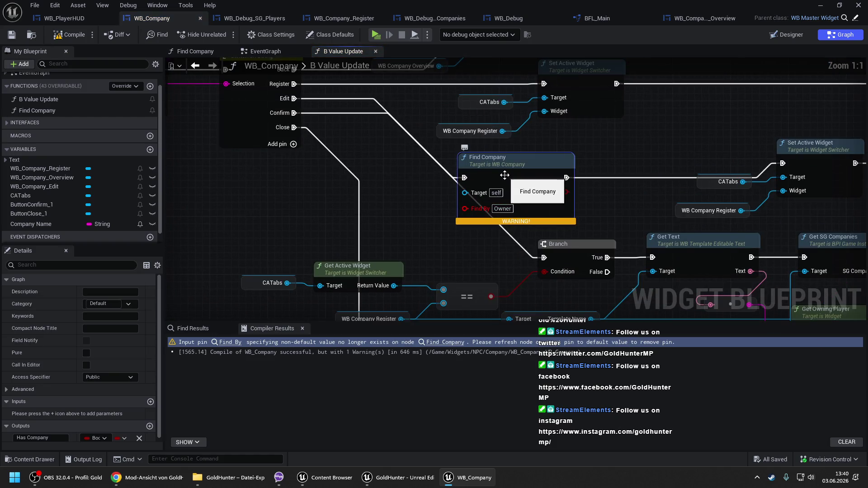
pyautogui.rightClick(505, 176)
pyautogui.click(533, 242)
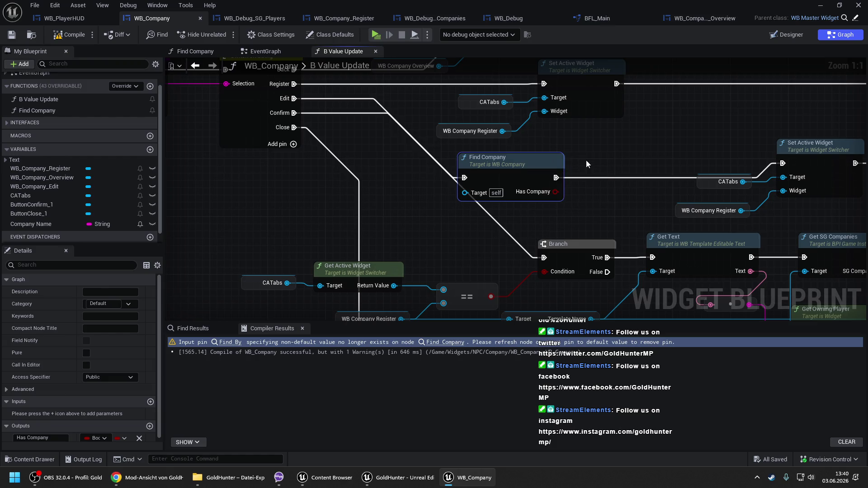
# Step: Add a Branch after Find Company using Has Company as condition, True into Set Active Widget
pyautogui.moveTo(586, 160); pyautogui.dragTo(503, 151)
pyautogui.click(503, 152)
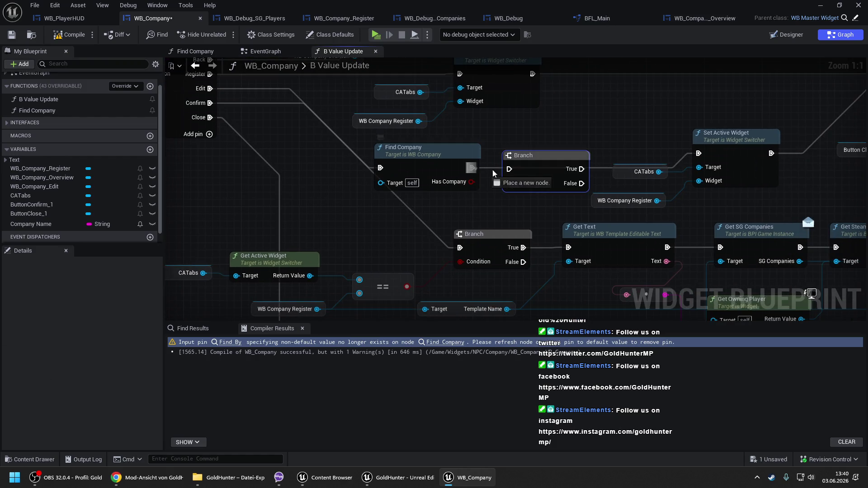
pyautogui.moveTo(509, 184); pyautogui.dragTo(471, 185)
pyautogui.moveTo(572, 169); pyautogui.dragTo(699, 153)
pyautogui.click(650, 144)
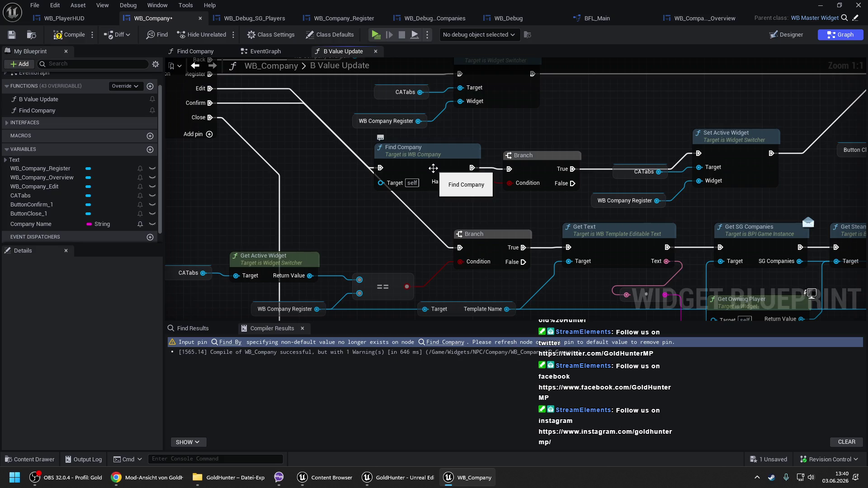
pyautogui.doubleClick(433, 168)
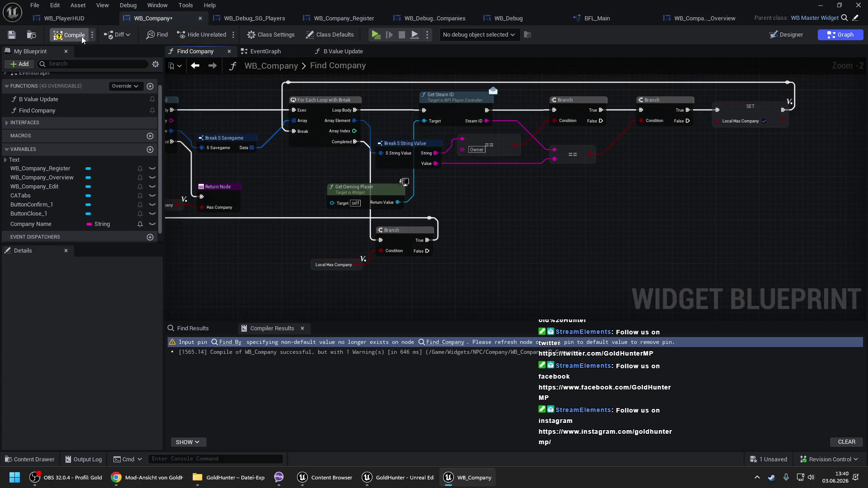
# Step: Shift the SET Local Has Company node right to make room on the execution line
pyautogui.moveTo(330, 143); pyautogui.dragTo(394, 143)
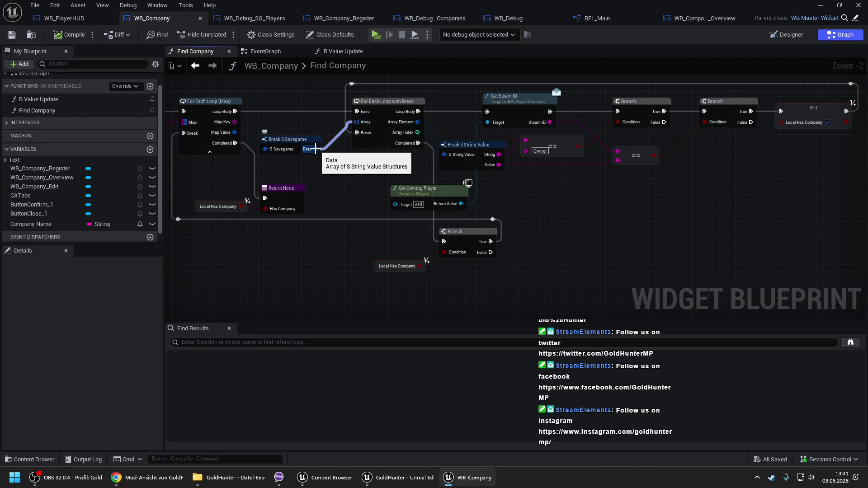
pyautogui.scroll(-1, 315, 150)
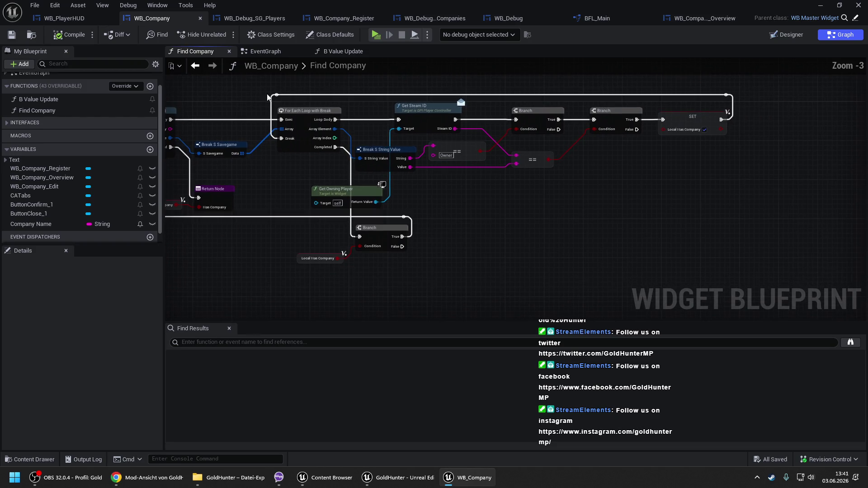
pyautogui.moveTo(262, 87)
pyautogui.mouseDown()
pyautogui.moveTo(657, 267)
pyautogui.moveTo(731, 271)
pyautogui.mouseUp()
pyautogui.moveTo(669, 83); pyautogui.dragTo(785, 164)
pyautogui.moveTo(695, 120); pyautogui.dragTo(803, 120)
# Step: Promote Break S Savegame's Data to a local variable Local Data, setting it before SET Local Has Company
pyautogui.moveTo(243, 154); pyautogui.dragTo(638, 153)
pyautogui.click(670, 191)
pyautogui.write('Local Data')
pyautogui.press('Return')
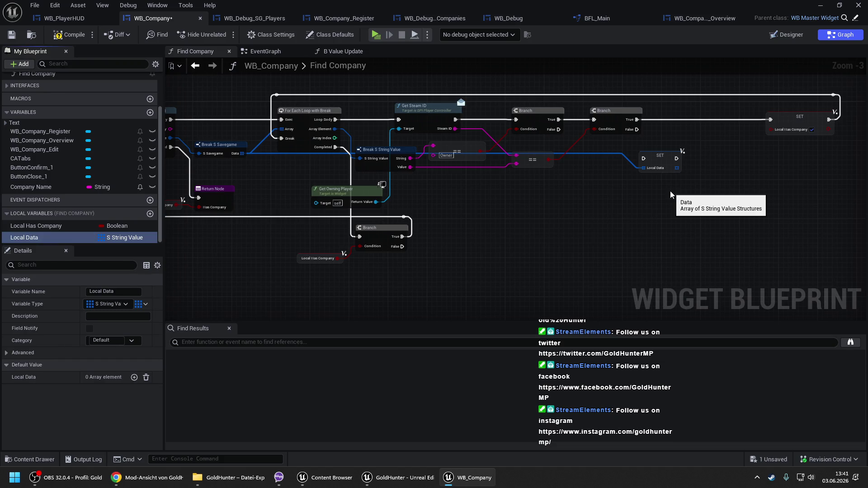
pyautogui.moveTo(664, 162)
pyautogui.mouseDown()
pyautogui.moveTo(687, 124)
pyautogui.moveTo(622, 120)
pyautogui.moveTo(632, 120)
pyautogui.mouseUp()
pyautogui.moveTo(704, 120); pyautogui.dragTo(771, 120)
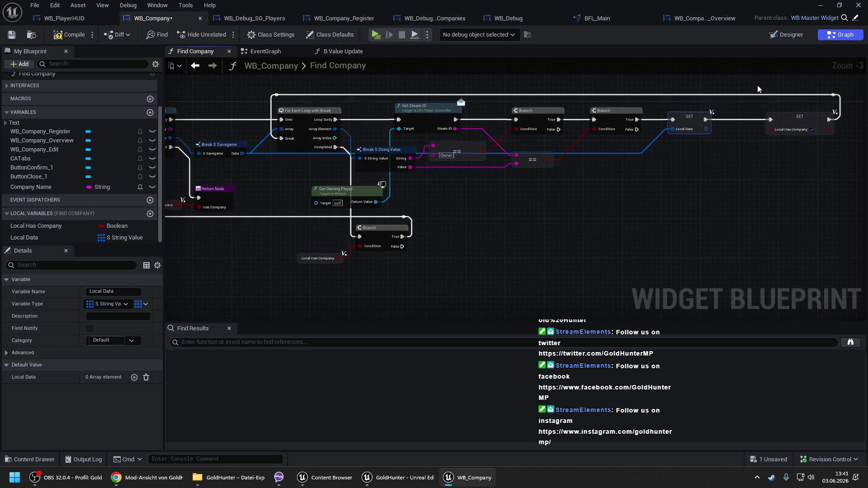
pyautogui.click(796, 165)
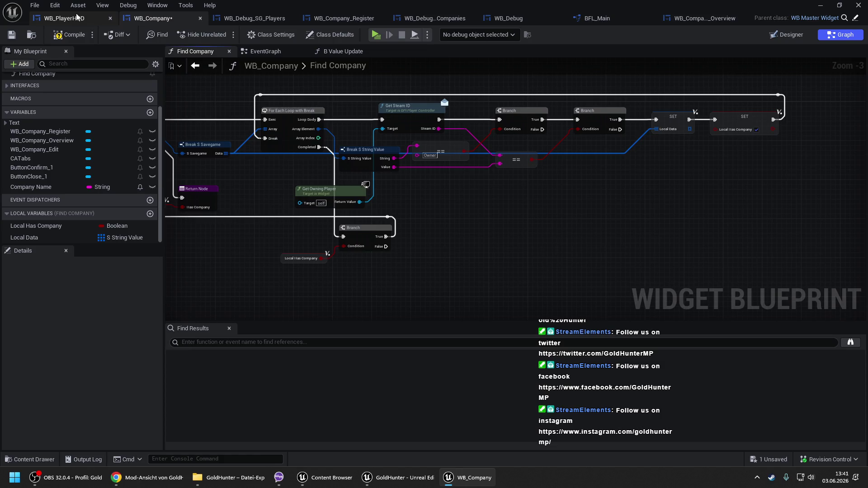
# Step: Compile, connect a Local Data getter to the Return Node as a new Data output, and save
pyautogui.click(69, 35)
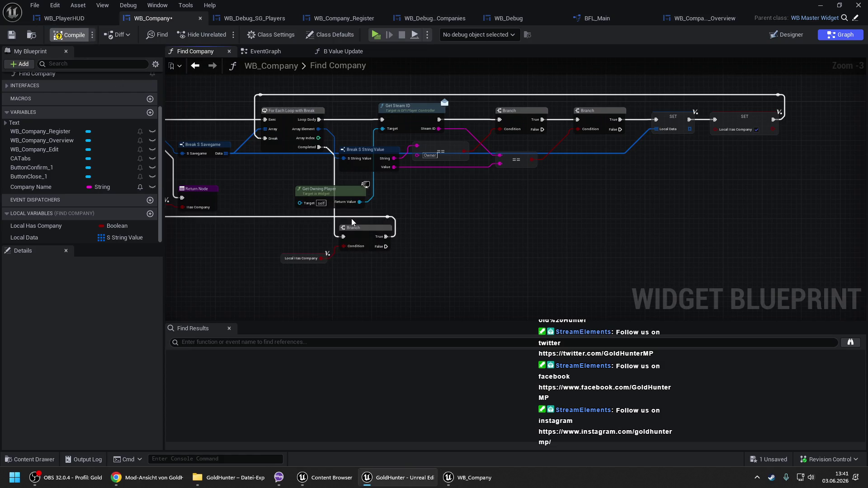
pyautogui.moveTo(455, 217); pyautogui.dragTo(587, 206)
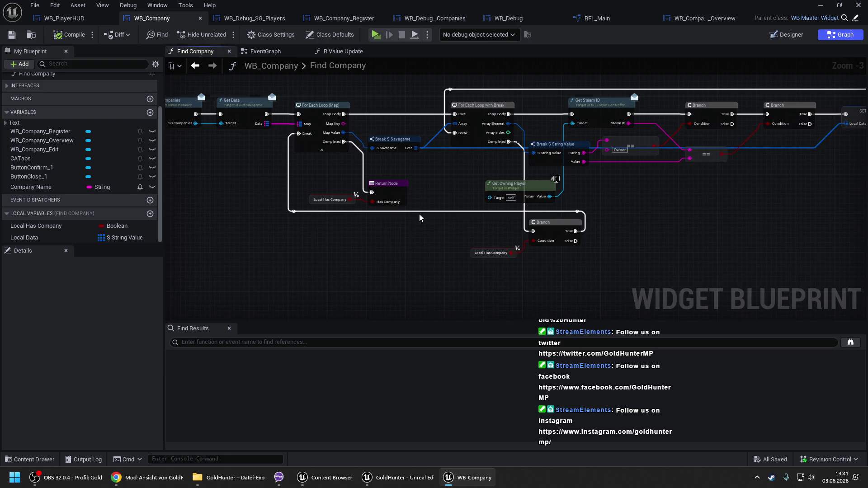
pyautogui.moveTo(418, 217); pyautogui.dragTo(548, 205)
pyautogui.moveTo(26, 238)
pyautogui.mouseDown()
pyautogui.moveTo(376, 211)
pyautogui.moveTo(462, 181)
pyautogui.mouseUp()
pyautogui.click(381, 221)
pyautogui.click(348, 230)
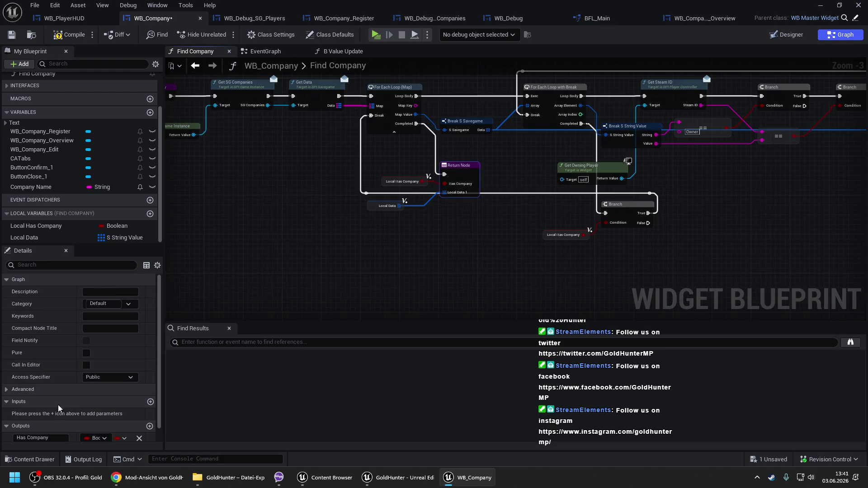
pyautogui.scroll(-1, 54, 437)
pyautogui.hotkey('ctrl', 's')
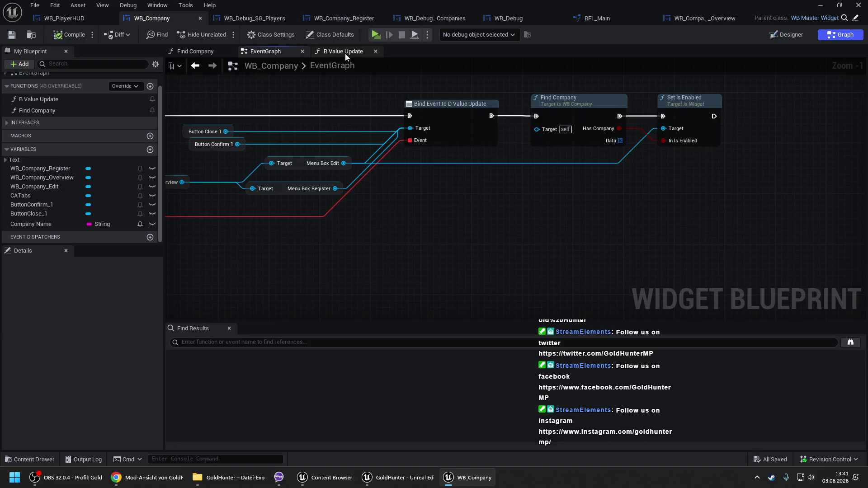
# Step: Review the Find Company call and its Branch in the B Value Update graph
pyautogui.click(346, 51)
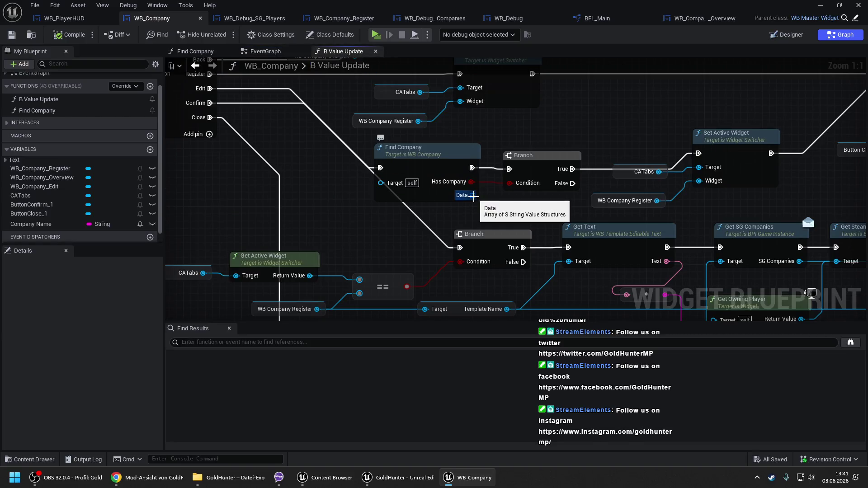
pyautogui.moveTo(475, 195)
pyautogui.mouseDown()
pyautogui.moveTo(542, 206)
pyautogui.moveTo(551, 181)
pyautogui.moveTo(407, 156)
pyautogui.mouseUp()
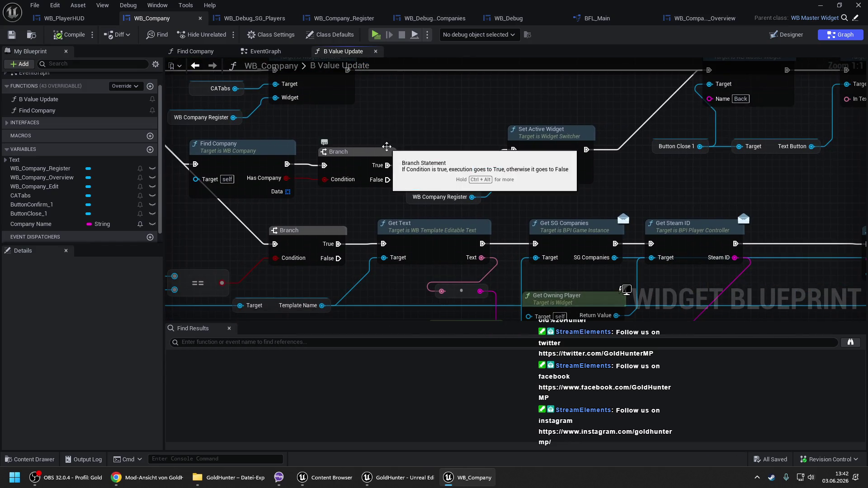
pyautogui.moveTo(370, 129); pyautogui.dragTo(471, 136)
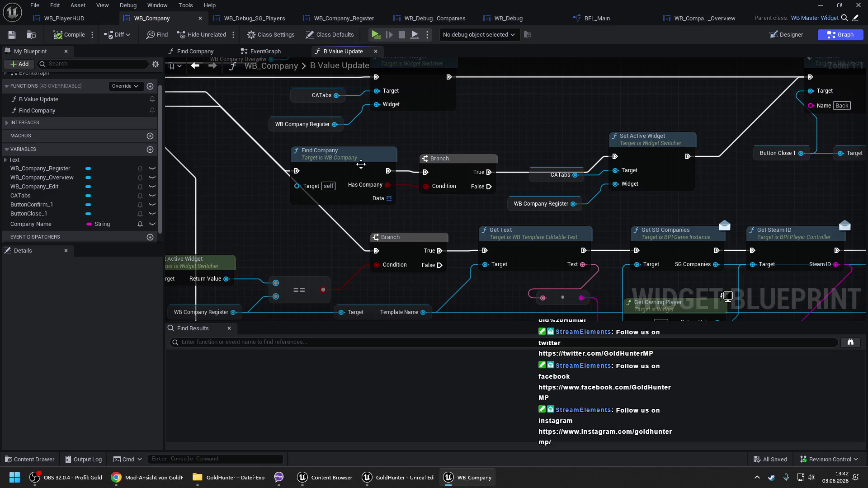
# Step: Create a new function named Get Company Name, then go back to the EventGraph
pyautogui.click(149, 86)
pyautogui.write('G')
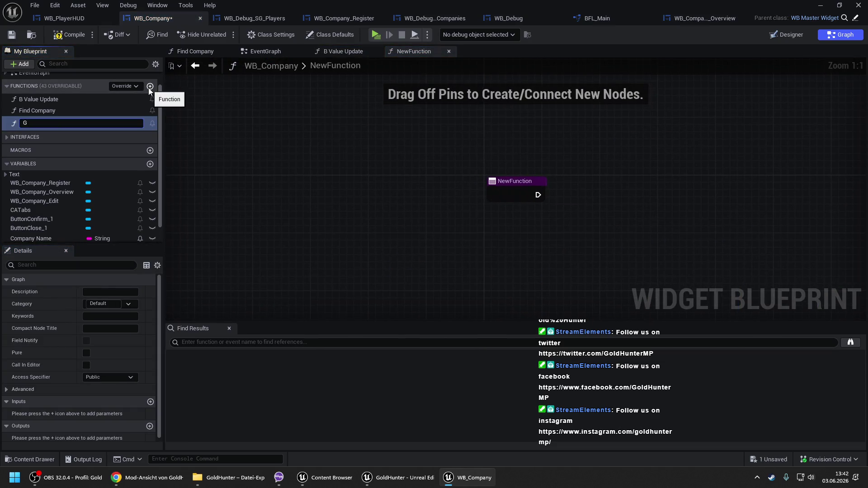
pyautogui.write('et Company Nae')
pyautogui.press('BackSpace')
pyautogui.write('me')
pyautogui.press('Return')
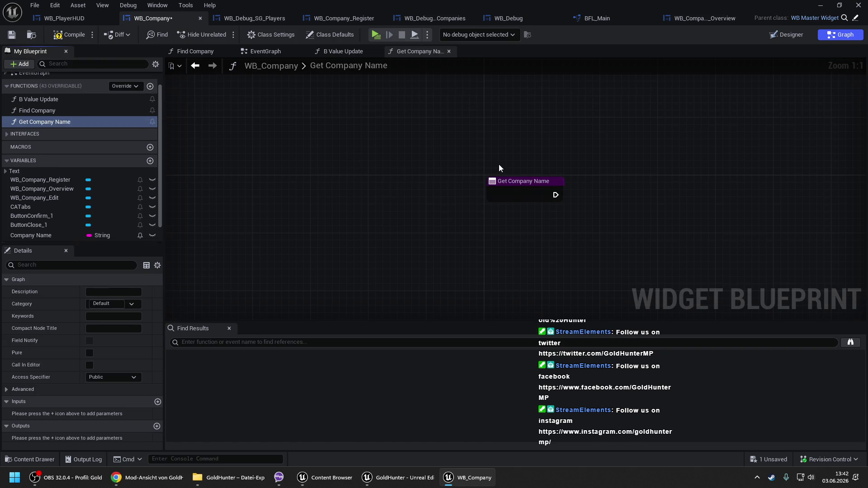
pyautogui.click(423, 180)
pyautogui.click(425, 152)
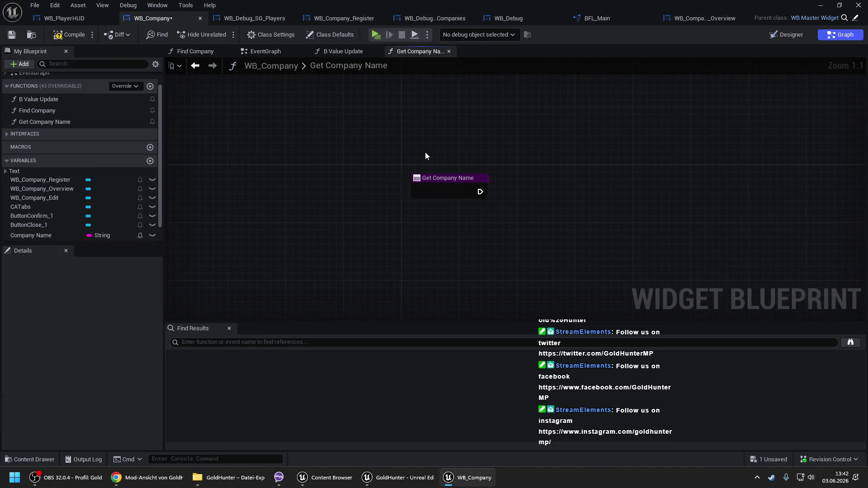
pyautogui.click(256, 52)
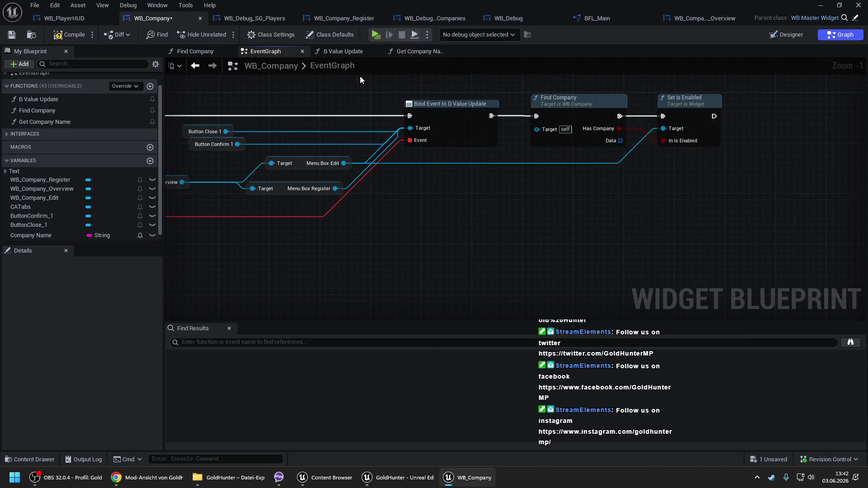
# Step: In B Value Update, move the Toggle Widget group down and duplicate the == and Branch nodes
pyautogui.click(335, 48)
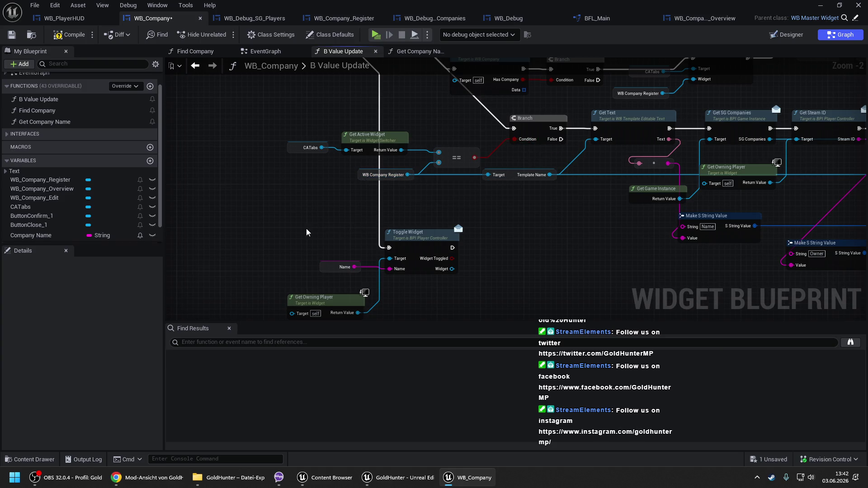
pyautogui.scroll(-2, 306, 232)
pyautogui.moveTo(306, 232)
pyautogui.mouseDown()
pyautogui.moveTo(372, 264)
pyautogui.moveTo(371, 296)
pyautogui.mouseUp()
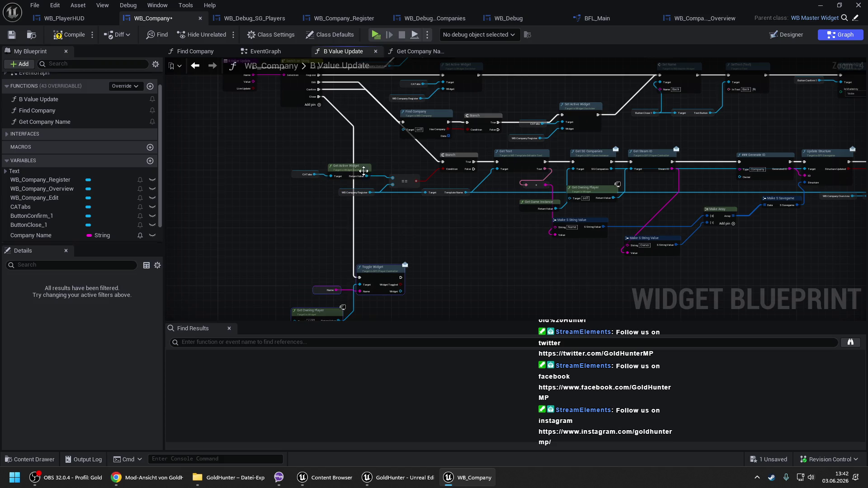
pyautogui.scroll(1, 364, 170)
pyautogui.moveTo(270, 154)
pyautogui.mouseDown()
pyautogui.moveTo(398, 213)
pyautogui.moveTo(440, 213)
pyautogui.mouseUp()
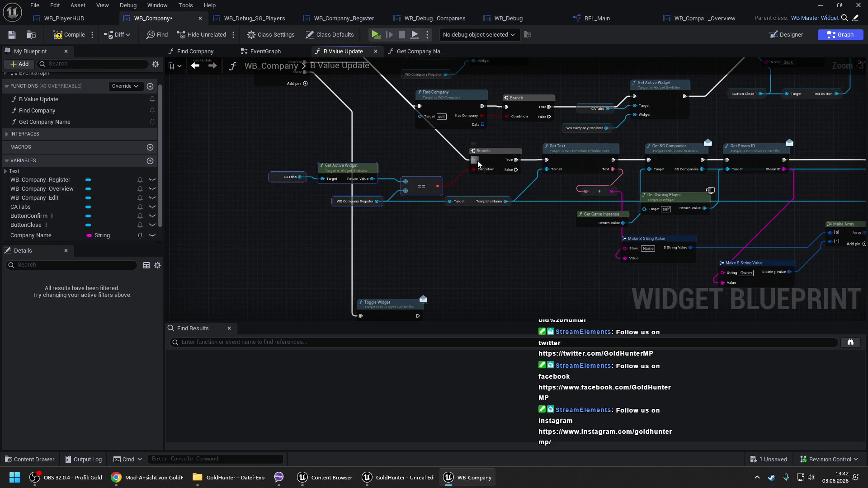
pyautogui.moveTo(470, 182); pyautogui.dragTo(436, 158)
pyautogui.hotkey('ctrl', 'c')
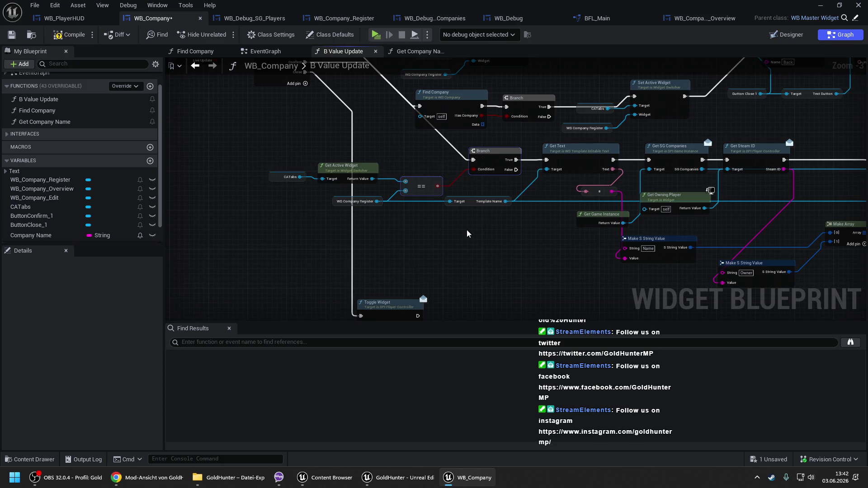
pyautogui.hotkey('ctrl', 'v')
# Step: Run the copy from the first Branch's False, comparing Get Active Widget with WB_Company_Edit
pyautogui.moveTo(517, 170)
pyautogui.mouseDown()
pyautogui.moveTo(500, 246)
pyautogui.moveTo(502, 233)
pyautogui.mouseUp()
pyautogui.moveTo(434, 254)
pyautogui.mouseDown()
pyautogui.moveTo(388, 186)
pyautogui.moveTo(372, 178)
pyautogui.mouseUp()
pyautogui.moveTo(36, 197)
pyautogui.mouseDown()
pyautogui.moveTo(438, 270)
pyautogui.moveTo(398, 238)
pyautogui.moveTo(353, 234)
pyautogui.mouseUp()
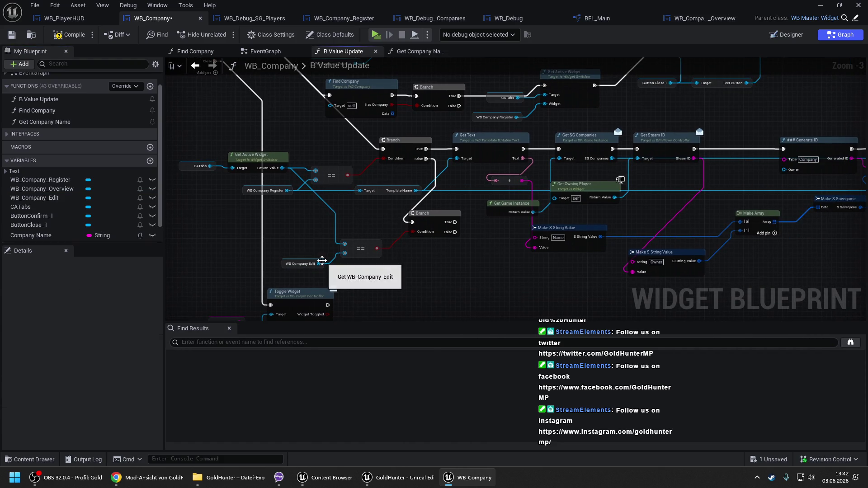
pyautogui.moveTo(283, 264); pyautogui.dragTo(284, 245)
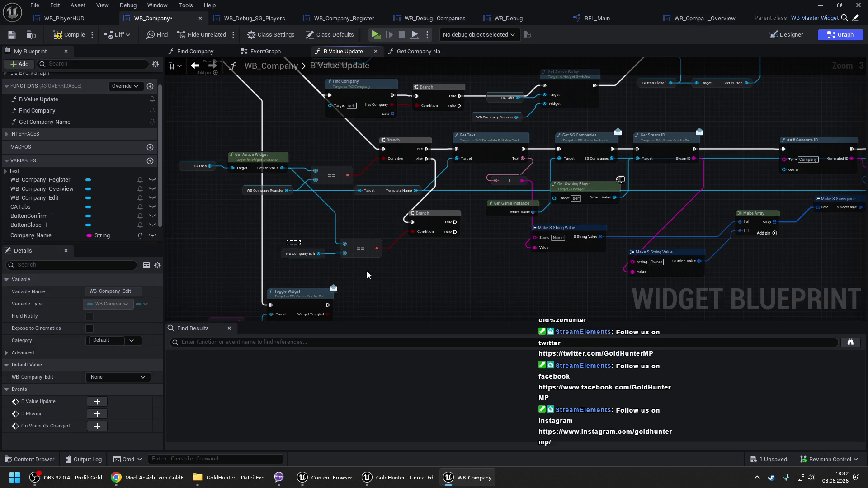
pyautogui.keyDown('ctrl'); pyautogui.click(364, 255); pyautogui.keyUp('ctrl')
pyautogui.moveTo(363, 255); pyautogui.dragTo(335, 228)
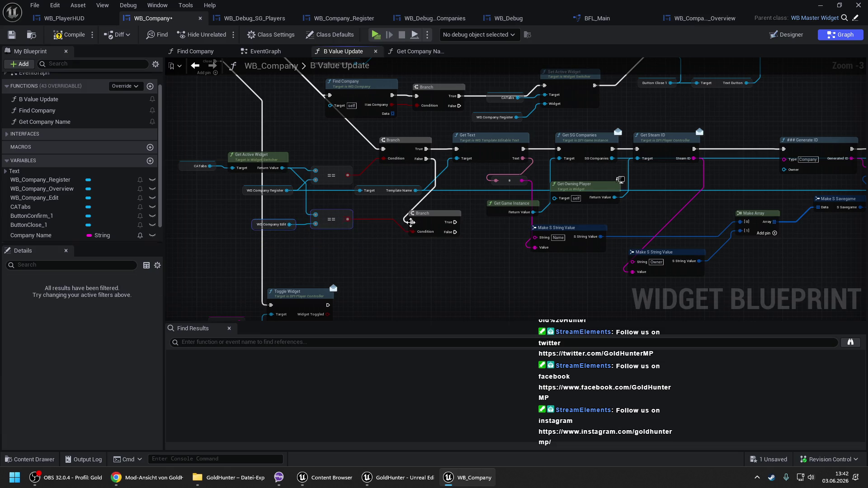
pyautogui.moveTo(432, 225); pyautogui.dragTo(396, 220)
pyautogui.click(456, 225)
pyautogui.moveTo(499, 244); pyautogui.dragTo(423, 232)
pyautogui.moveTo(355, 206); pyautogui.dragTo(383, 281)
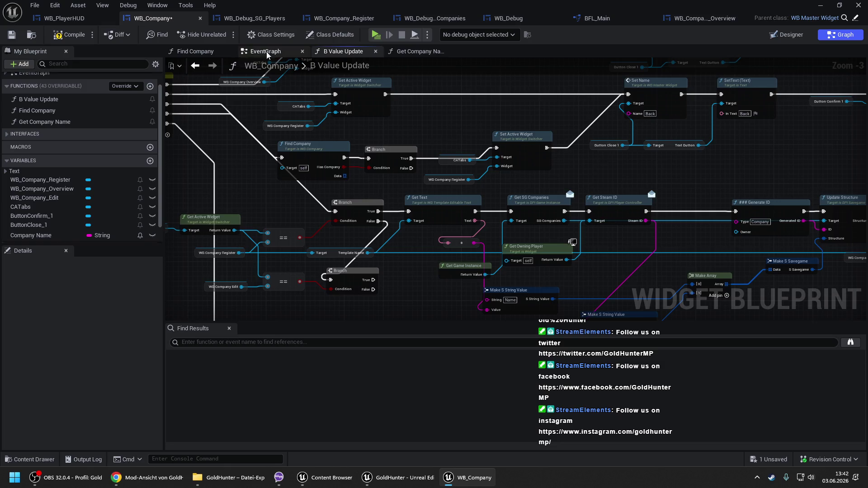
pyautogui.click(253, 52)
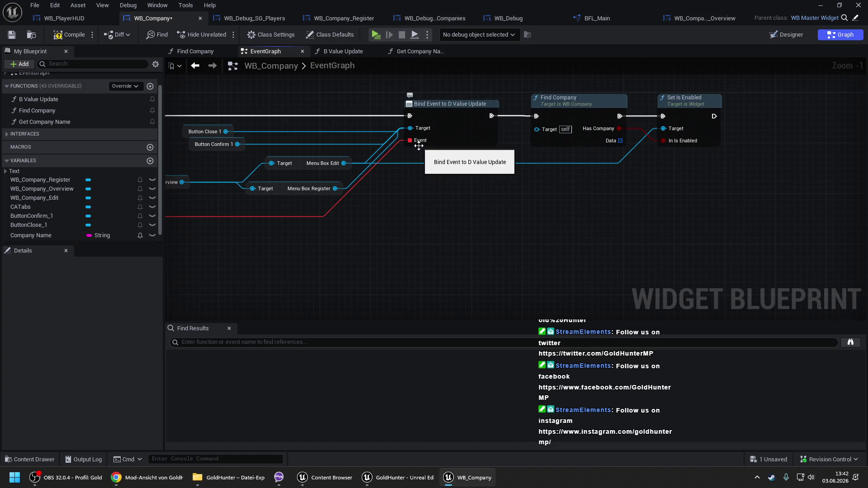
# Step: Open Find Company from the EventGraph and look over its savegame loops and Return Node
pyautogui.doubleClick(566, 109)
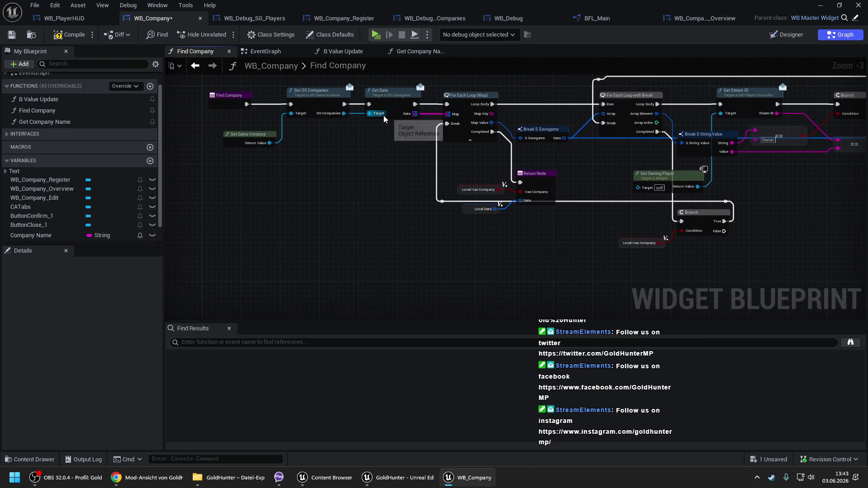
pyautogui.moveTo(536, 122); pyautogui.dragTo(521, 120)
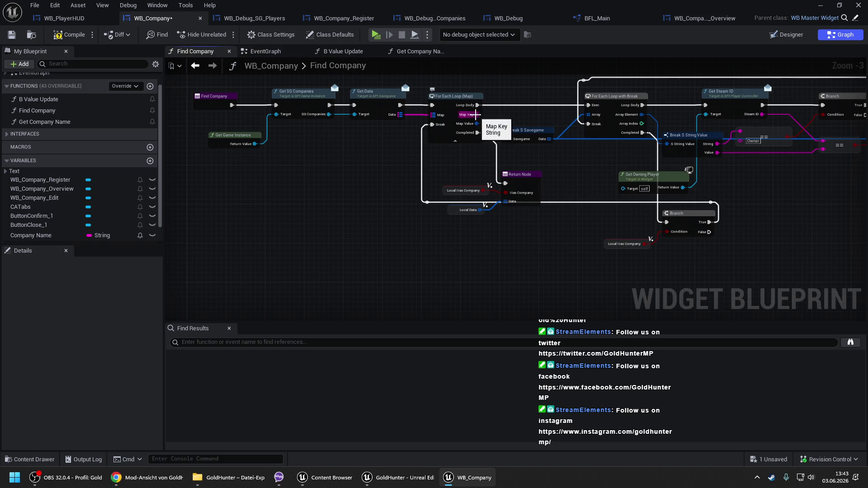
pyautogui.moveTo(475, 114); pyautogui.dragTo(419, 127)
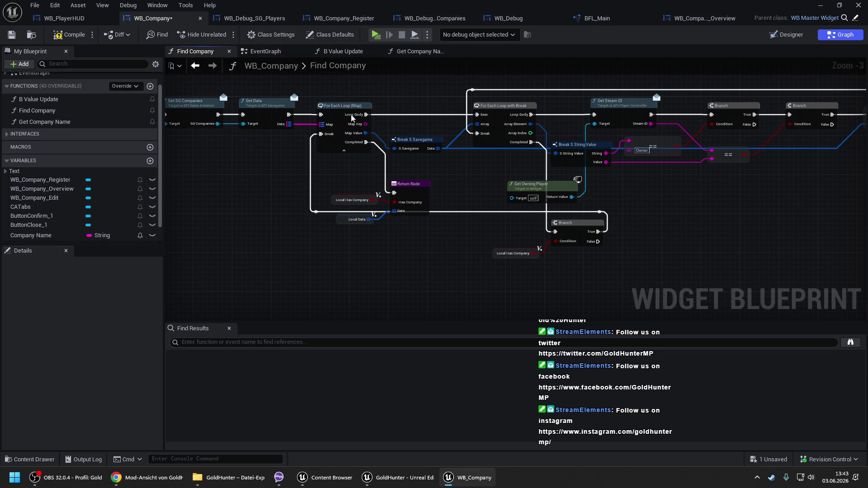
pyautogui.moveTo(353, 119); pyautogui.dragTo(451, 126)
pyautogui.scroll(-2, 501, 144)
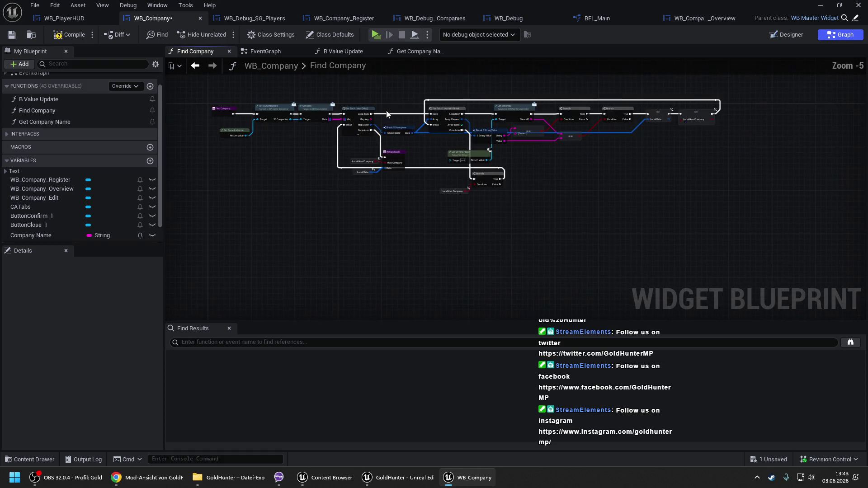
# Step: Delete the SET Local Data node and wire Branch True to SET Local Has Company
pyautogui.moveTo(390, 87)
pyautogui.mouseDown()
pyautogui.moveTo(687, 229)
pyautogui.moveTo(736, 231)
pyautogui.mouseUp()
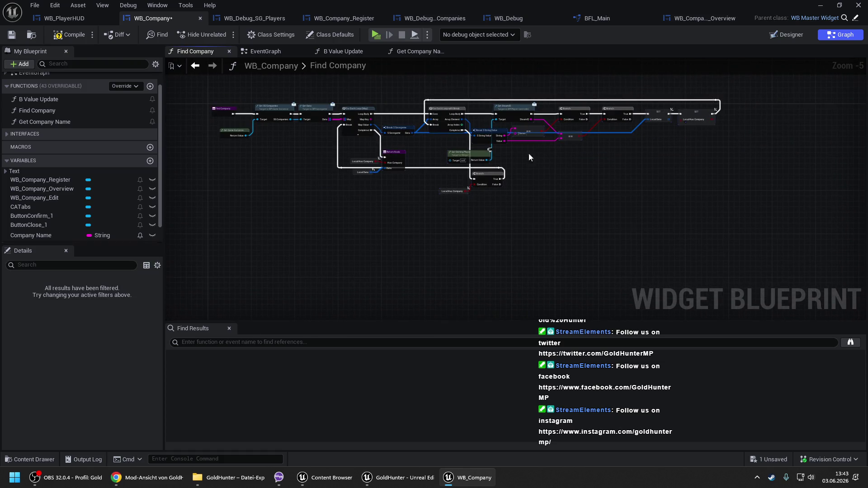
pyautogui.scroll(2, 528, 153)
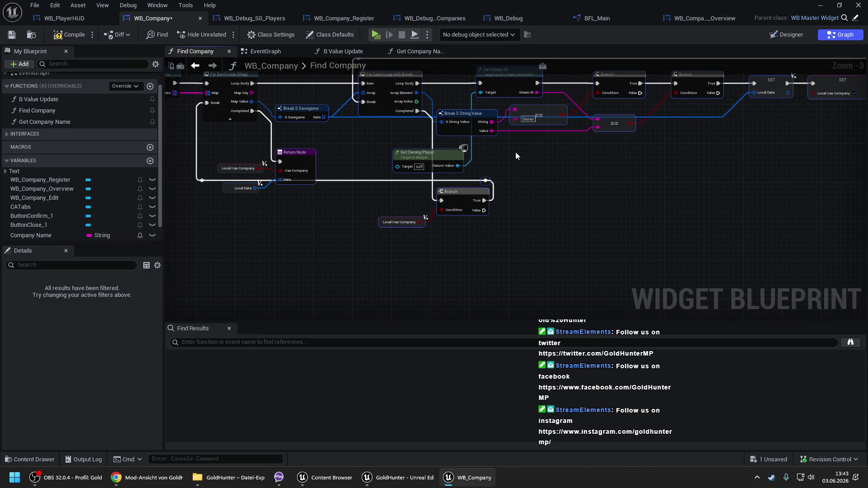
pyautogui.click(516, 153)
pyautogui.moveTo(738, 151); pyautogui.dragTo(543, 176)
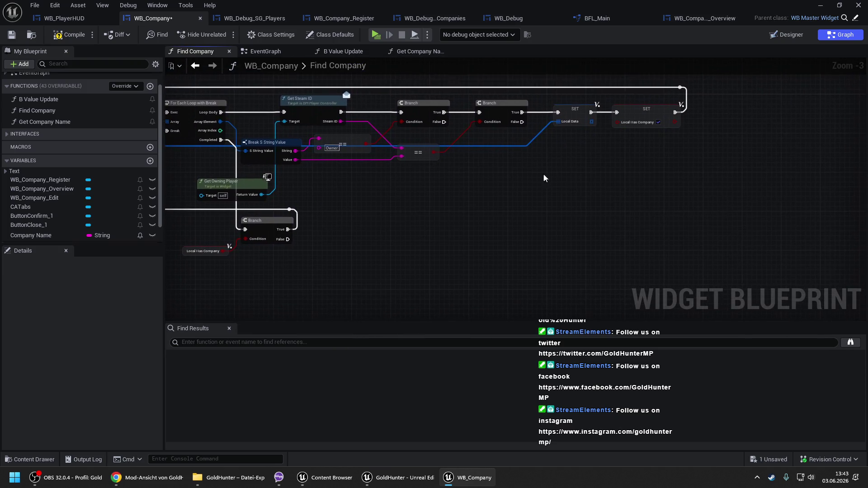
pyautogui.click(651, 115)
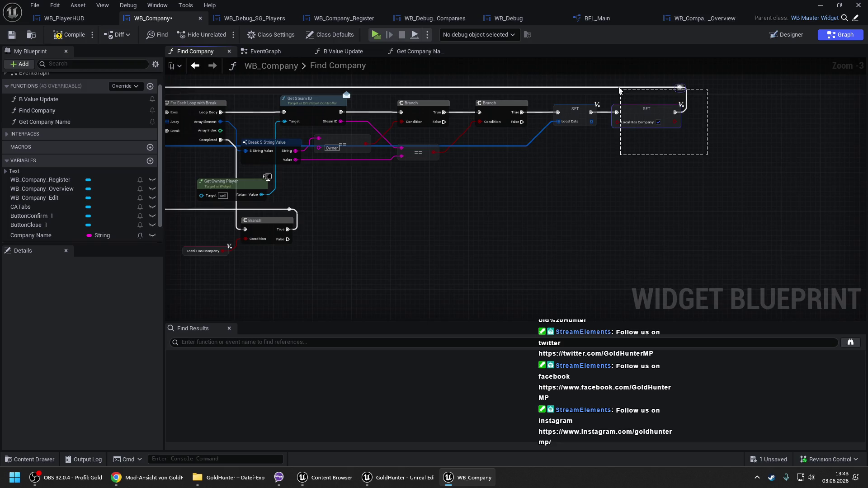
pyautogui.rightClick(583, 108)
pyautogui.click(596, 118)
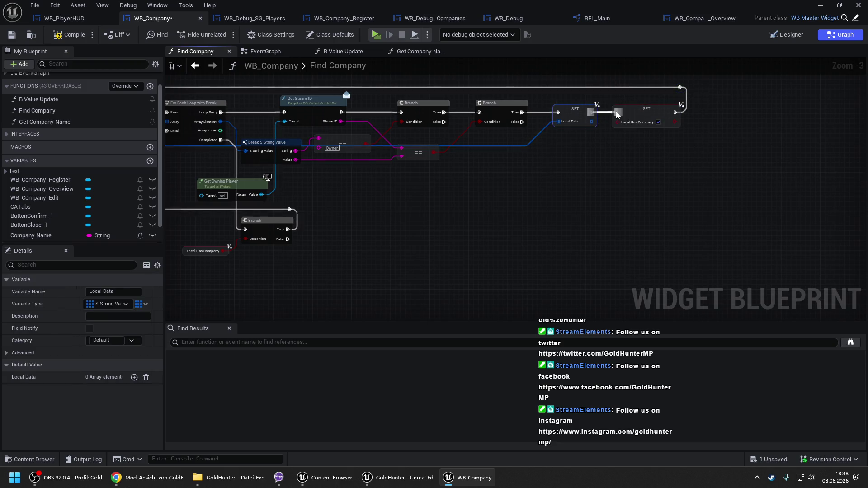
pyautogui.moveTo(616, 112); pyautogui.dragTo(523, 117)
pyautogui.press('Home')
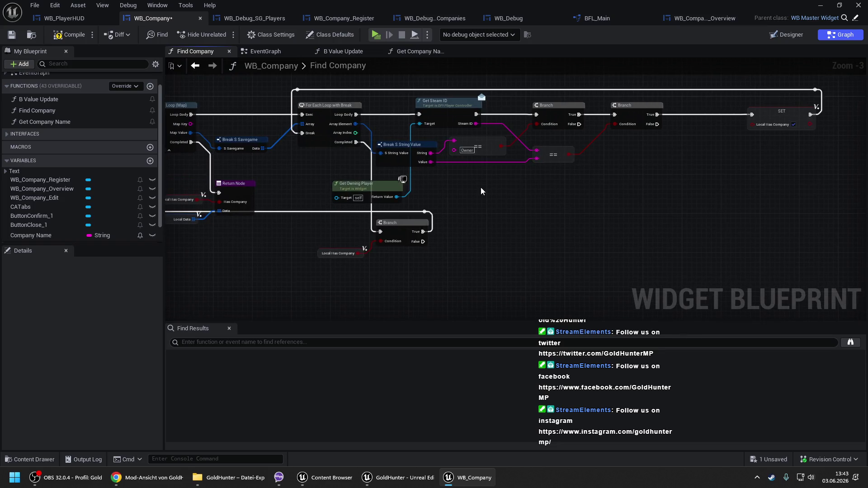
pyautogui.moveTo(607, 88); pyautogui.dragTo(764, 142)
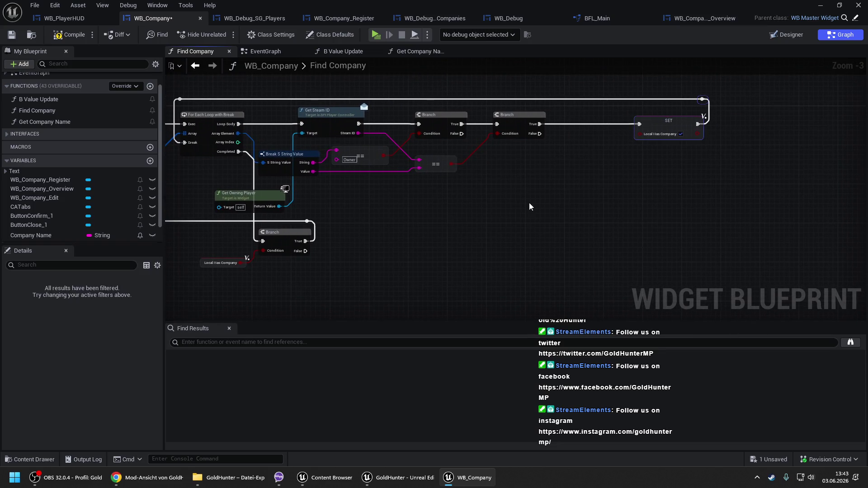
# Step: Delete the leftover Local Data getter and remove the Data output from the Return Node
pyautogui.moveTo(396, 223); pyautogui.dragTo(733, 206)
pyautogui.click(415, 211)
pyautogui.press('Delete')
pyautogui.click(470, 175)
pyautogui.scroll(-1, 87, 406)
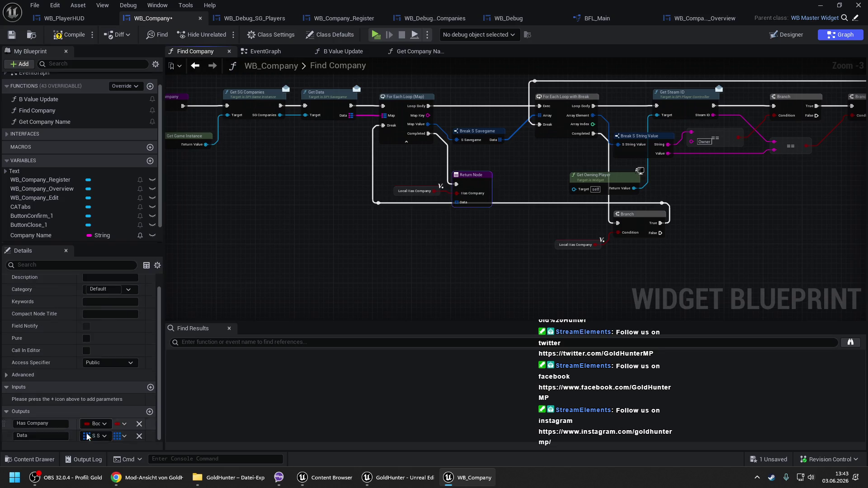
pyautogui.click(139, 436)
# Step: Delete the NewLocalVar setter and promote Map Key to a new Company ID variable
pyautogui.moveTo(492, 161)
pyautogui.mouseDown()
pyautogui.moveTo(285, 166)
pyautogui.moveTo(662, 181)
pyautogui.mouseUp()
pyautogui.write('Loca')
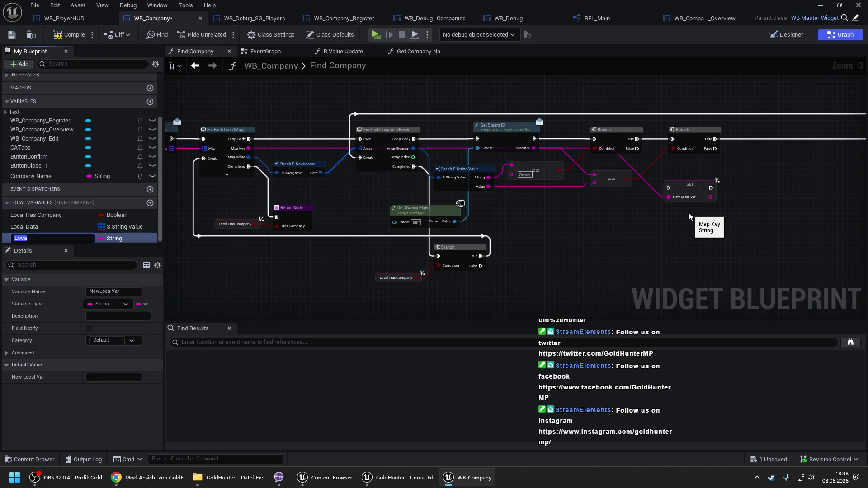
pyautogui.press('Escape')
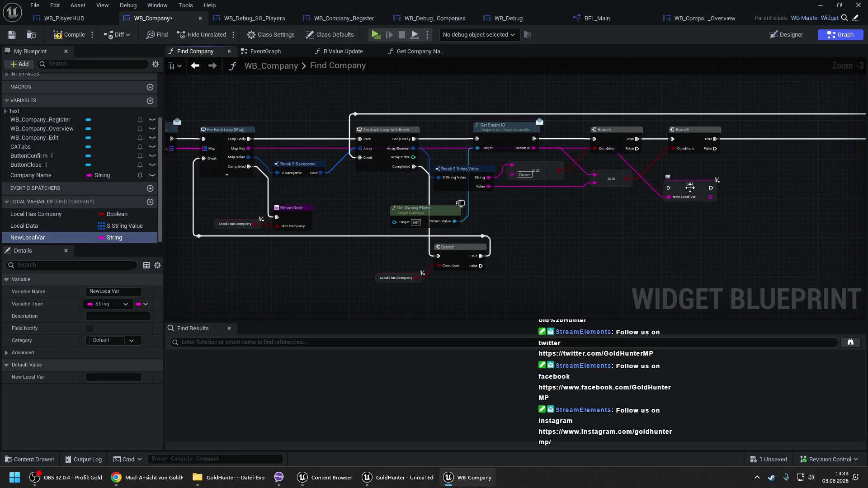
pyautogui.click(690, 187)
pyautogui.press('Delete')
pyautogui.moveTo(248, 148); pyautogui.dragTo(662, 194)
pyautogui.click(701, 227)
pyautogui.write('C')
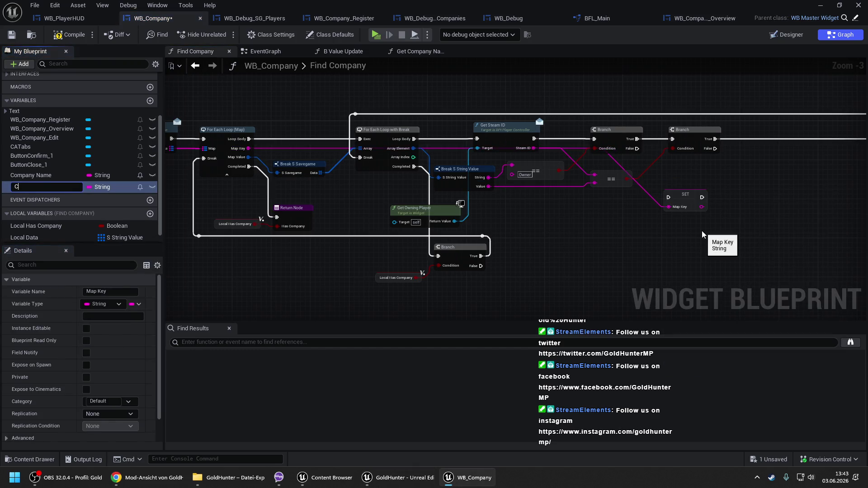
pyautogui.write('ompany ID')
pyautogui.press('Return')
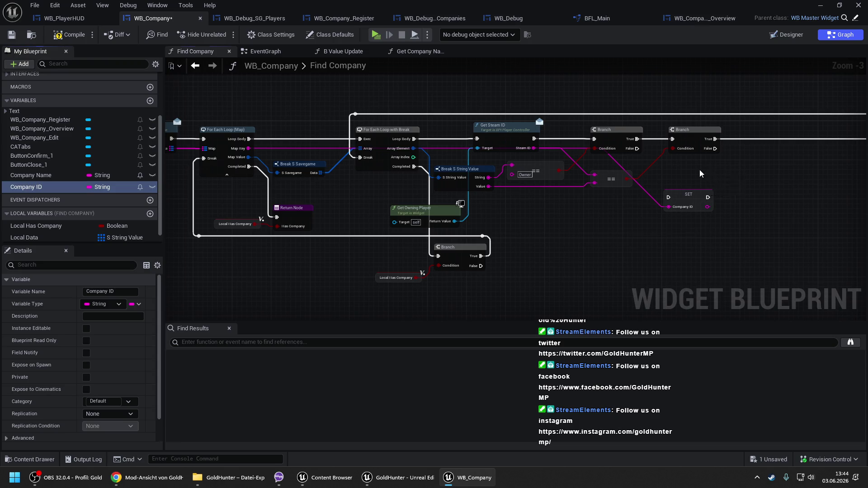
# Step: Delete the Company Name variable and chain SET Company ID before SET Local Has Company
pyautogui.moveTo(699, 170); pyautogui.dragTo(559, 180)
pyautogui.rightClick(65, 177)
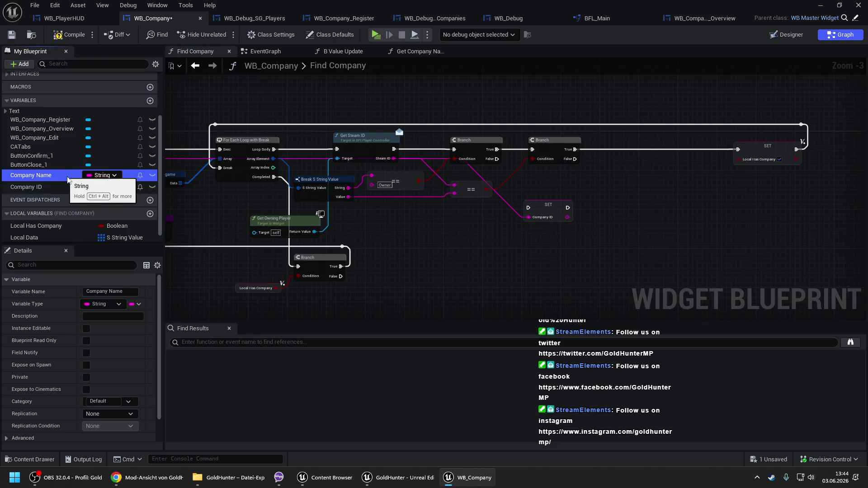
pyautogui.click(83, 184)
pyautogui.moveTo(550, 209)
pyautogui.mouseDown()
pyautogui.moveTo(617, 153)
pyautogui.moveTo(632, 151)
pyautogui.moveTo(574, 149)
pyautogui.mouseUp()
pyautogui.moveTo(650, 150)
pyautogui.mouseDown()
pyautogui.moveTo(791, 154)
pyautogui.moveTo(738, 149)
pyautogui.mouseUp()
pyautogui.moveTo(850, 204); pyautogui.dragTo(726, 202)
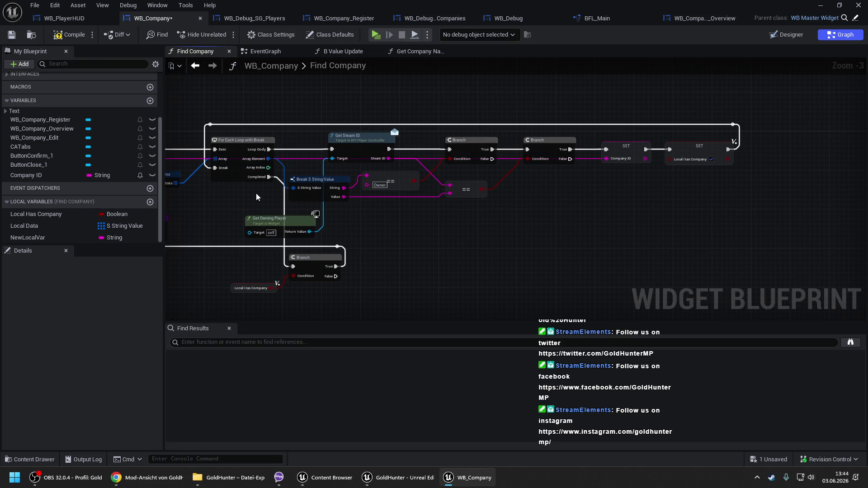
# Step: Delete the unused NewLocalVar variable, then compile and save WB_Company
pyautogui.moveTo(255, 193); pyautogui.dragTo(405, 182)
pyautogui.moveTo(308, 207); pyautogui.dragTo(394, 187)
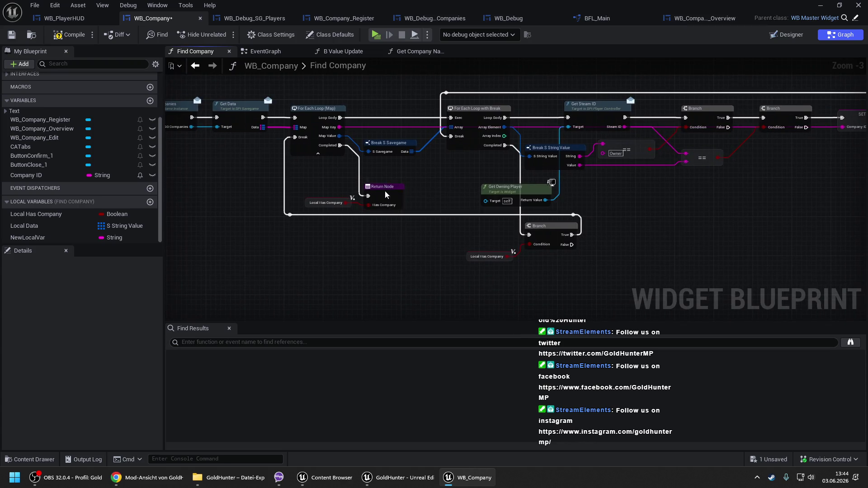
pyautogui.click(28, 237)
pyautogui.press('Delete')
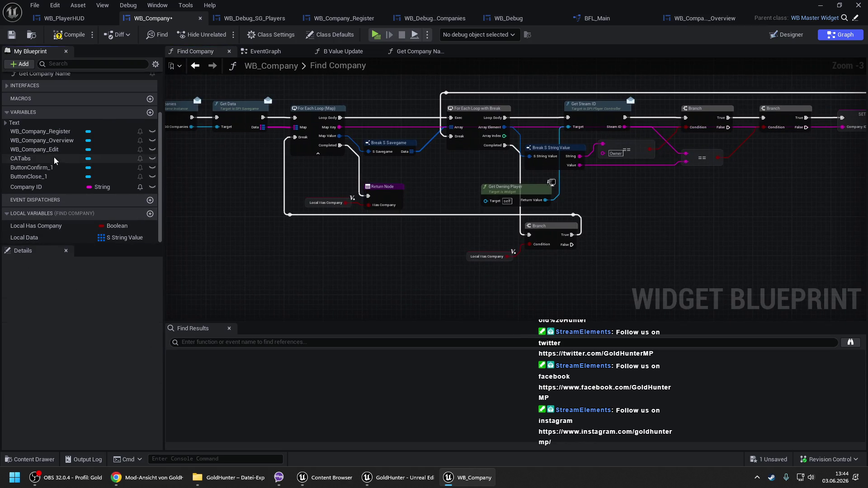
pyautogui.click(69, 34)
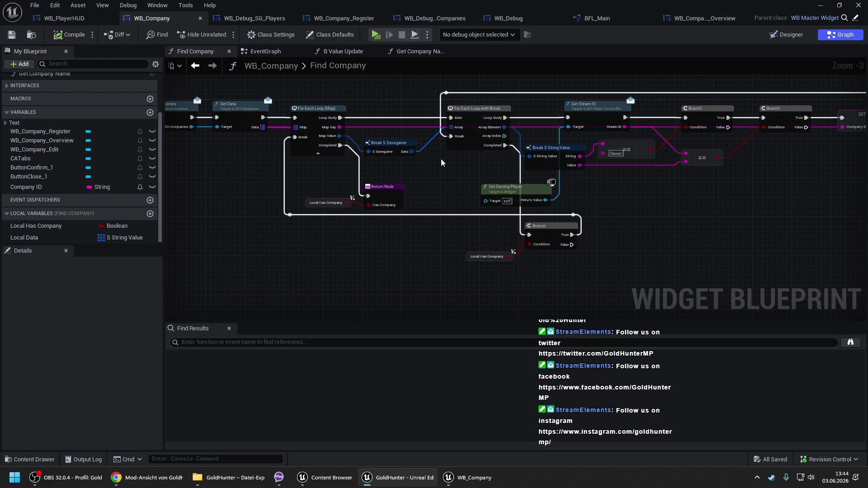
pyautogui.moveTo(441, 163); pyautogui.dragTo(246, 188)
pyautogui.click(265, 50)
pyautogui.moveTo(481, 92); pyautogui.dragTo(541, 104)
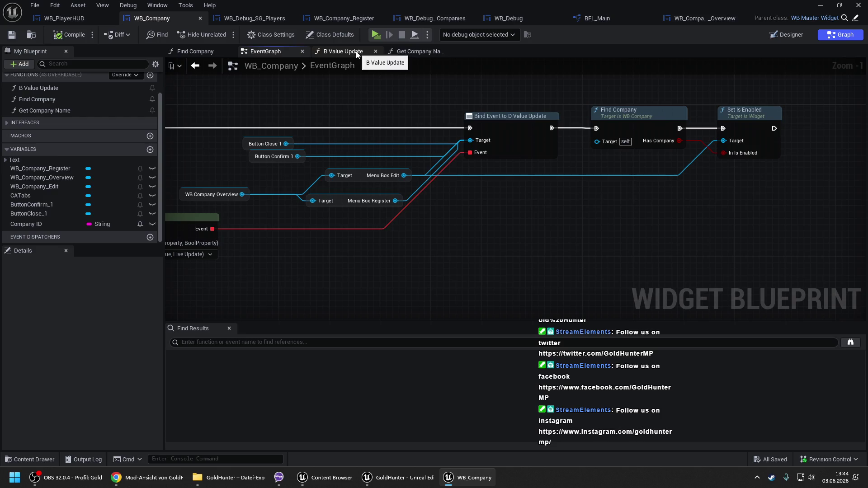
# Step: In B Value Update, replace Find Company and its Branch with a Get Company Name call on the Edit path
pyautogui.click(357, 55)
pyautogui.moveTo(448, 184); pyautogui.dragTo(364, 196)
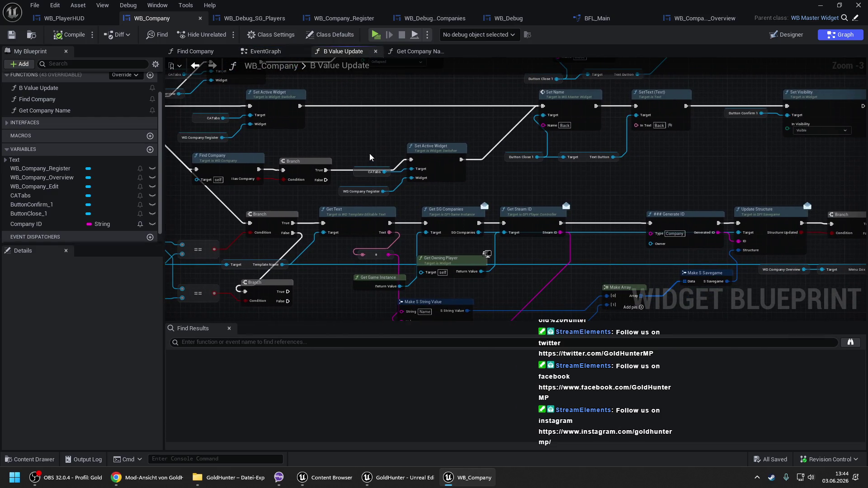
pyautogui.moveTo(368, 156); pyautogui.dragTo(374, 176)
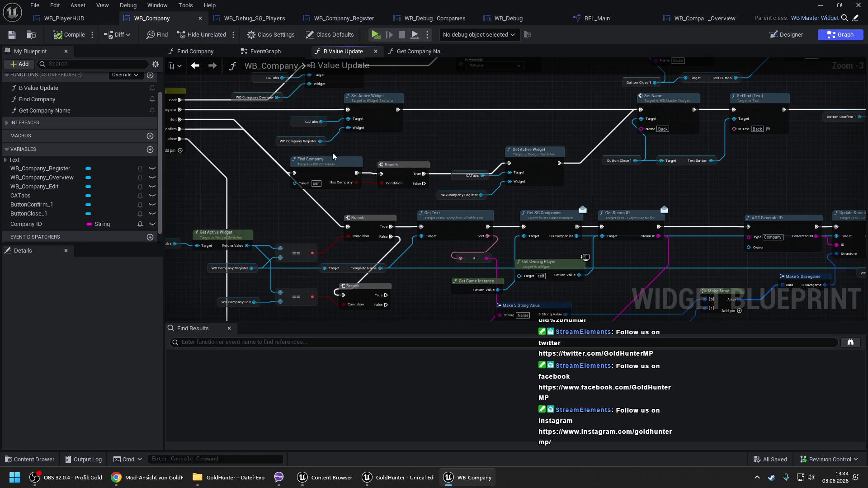
pyautogui.moveTo(296, 176)
pyautogui.mouseDown()
pyautogui.moveTo(510, 169)
pyautogui.moveTo(378, 186)
pyautogui.moveTo(312, 183)
pyautogui.moveTo(295, 173)
pyautogui.mouseUp()
pyautogui.moveTo(380, 196); pyautogui.dragTo(289, 155)
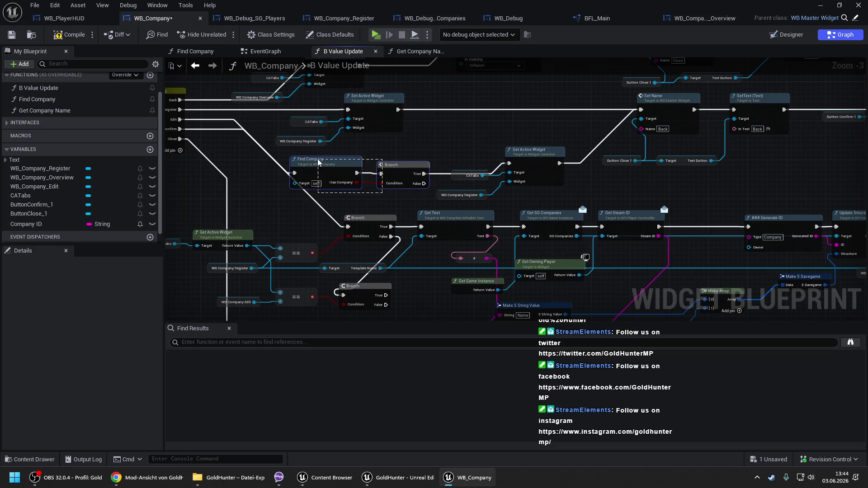
pyautogui.press('Delete')
pyautogui.click(40, 113)
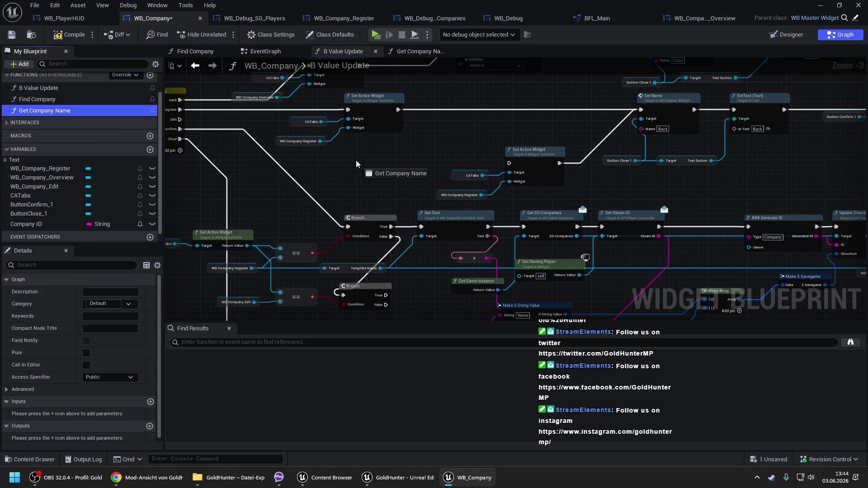
pyautogui.moveTo(40, 113); pyautogui.dragTo(293, 159)
pyautogui.moveTo(180, 120)
pyautogui.mouseDown()
pyautogui.moveTo(298, 177)
pyautogui.moveTo(511, 163)
pyautogui.mouseUp()
pyautogui.moveTo(333, 168); pyautogui.dragTo(364, 161)
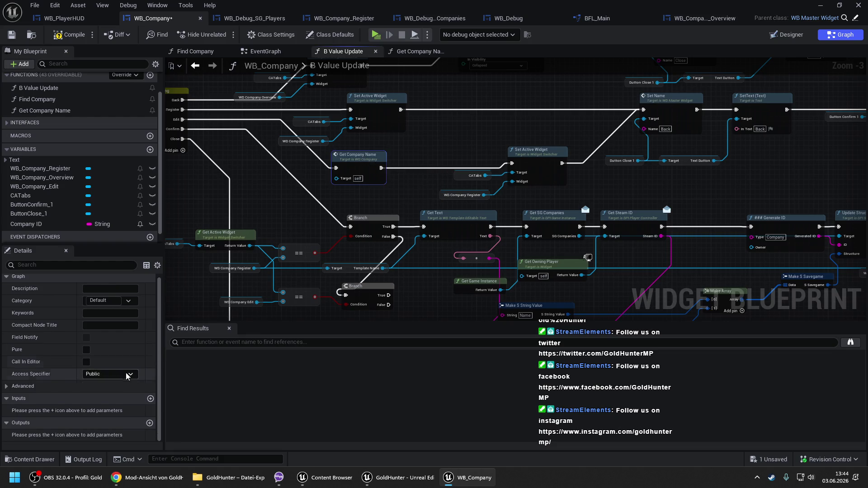
# Step: Give Get Company Name a Boolean output named ReturnValue
pyautogui.click(149, 423)
pyautogui.click(64, 437)
pyautogui.write('ReturnV')
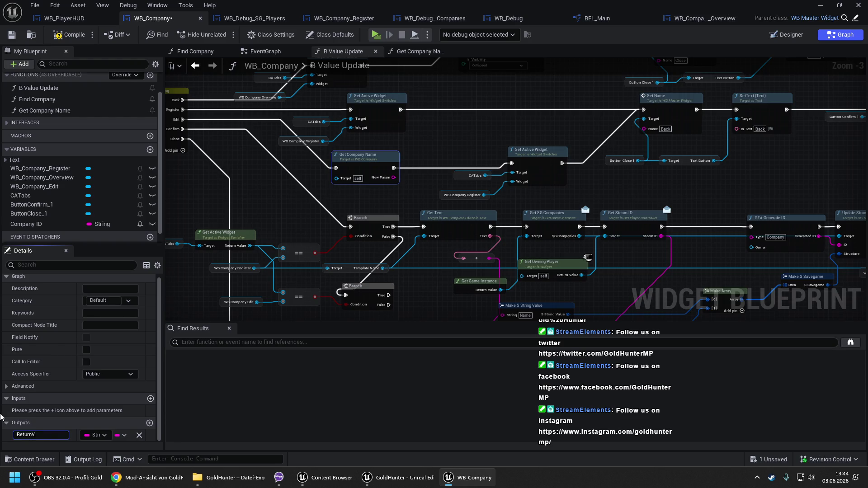
pyautogui.write('alue')
pyautogui.press('Return')
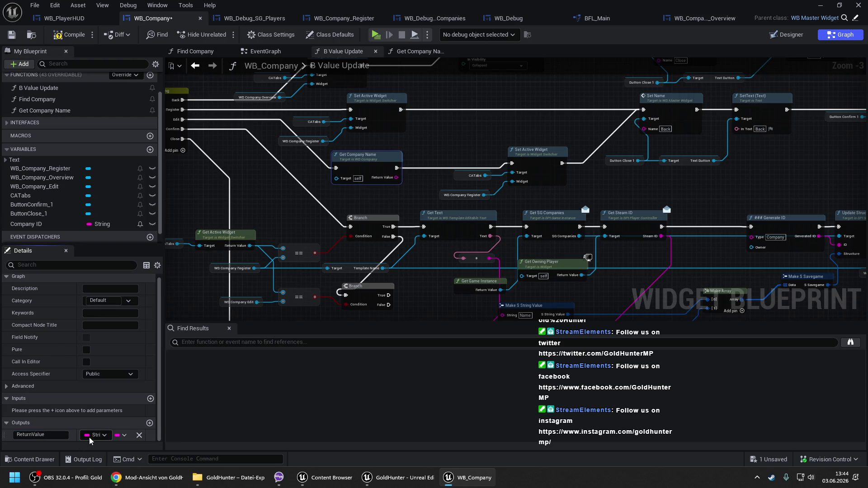
pyautogui.click(96, 435)
pyautogui.click(419, 148)
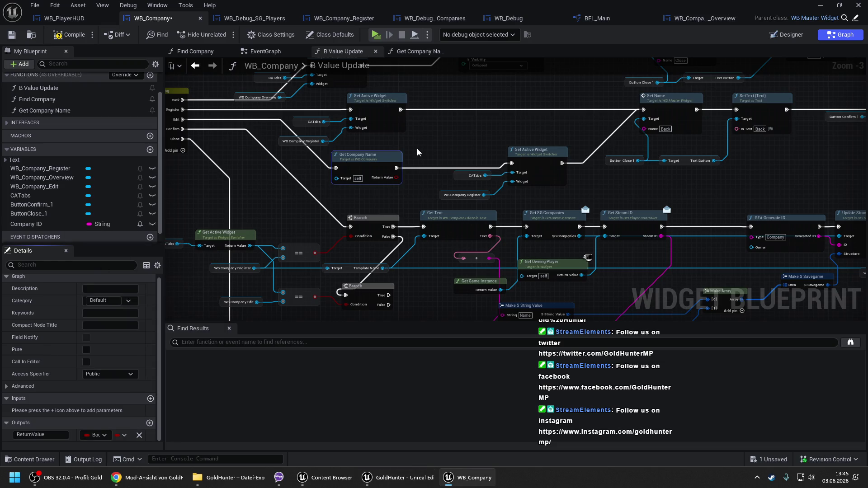
# Step: Add a Branch driven by Get Company Name's Return Value, with True continuing onward
pyautogui.click(415, 149)
pyautogui.scroll(2, 416, 154)
pyautogui.click(421, 154)
pyautogui.moveTo(428, 178)
pyautogui.mouseDown()
pyautogui.moveTo(407, 190)
pyautogui.moveTo(358, 169)
pyautogui.moveTo(328, 170)
pyautogui.mouseUp()
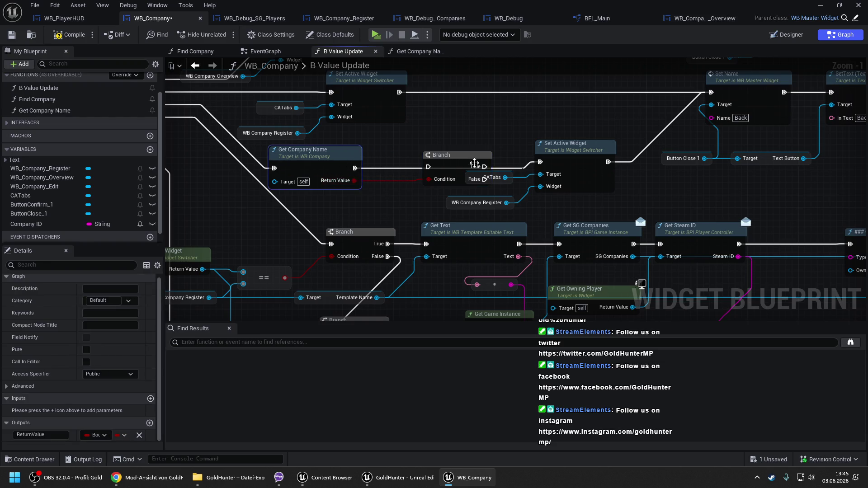
pyautogui.moveTo(425, 166); pyautogui.dragTo(355, 168)
pyautogui.moveTo(438, 168); pyautogui.dragTo(540, 162)
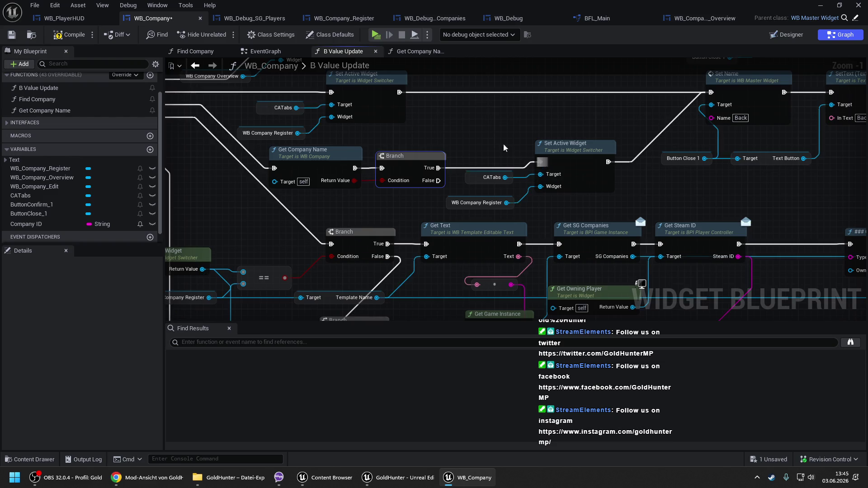
# Step: Open the Get Company Name function graph and move its Return Node to the right
pyautogui.doubleClick(340, 154)
pyautogui.scroll(-3, 351, 160)
pyautogui.moveTo(393, 169); pyautogui.dragTo(661, 151)
pyautogui.click(323, 233)
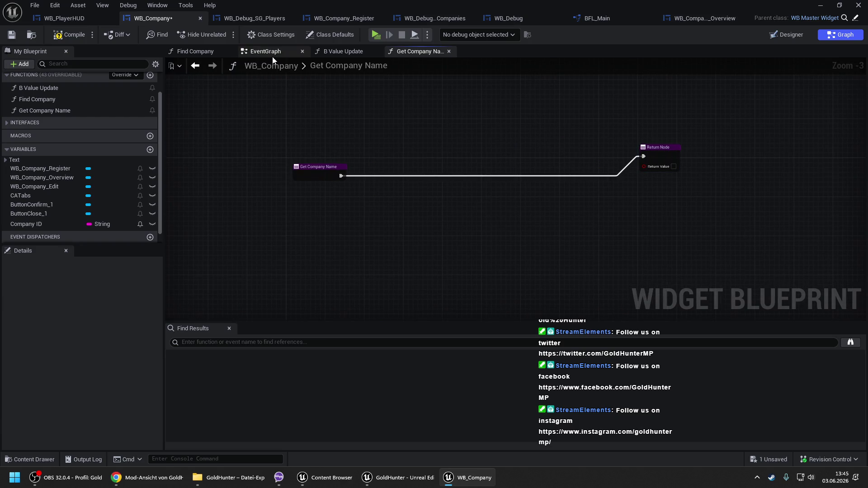
# Step: Chain Get Game Instance into Get SG Companies and Get Data
pyautogui.rightClick(305, 222)
pyautogui.write('game inst')
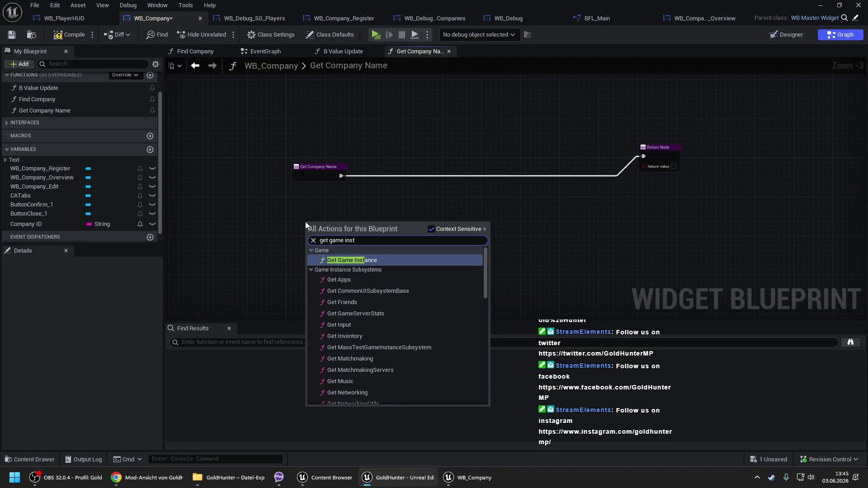
pyautogui.press('Return')
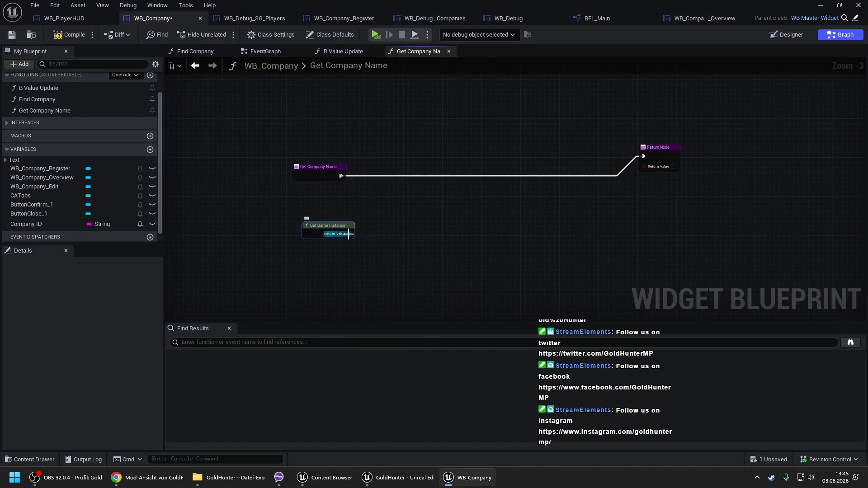
pyautogui.moveTo(354, 235); pyautogui.dragTo(365, 211)
pyautogui.write('get sgcomp')
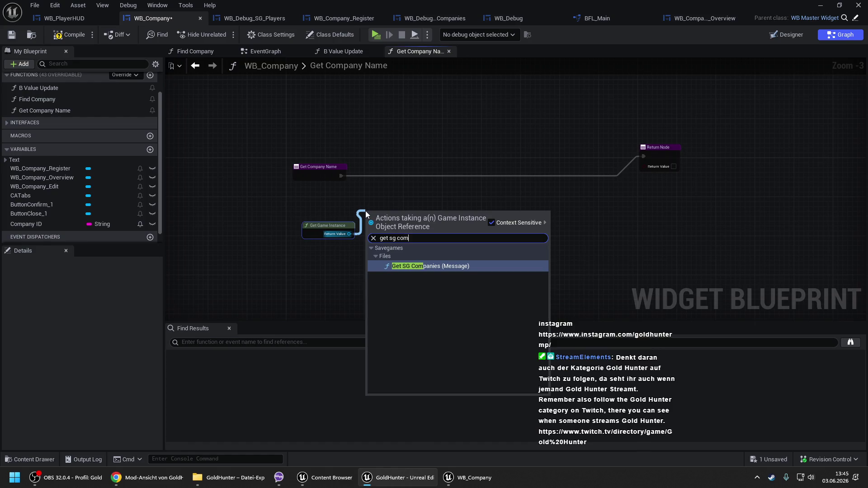
pyautogui.press('Return')
pyautogui.moveTo(424, 234); pyautogui.dragTo(449, 214)
pyautogui.write('get data')
pyautogui.scroll(5, 473, 274)
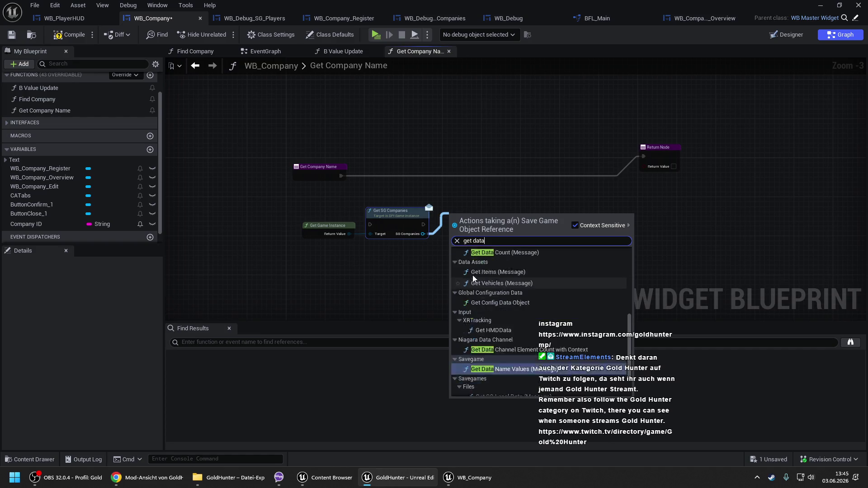
pyautogui.click(481, 270)
# Step: Add a map Find node on Get Data's Data output and tidy the node layout
pyautogui.moveTo(498, 239); pyautogui.dragTo(522, 220)
pyautogui.write('find')
pyautogui.press('Return')
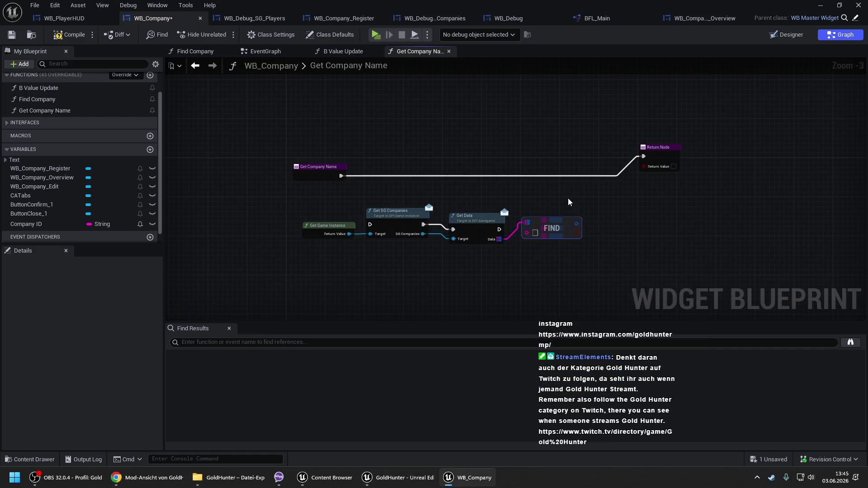
pyautogui.moveTo(545, 147); pyautogui.dragTo(628, 167)
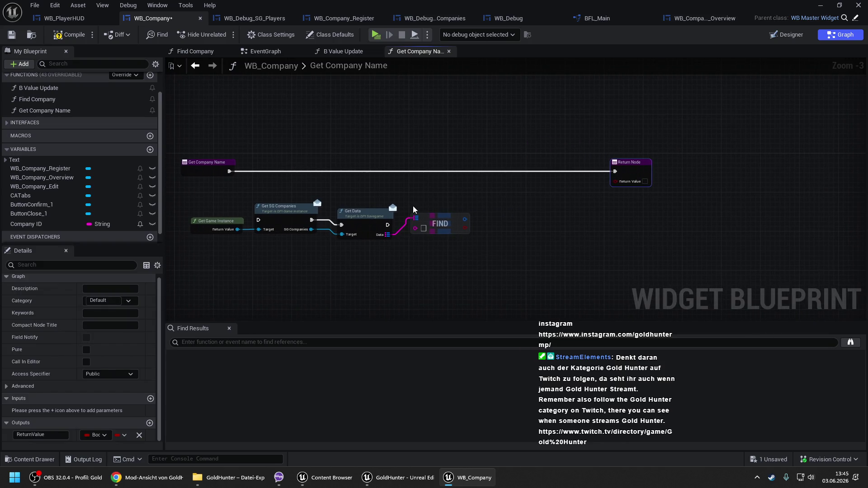
pyautogui.moveTo(408, 198); pyautogui.dragTo(444, 236)
pyautogui.scroll(2, 375, 205)
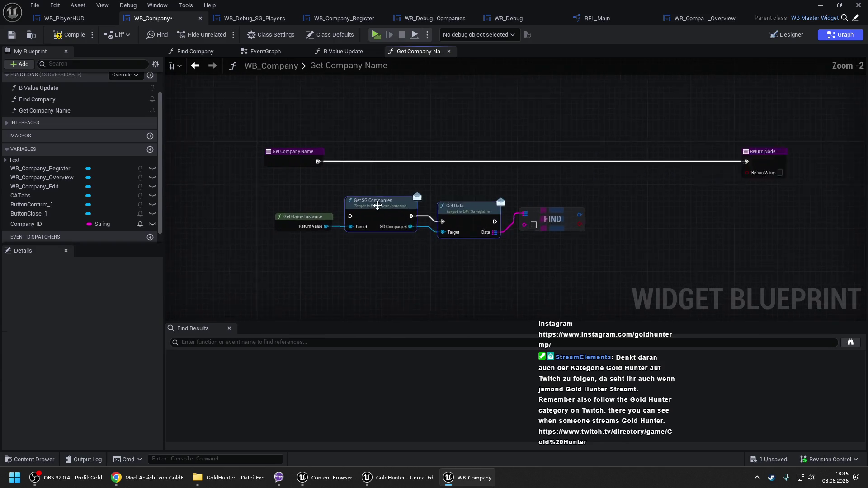
pyautogui.moveTo(376, 169)
pyautogui.mouseDown()
pyautogui.moveTo(381, 136)
pyautogui.moveTo(309, 154)
pyautogui.mouseUp()
pyautogui.moveTo(299, 219); pyautogui.dragTo(299, 193)
pyautogui.moveTo(479, 142); pyautogui.dragTo(472, 136)
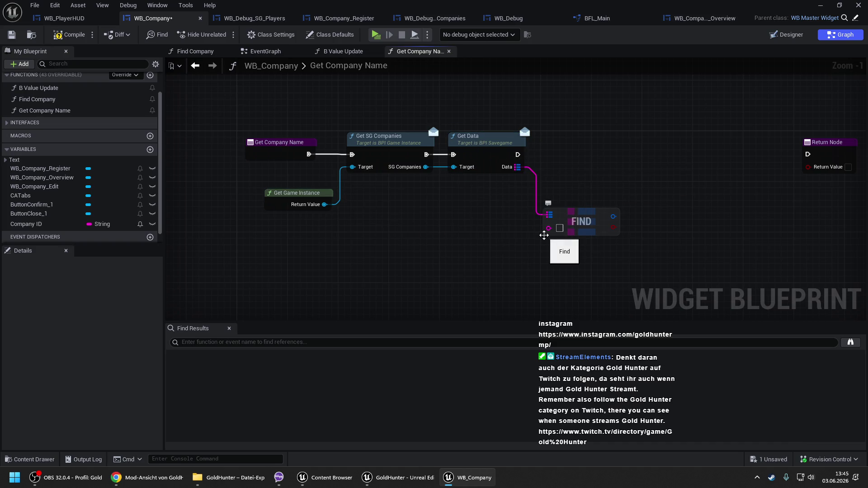
# Step: Key the Find with Company ID and branch on its result after Get Data
pyautogui.click(43, 223)
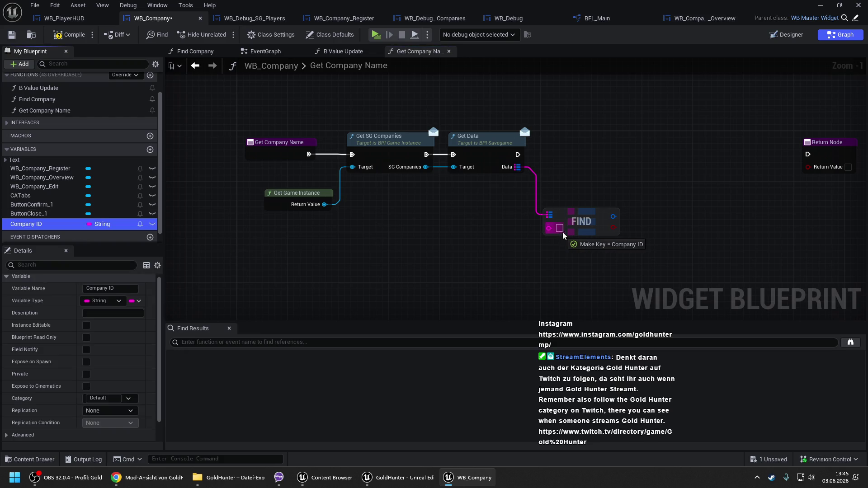
pyautogui.moveTo(563, 211); pyautogui.dragTo(549, 228)
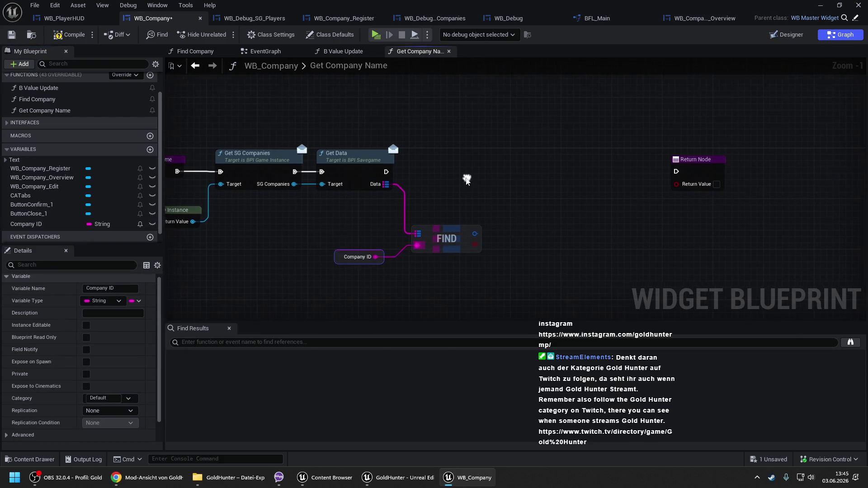
pyautogui.click(507, 156)
pyautogui.moveTo(514, 172); pyautogui.dragTo(385, 171)
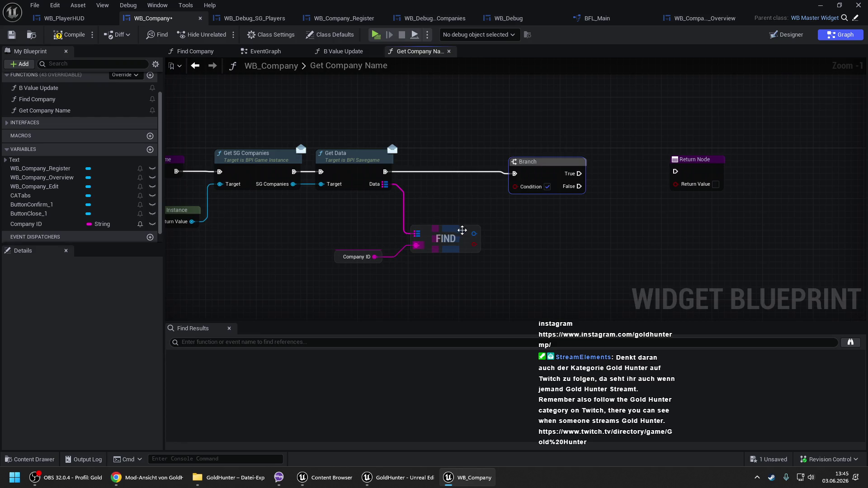
pyautogui.moveTo(471, 243); pyautogui.dragTo(514, 187)
pyautogui.moveTo(438, 238)
pyautogui.mouseDown()
pyautogui.moveTo(432, 219)
pyautogui.moveTo(439, 216)
pyautogui.mouseUp()
pyautogui.moveTo(362, 257); pyautogui.dragTo(369, 237)
pyautogui.moveTo(538, 178); pyautogui.dragTo(543, 172)
pyautogui.scroll(-2, 604, 170)
pyautogui.moveTo(604, 170)
pyautogui.mouseDown()
pyautogui.moveTo(628, 214)
pyautogui.moveTo(681, 213)
pyautogui.mouseUp()
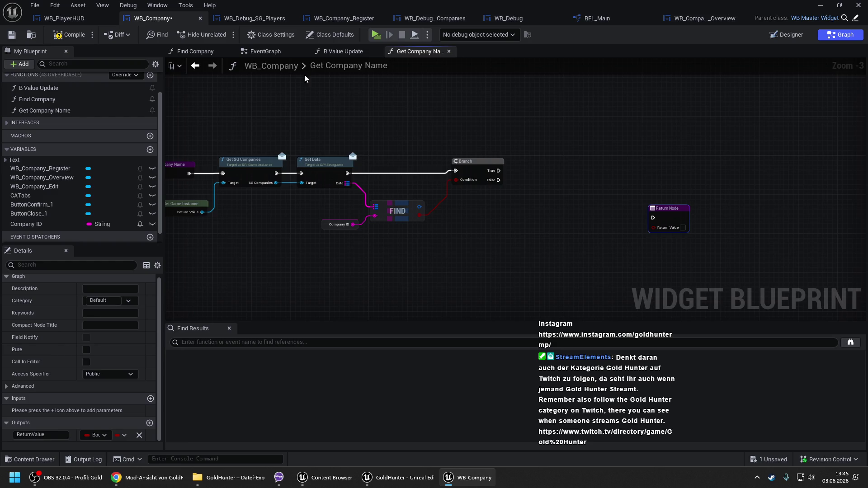
# Step: Return to the B Value Update graph
pyautogui.click(266, 51)
pyautogui.click(336, 54)
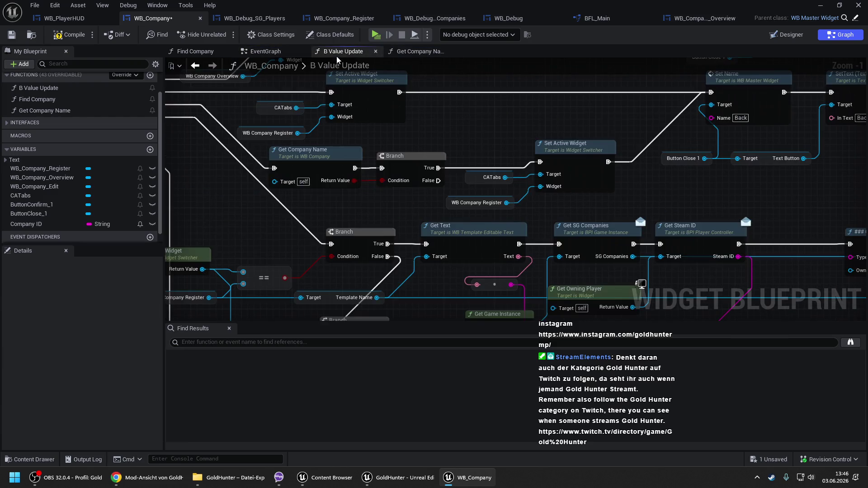
pyautogui.moveTo(511, 157); pyautogui.dragTo(411, 158)
pyautogui.scroll(-1, 408, 156)
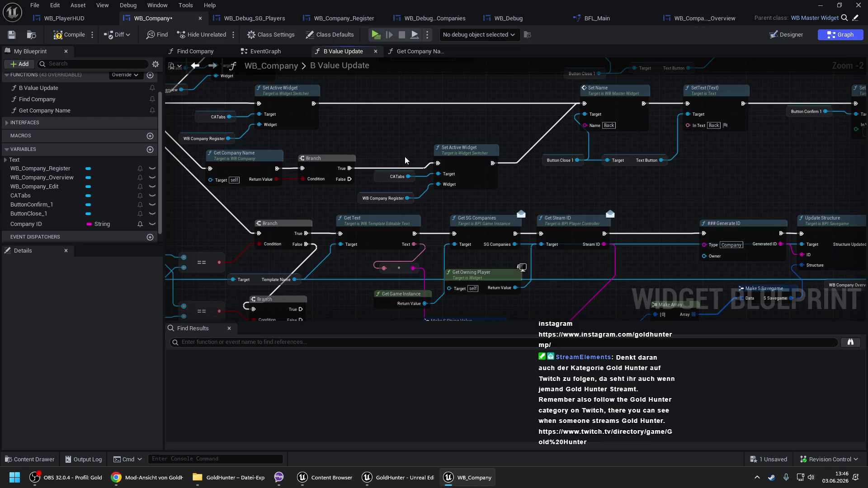
# Step: Connect the Switch's Edit case to Get Company Name
pyautogui.moveTo(392, 149); pyautogui.dragTo(585, 162)
pyautogui.moveTo(406, 182); pyautogui.dragTo(376, 162)
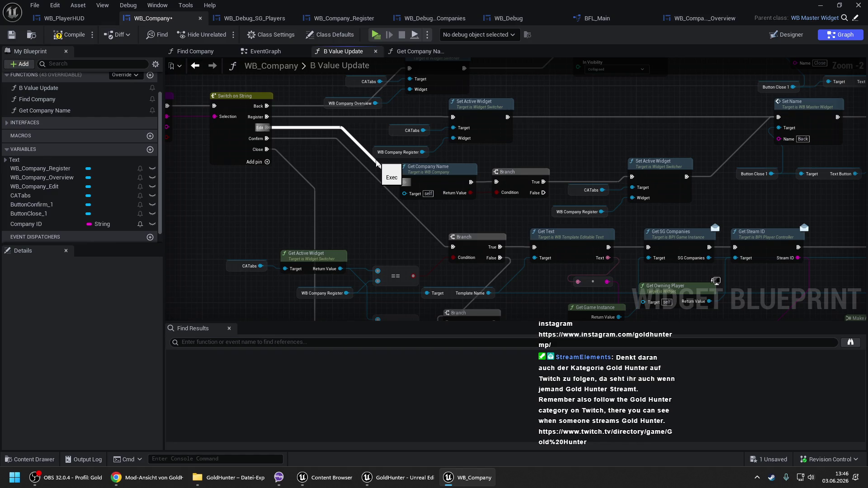
pyautogui.moveTo(376, 163); pyautogui.dragTo(403, 181)
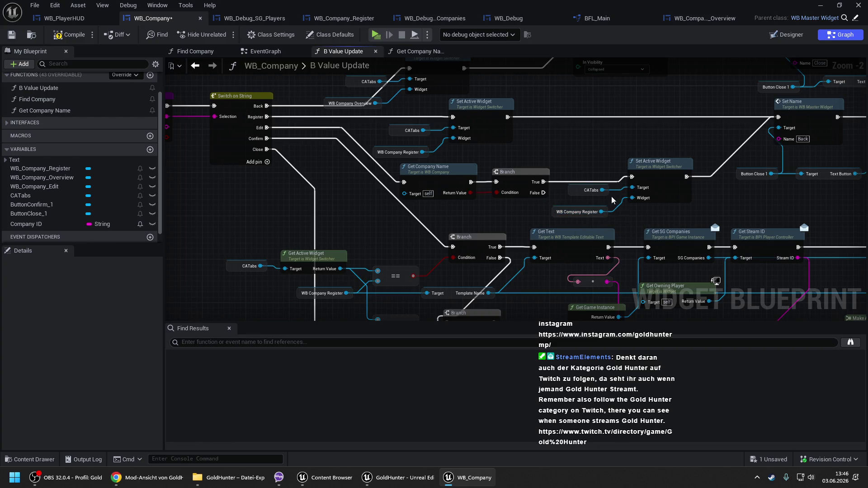
pyautogui.moveTo(587, 167); pyautogui.dragTo(399, 162)
pyautogui.scroll(1, 400, 162)
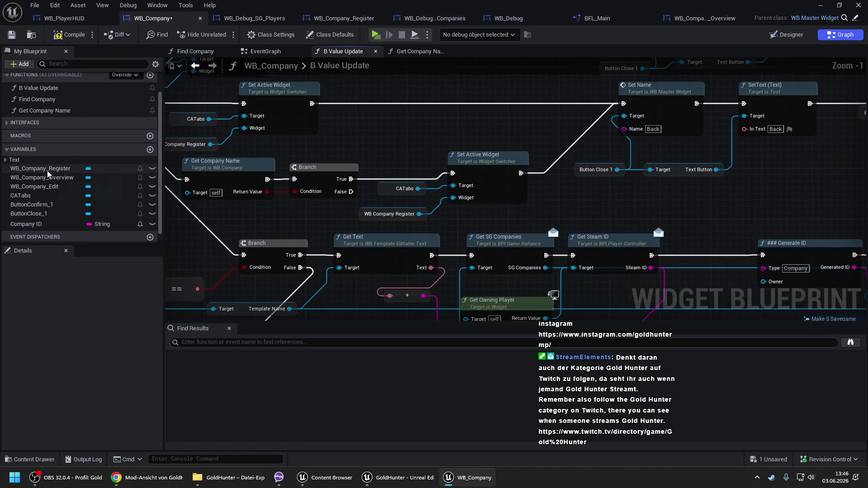
# Step: Replace the WB Company Register getter with WB_Company_Edit for Set Active Widget
pyautogui.moveTo(20, 189); pyautogui.dragTo(364, 214)
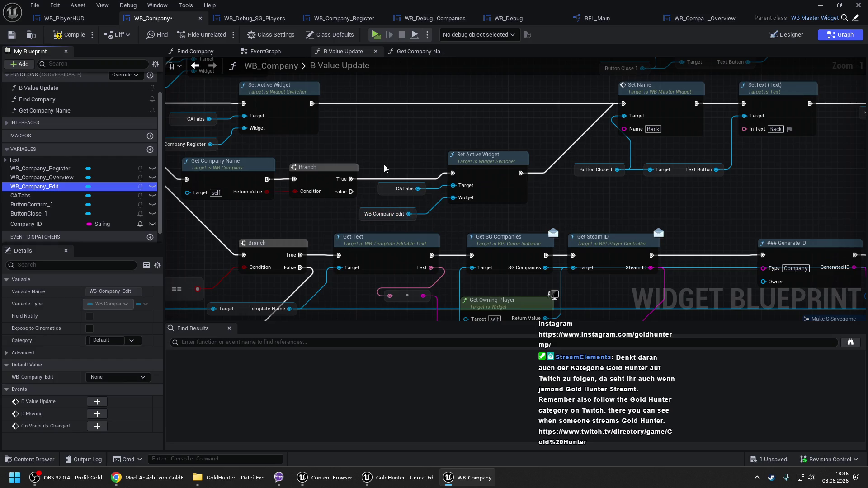
pyautogui.click(383, 165)
pyautogui.scroll(-2, 470, 215)
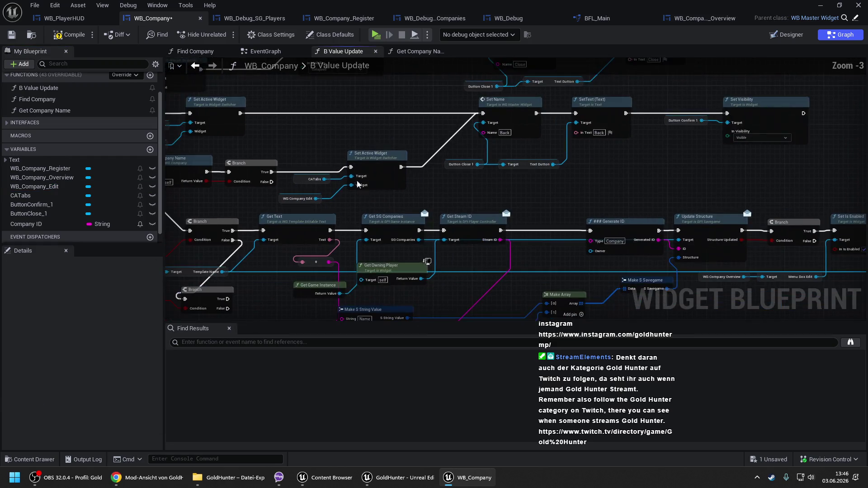
pyautogui.moveTo(320, 149)
pyautogui.mouseDown()
pyautogui.moveTo(345, 151)
pyautogui.moveTo(273, 160)
pyautogui.mouseUp()
# Step: Shift the Set Name, SetText and Set Active Widget nodes right, then open Get Company Name
pyautogui.moveTo(498, 153); pyautogui.dragTo(769, 105)
pyautogui.moveTo(452, 110); pyautogui.dragTo(593, 110)
pyautogui.moveTo(374, 162)
pyautogui.mouseDown()
pyautogui.moveTo(529, 154)
pyautogui.moveTo(452, 195)
pyautogui.moveTo(373, 199)
pyautogui.mouseUp()
pyautogui.moveTo(479, 156); pyautogui.dragTo(621, 155)
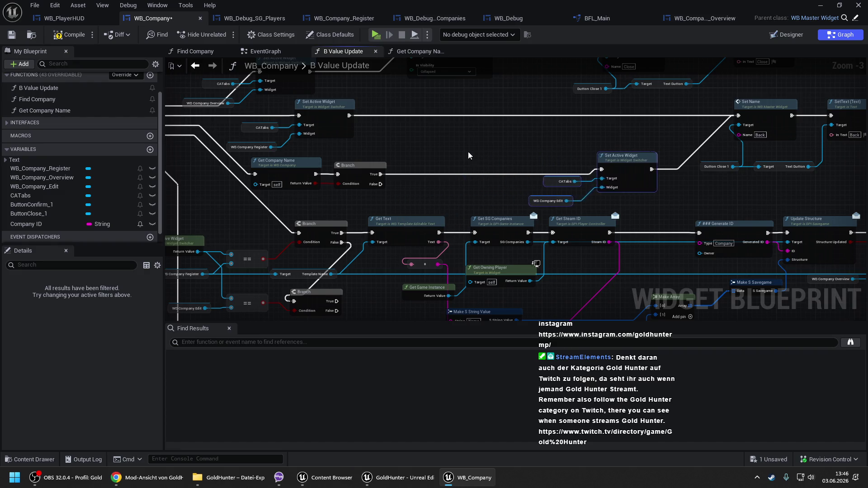
pyautogui.click(418, 158)
pyautogui.click(297, 165)
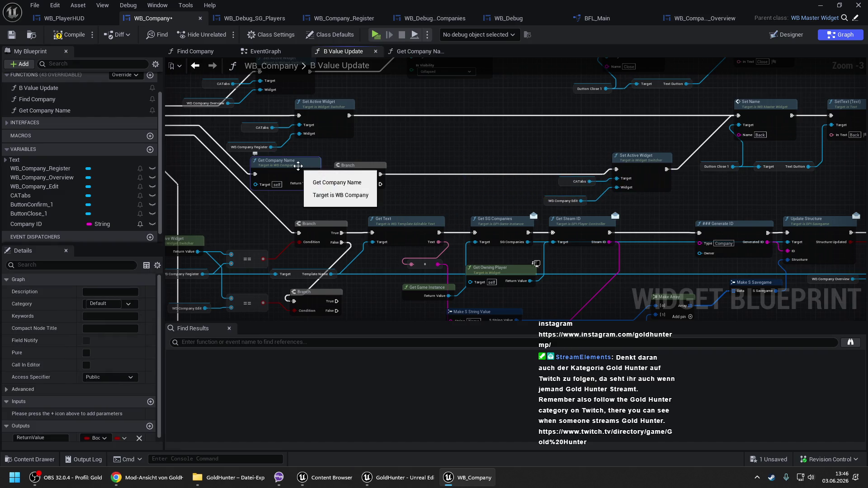
pyautogui.doubleClick(297, 166)
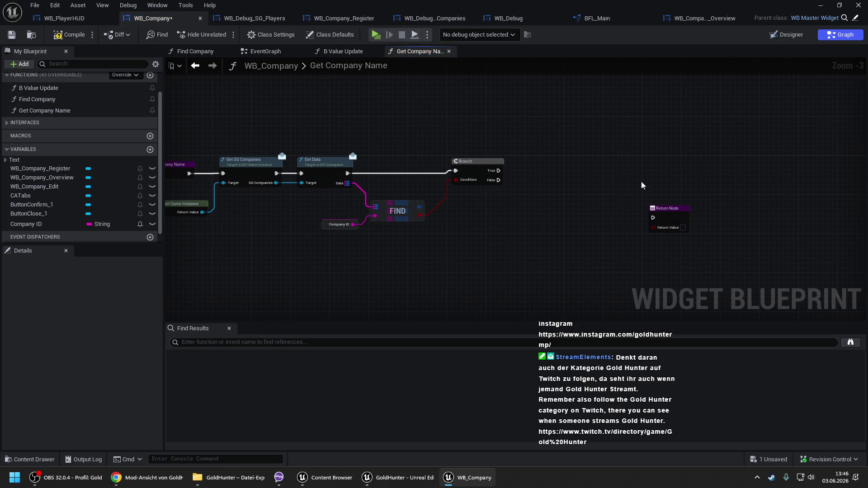
# Step: Rename the function output to Company Name, make it a String, and delete the extra NewParam output
pyautogui.moveTo(672, 218); pyautogui.dragTo(599, 174)
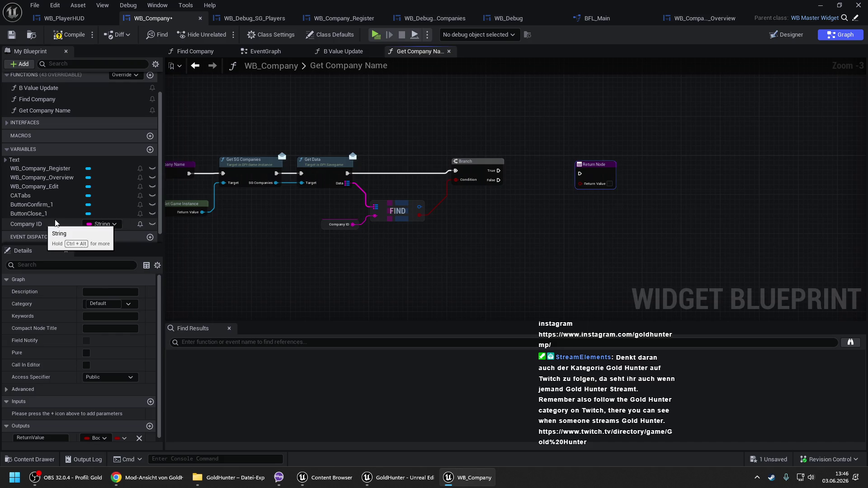
pyautogui.scroll(-1, 113, 406)
pyautogui.click(149, 423)
pyautogui.moveTo(50, 422); pyautogui.dragTo(2, 420)
pyautogui.write('Company Name')
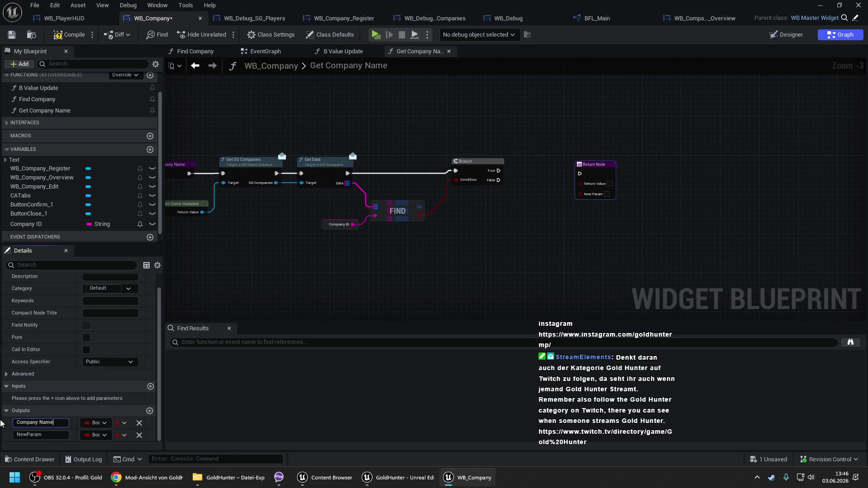
pyautogui.press('Return')
pyautogui.click(139, 435)
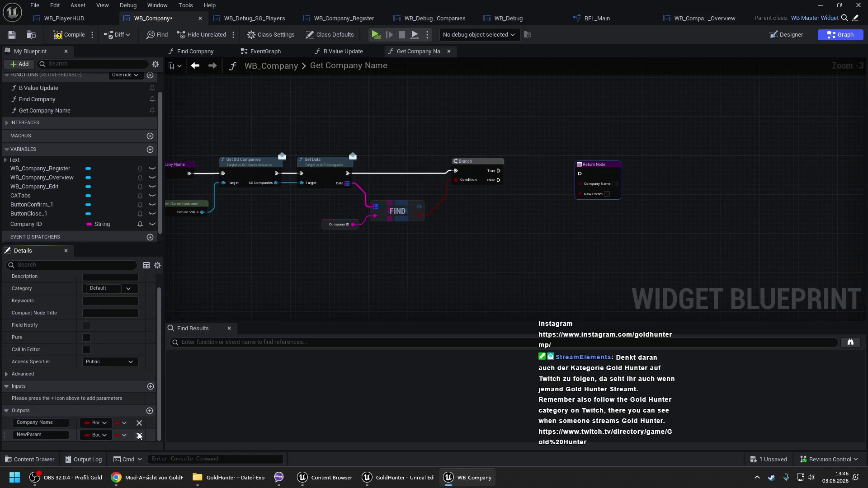
pyautogui.click(99, 441)
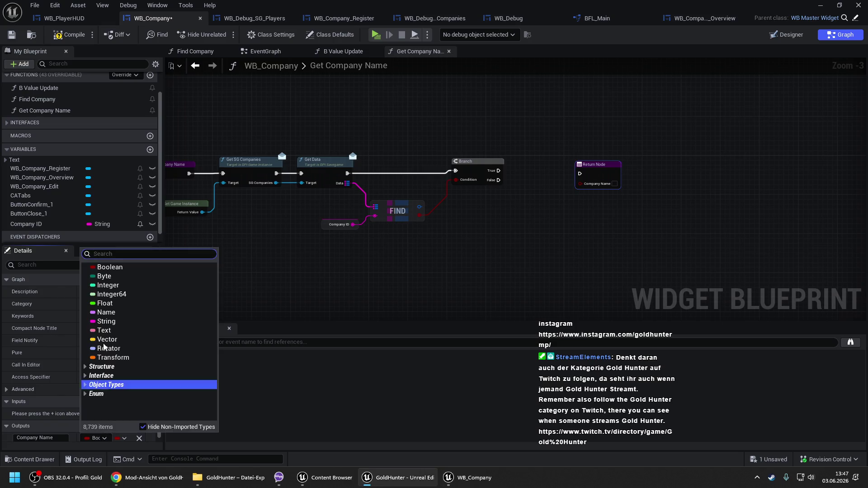
pyautogui.click(97, 321)
# Step: Wire Branch True onward and add Break S Savegame and For Each Loop with Break from Find's result
pyautogui.moveTo(499, 172); pyautogui.dragTo(724, 169)
pyautogui.moveTo(419, 207)
pyautogui.mouseDown()
pyautogui.moveTo(557, 197)
pyautogui.moveTo(499, 170)
pyautogui.mouseUp()
pyautogui.click(512, 237)
pyautogui.write('for')
pyautogui.click(601, 253)
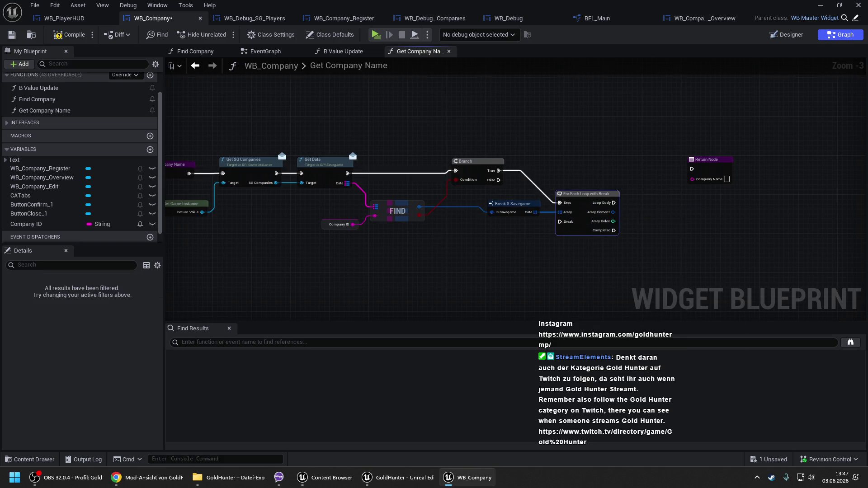
# Step: Rearrange the loop nodes and break each Array Element into an S String Value
pyautogui.scroll(1, 399, 195)
pyautogui.moveTo(391, 203); pyautogui.dragTo(359, 204)
pyautogui.moveTo(455, 189); pyautogui.dragTo(434, 156)
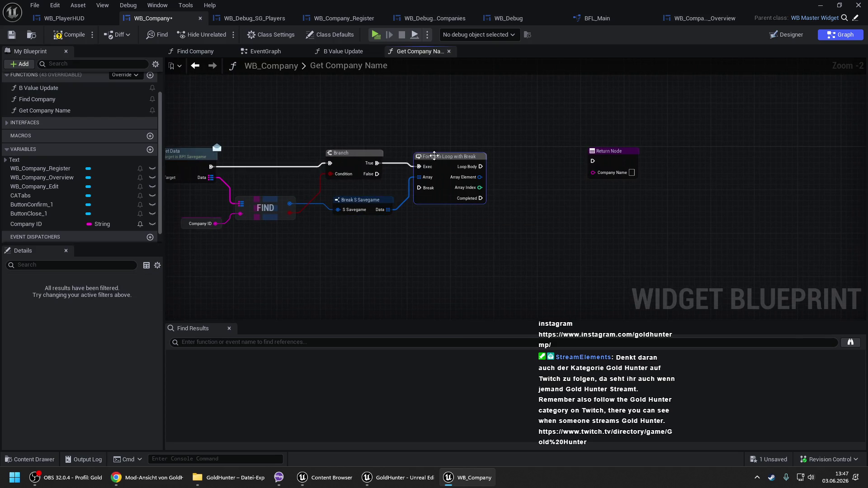
pyautogui.moveTo(614, 158); pyautogui.dragTo(733, 163)
pyautogui.moveTo(480, 177); pyautogui.dragTo(504, 175)
pyautogui.write('bre')
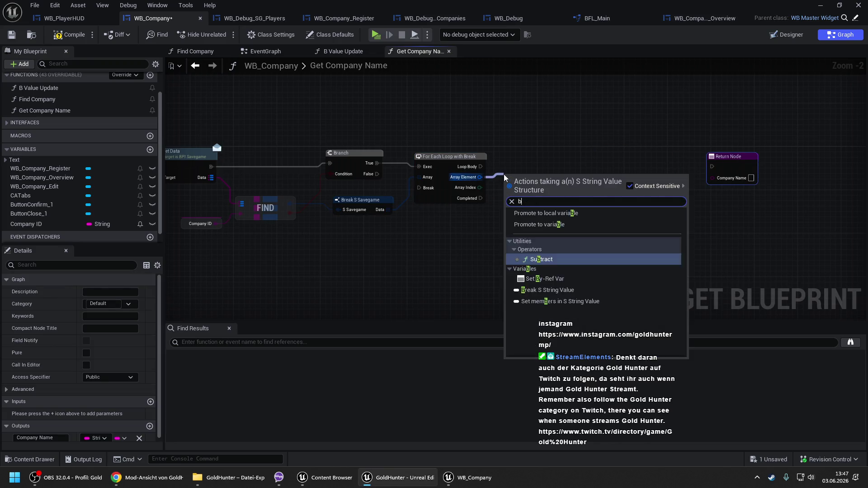
pyautogui.press('Return')
# Step: Compare the String value against 'Name' with an == node
pyautogui.moveTo(560, 187); pyautogui.dragTo(597, 180)
pyautogui.write('==')
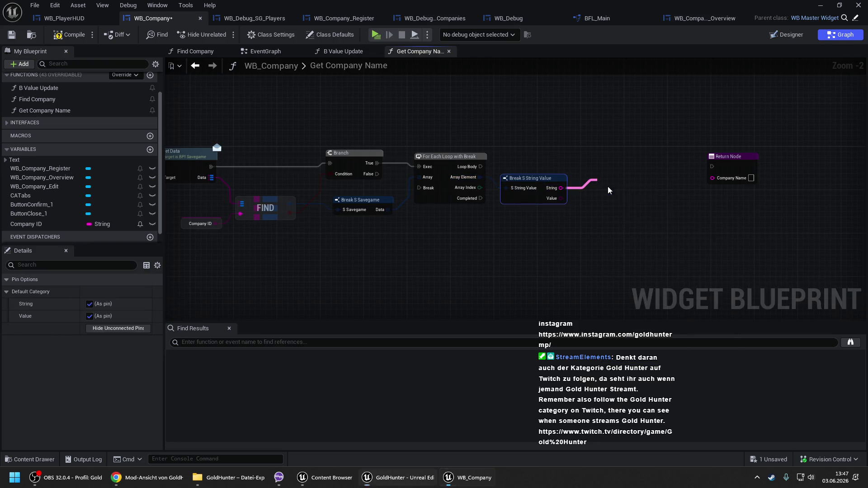
pyautogui.press('Return')
pyautogui.click(615, 194)
pyautogui.write('Name')
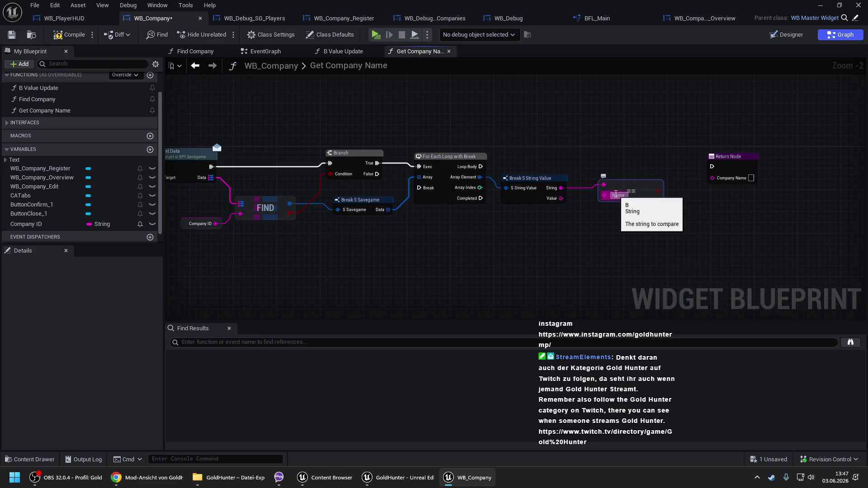
pyautogui.moveTo(648, 158)
pyautogui.mouseDown()
pyautogui.moveTo(556, 169)
pyautogui.moveTo(713, 172)
pyautogui.mouseUp()
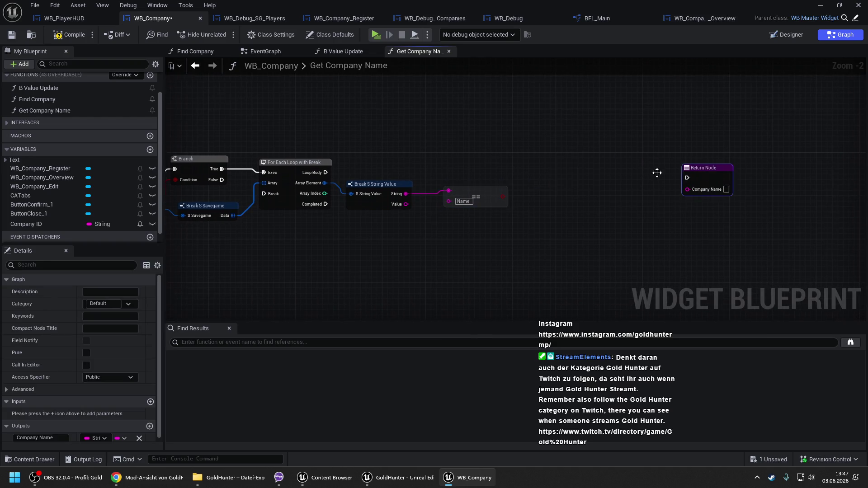
# Step: Add a Branch on Loop Body fed by the == result, and promote the String to a local variable
pyautogui.click(549, 161)
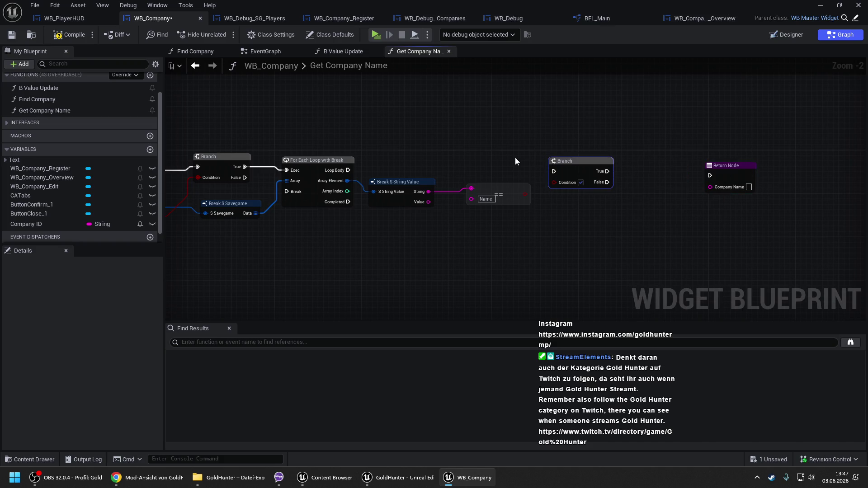
pyautogui.moveTo(554, 171); pyautogui.dragTo(348, 170)
pyautogui.moveTo(524, 194); pyautogui.dragTo(547, 182)
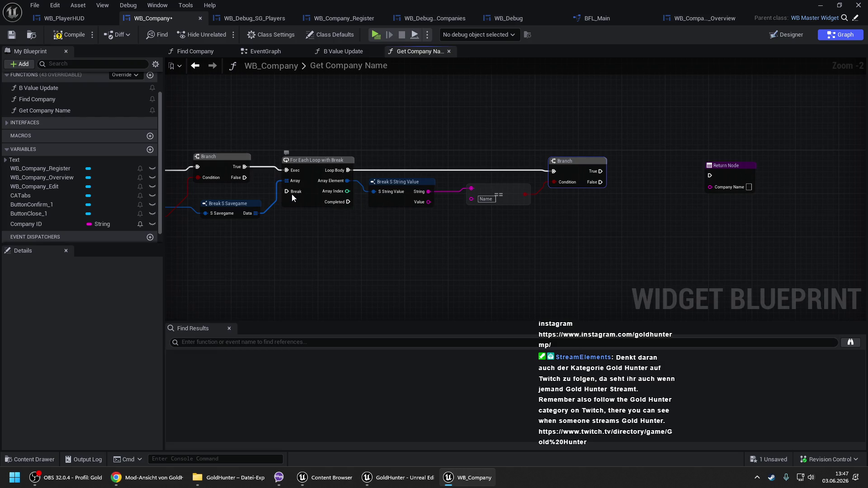
pyautogui.moveTo(550, 207); pyautogui.dragTo(517, 195)
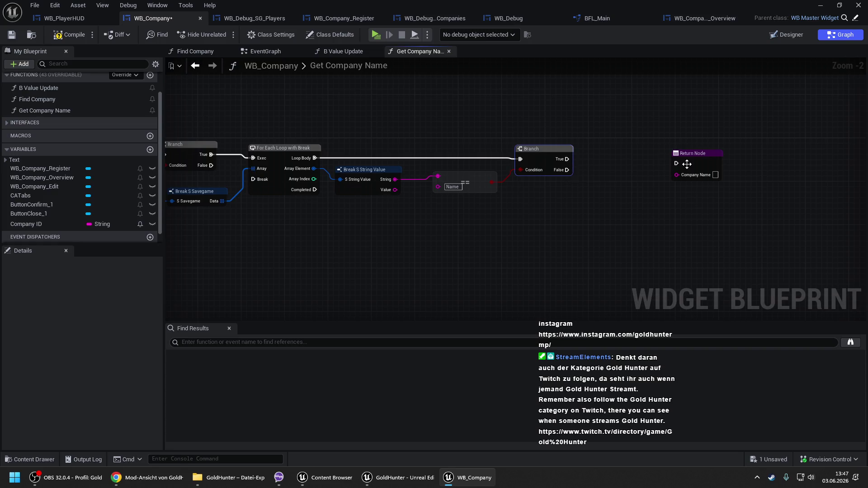
pyautogui.moveTo(395, 180); pyautogui.dragTo(587, 199)
pyautogui.click(603, 234)
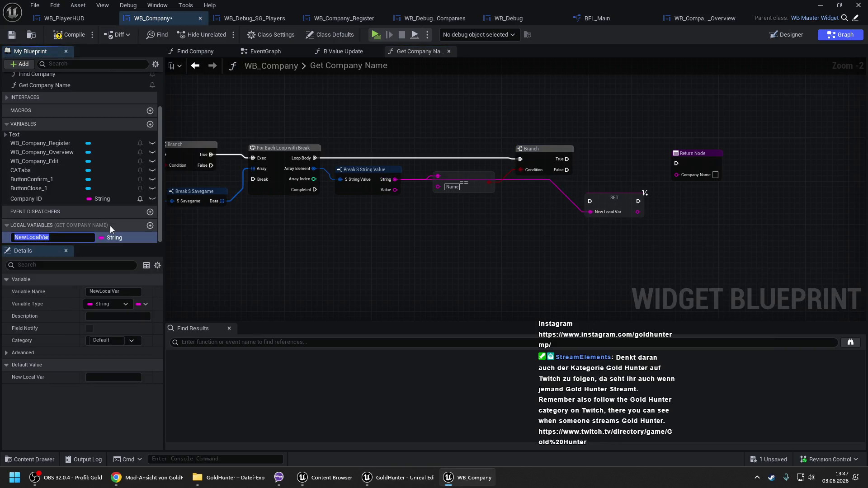
# Step: Name the local variable Local Company Name and place its SET node beside the Return Node
pyautogui.write('Local Nam')
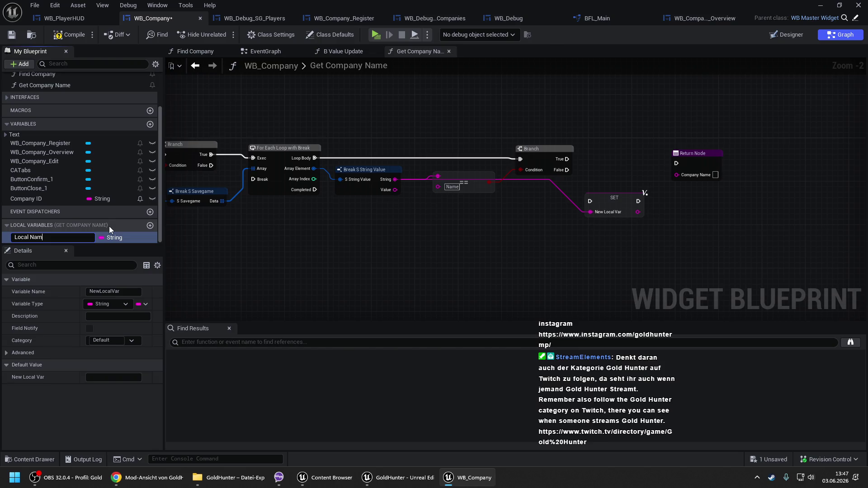
pyautogui.press('BackSpace')
pyautogui.press('BackSpace')
pyautogui.press('BackSpace')
pyautogui.write('Company Name')
pyautogui.press('Return')
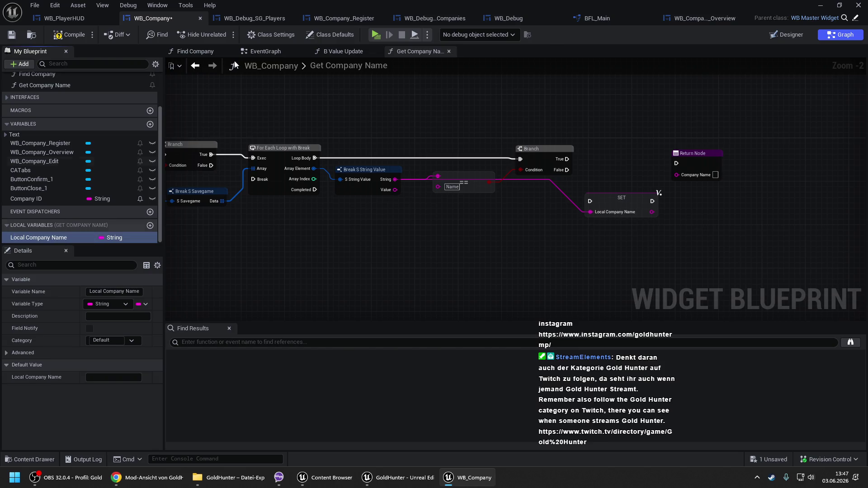
pyautogui.moveTo(605, 195)
pyautogui.mouseDown()
pyautogui.moveTo(615, 156)
pyautogui.moveTo(560, 161)
pyautogui.mouseUp()
# Step: Wire Branch True to the SET and then to the loop's Break, routed through two reroute points
pyautogui.moveTo(692, 154); pyautogui.dragTo(320, 235)
pyautogui.moveTo(661, 156)
pyautogui.mouseDown()
pyautogui.moveTo(228, 126)
pyautogui.moveTo(239, 177)
pyautogui.moveTo(253, 179)
pyautogui.mouseUp()
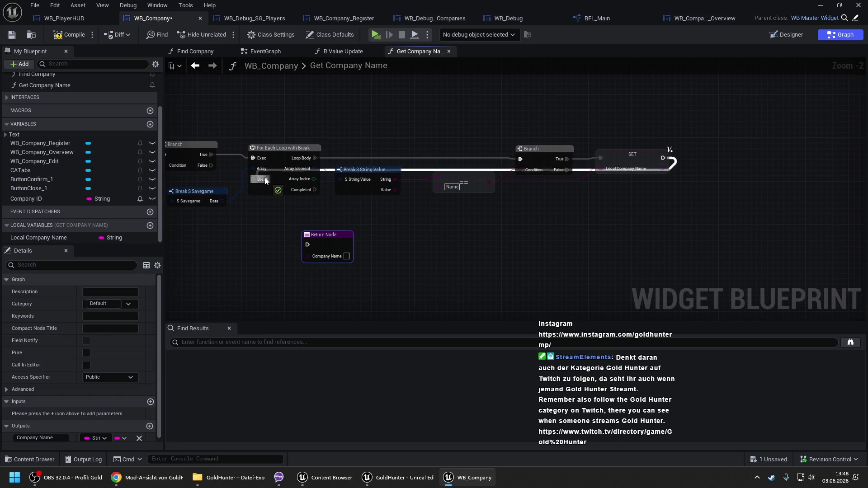
pyautogui.click(416, 173)
pyautogui.doubleClick(417, 172)
pyautogui.moveTo(416, 136); pyautogui.dragTo(253, 135)
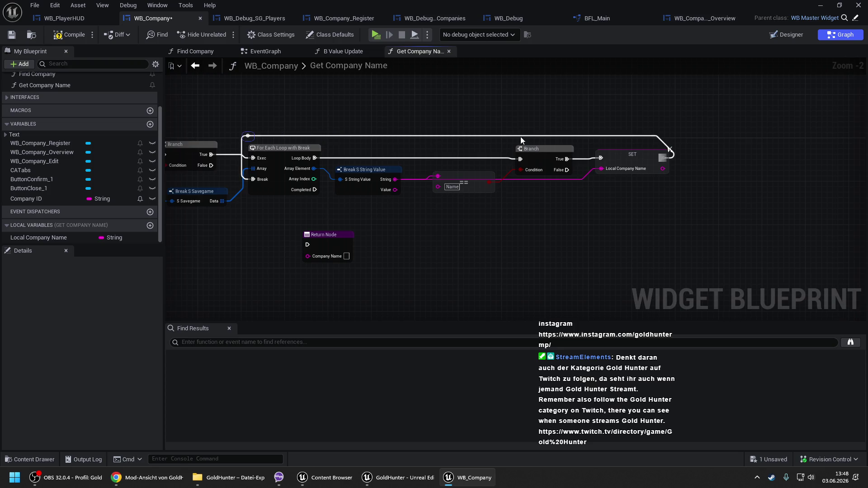
pyautogui.doubleClick(600, 135)
# Step: Return from the loop's Completed pin with a Local Company Name getter as Company Name, then compile
pyautogui.moveTo(427, 115); pyautogui.dragTo(542, 98)
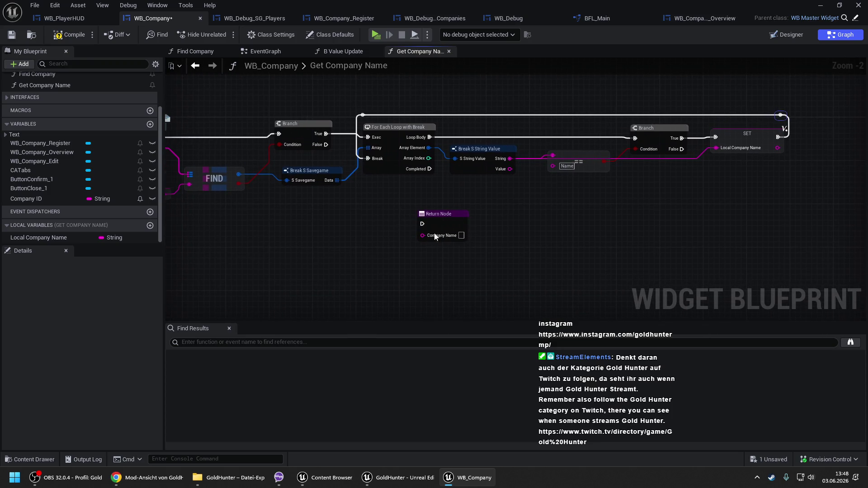
pyautogui.moveTo(425, 224); pyautogui.dragTo(429, 169)
pyautogui.moveTo(440, 218); pyautogui.dragTo(476, 219)
pyautogui.moveTo(45, 237); pyautogui.dragTo(459, 235)
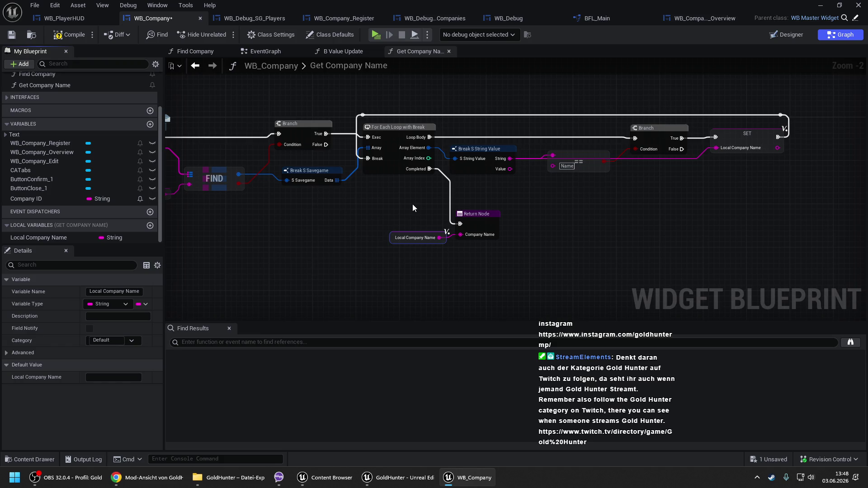
pyautogui.moveTo(413, 204); pyautogui.dragTo(509, 190)
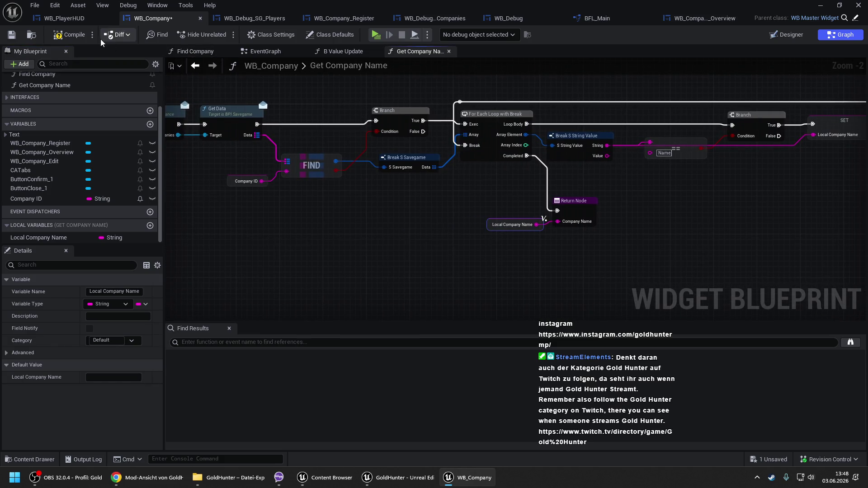
pyautogui.click(67, 39)
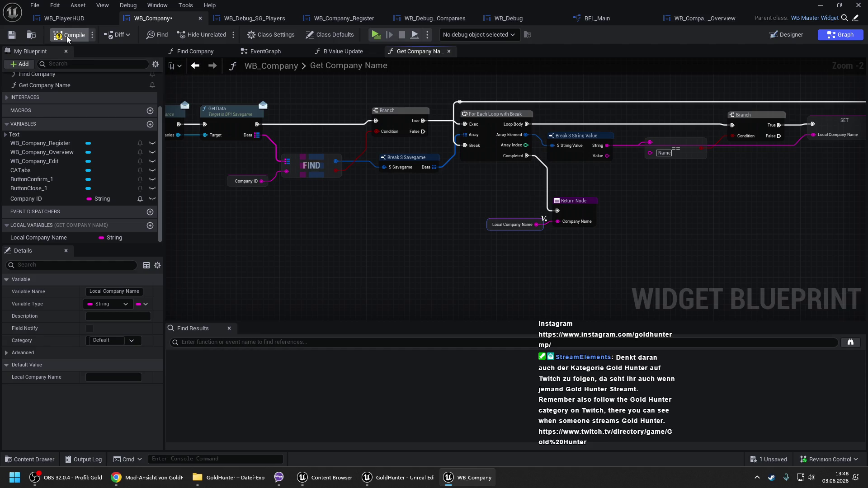
# Step: Jump to the compiler error, refresh the stale Get Company Name node, and move the WB Company Edit getter left
pyautogui.scroll(-1, 436, 136)
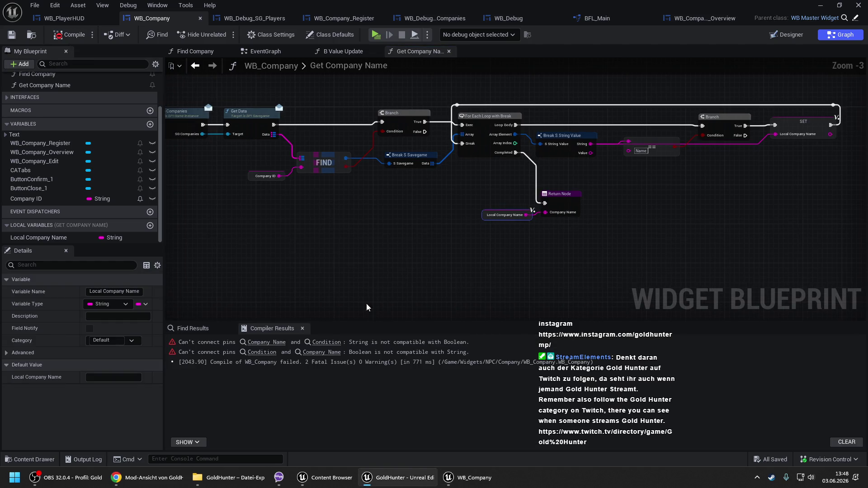
pyautogui.click(326, 342)
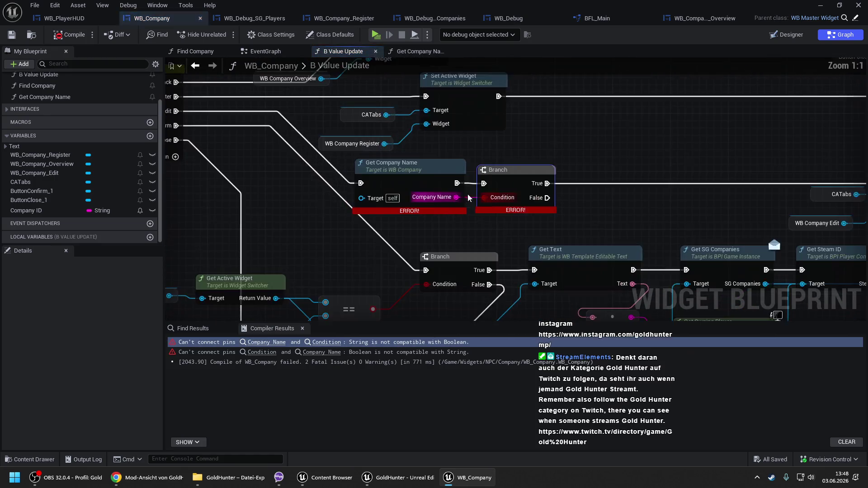
pyautogui.rightClick(445, 167)
pyautogui.click(470, 235)
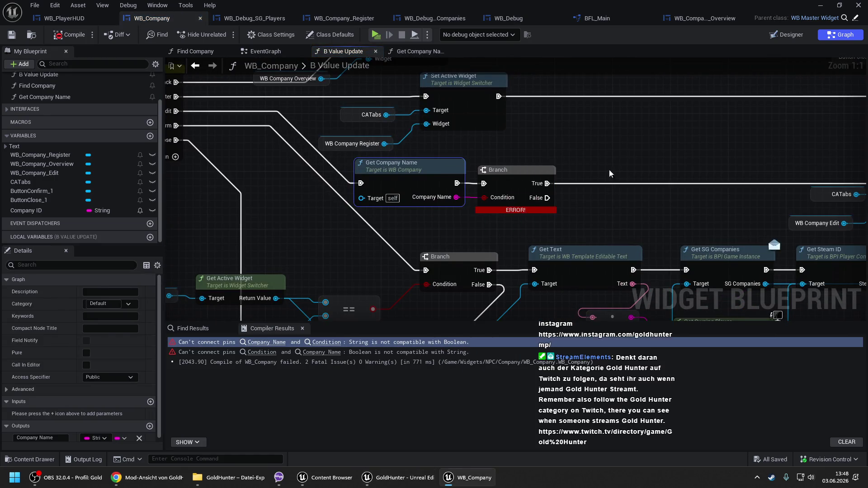
pyautogui.scroll(-1, 609, 173)
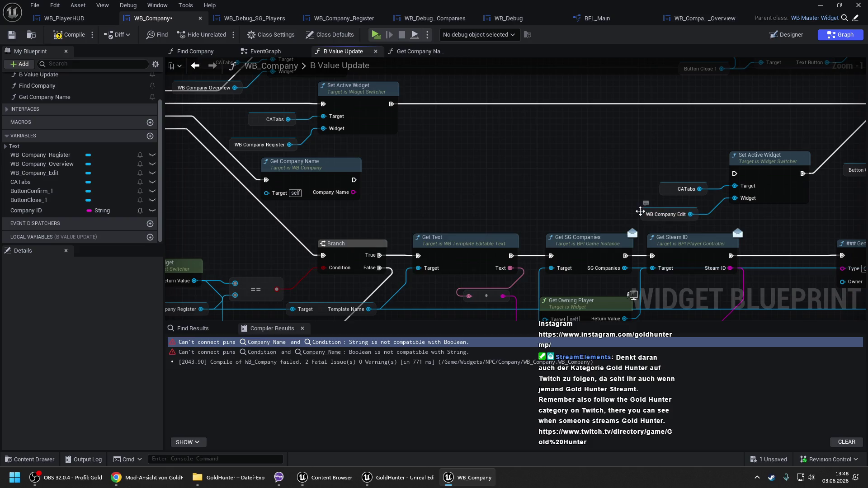
pyautogui.moveTo(644, 213)
pyautogui.mouseDown()
pyautogui.moveTo(347, 221)
pyautogui.moveTo(405, 186)
pyautogui.mouseUp()
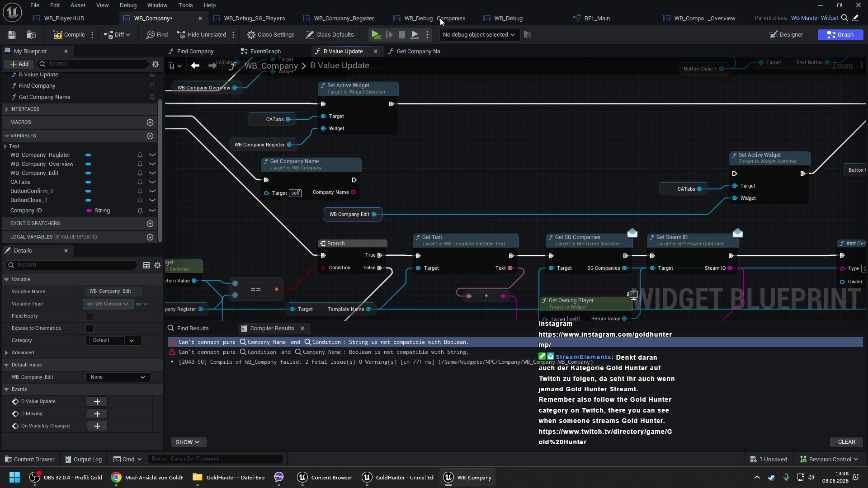
pyautogui.click(611, 20)
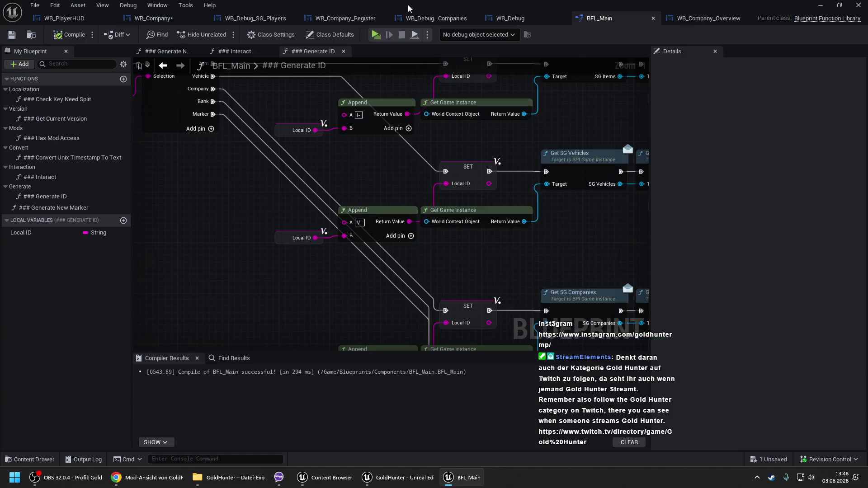
# Step: Close BFL_Main and open the WB_Company_Edit widget for editing
pyautogui.click(653, 17)
pyautogui.click(536, 20)
pyautogui.click(622, 19)
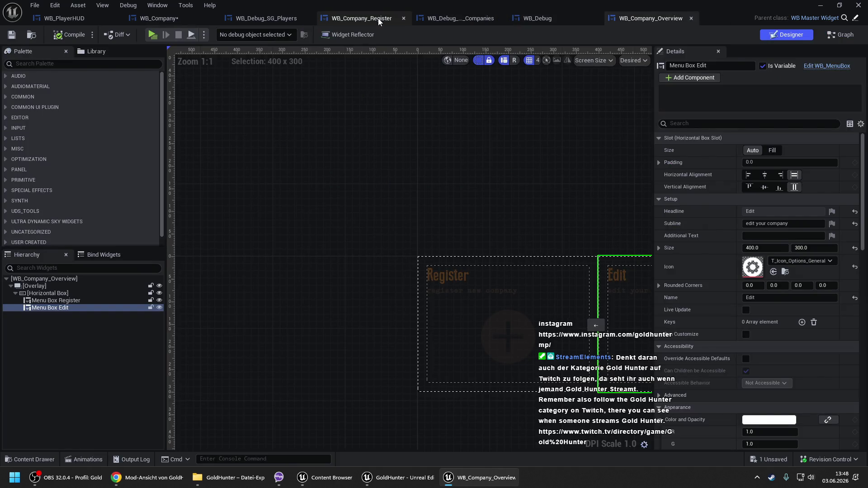
pyautogui.click(379, 20)
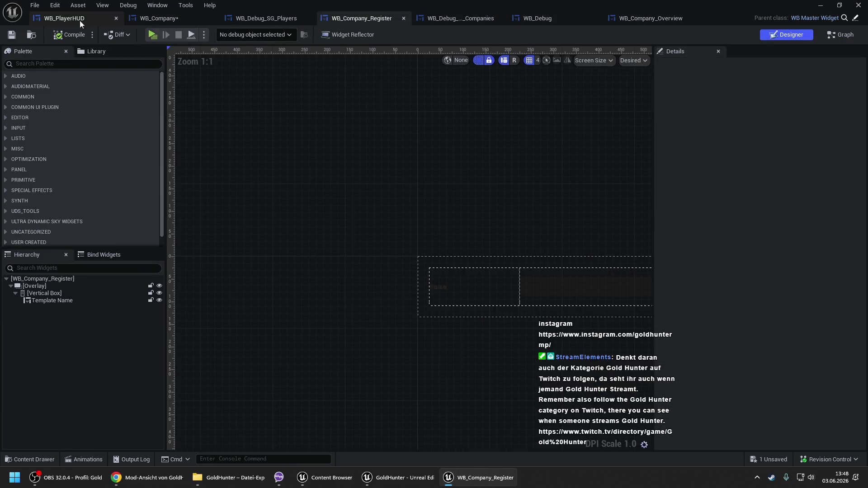
pyautogui.click(159, 18)
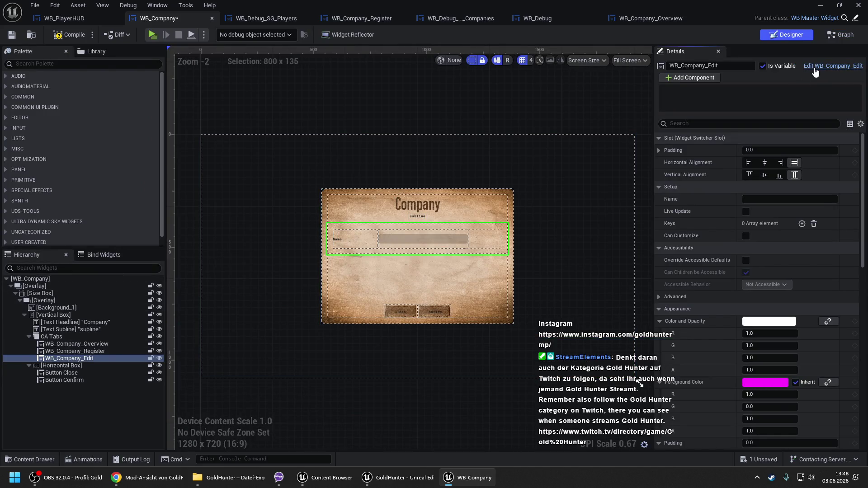
pyautogui.click(814, 68)
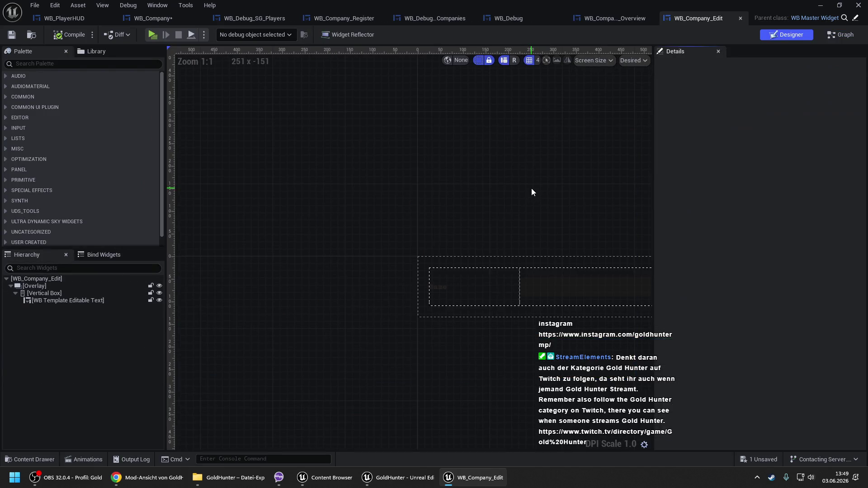
# Step: Rename the editable text widget to Template Name, tick Is Variable, and compile WB_Company_Edit
pyautogui.doubleClick(75, 302)
pyautogui.write('Template Name')
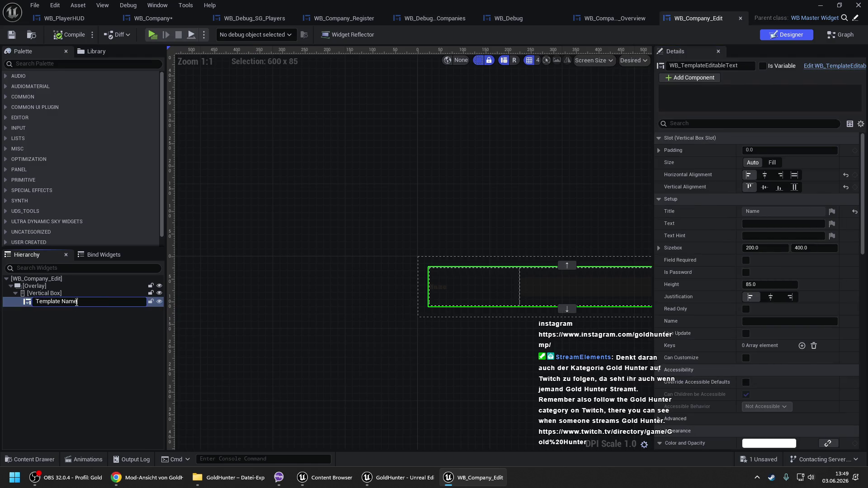
pyautogui.press('Return')
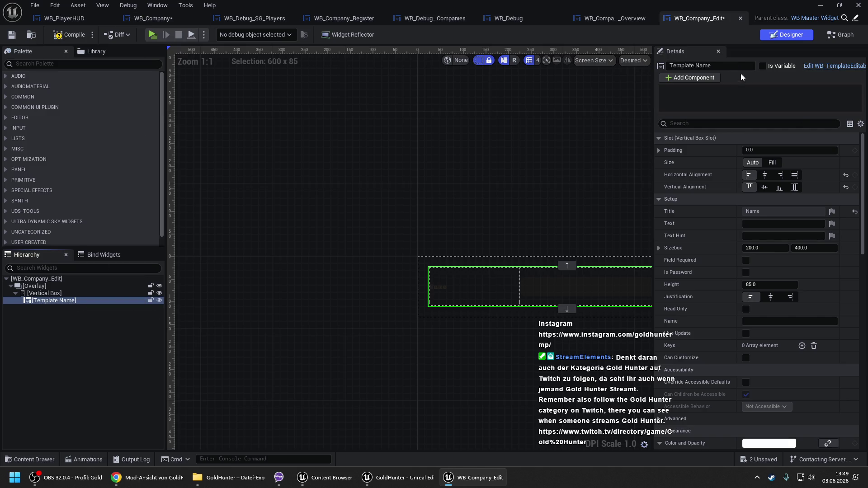
pyautogui.click(762, 66)
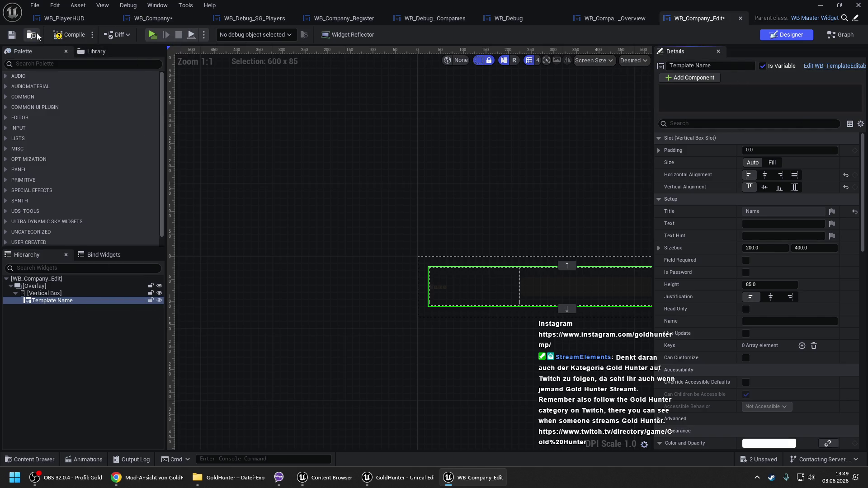
pyautogui.click(67, 37)
pyautogui.click(178, 19)
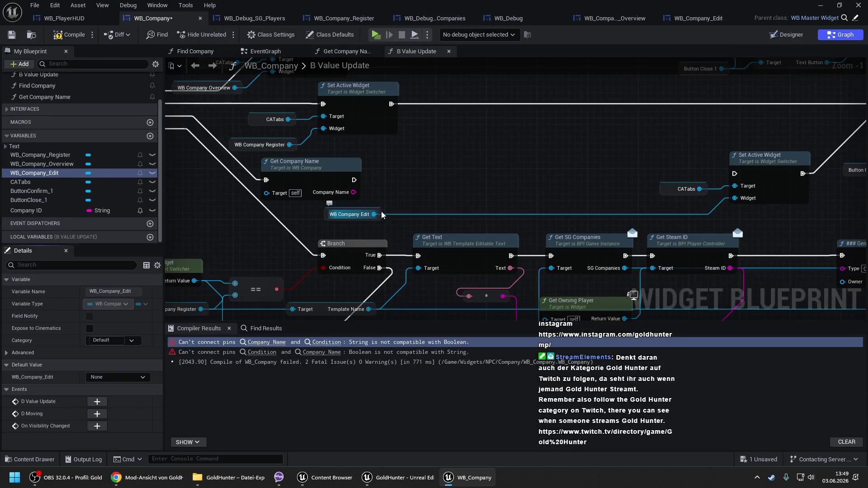
# Step: Add a Template Name getter from WB Company Edit and a Set Text node on it
pyautogui.moveTo(375, 214); pyautogui.dragTo(408, 186)
pyautogui.write('template')
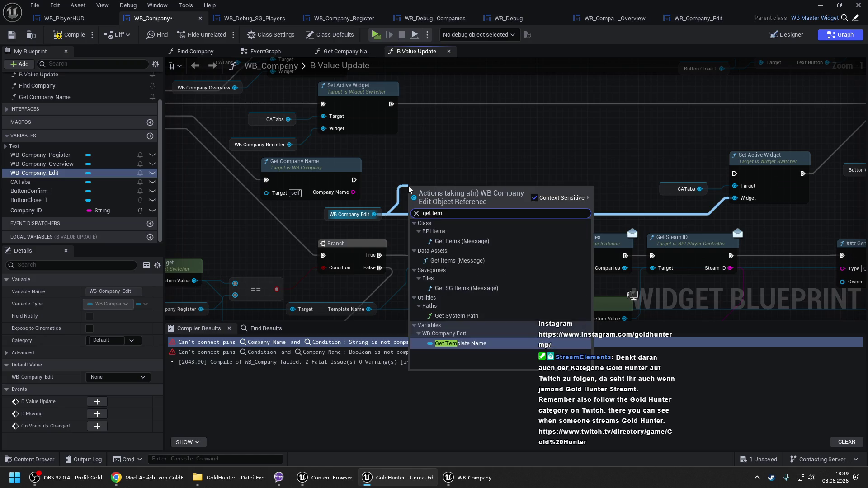
pyautogui.press('Return')
pyautogui.moveTo(488, 189); pyautogui.dragTo(511, 165)
pyautogui.write('set text')
pyautogui.scroll(1, 565, 236)
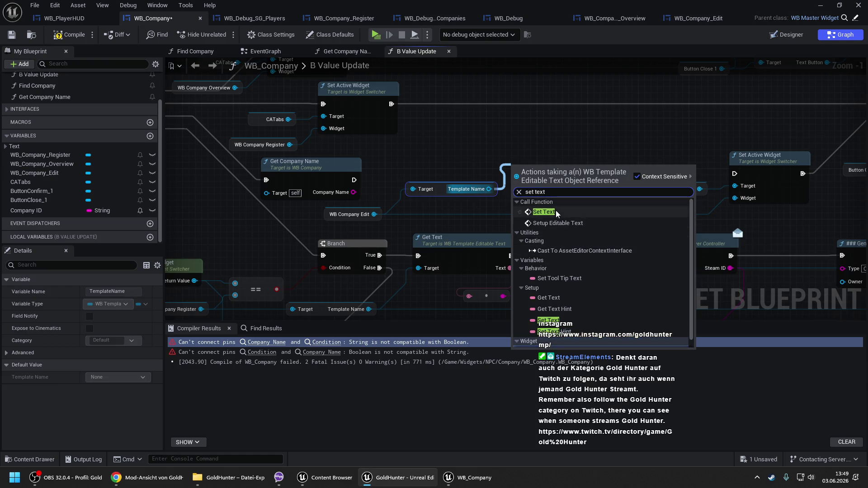
pyautogui.click(555, 210)
# Step: Feed Company Name via To Text into Set Text, run it before Set Active Widget, then compile and save
pyautogui.moveTo(512, 211)
pyautogui.mouseDown()
pyautogui.moveTo(354, 192)
pyautogui.moveTo(583, 192)
pyautogui.moveTo(513, 186)
pyautogui.mouseUp()
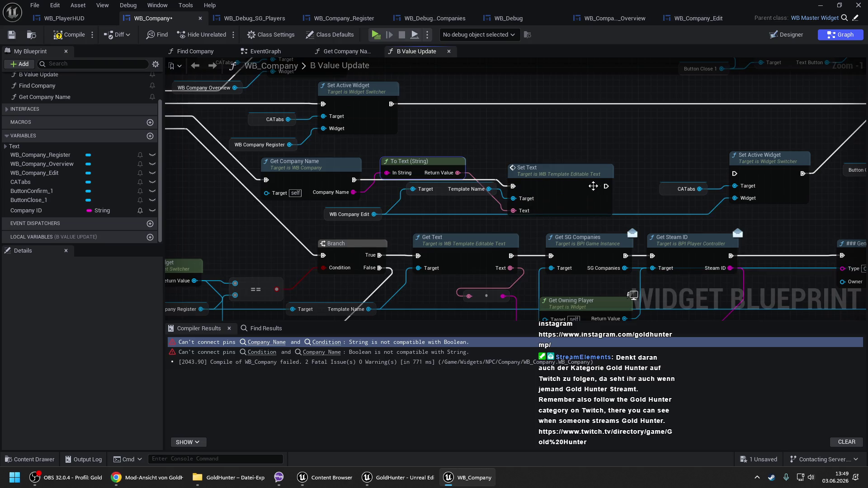
pyautogui.moveTo(605, 186); pyautogui.dragTo(734, 173)
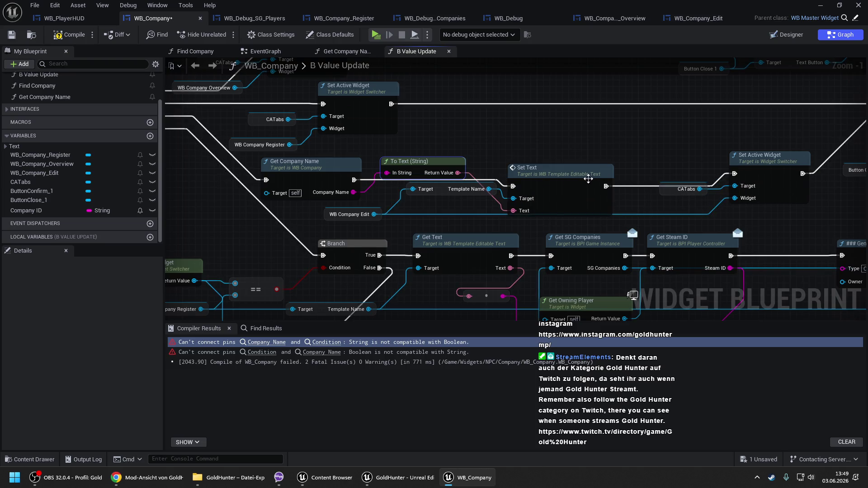
pyautogui.moveTo(588, 180); pyautogui.dragTo(620, 167)
pyautogui.moveTo(446, 194); pyautogui.dragTo(452, 213)
pyautogui.moveTo(398, 161); pyautogui.dragTo(411, 174)
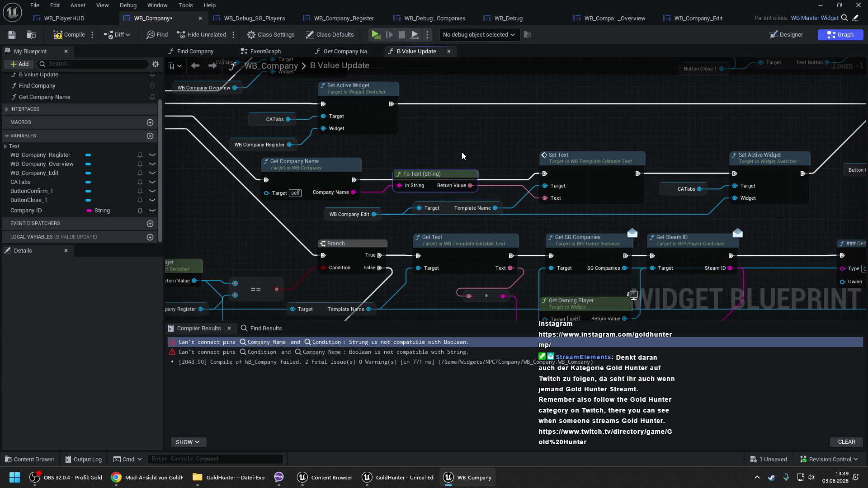
pyautogui.hotkey('ctrl', 's')
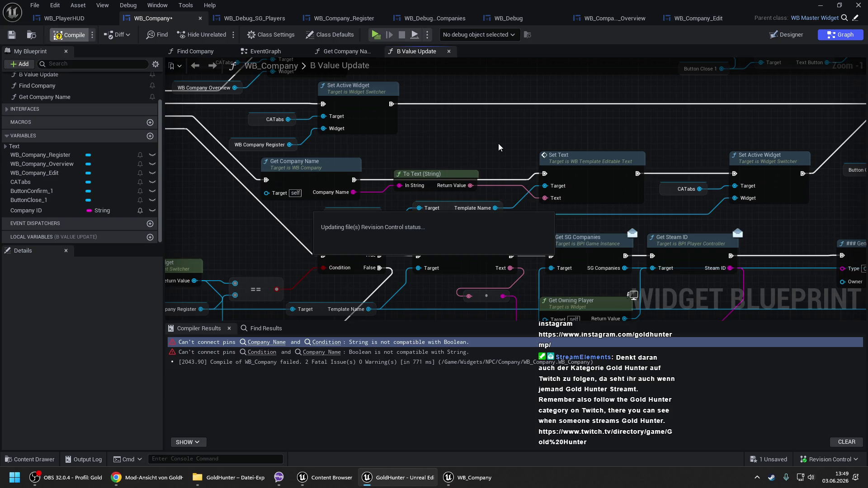
pyautogui.moveTo(498, 148); pyautogui.dragTo(419, 133)
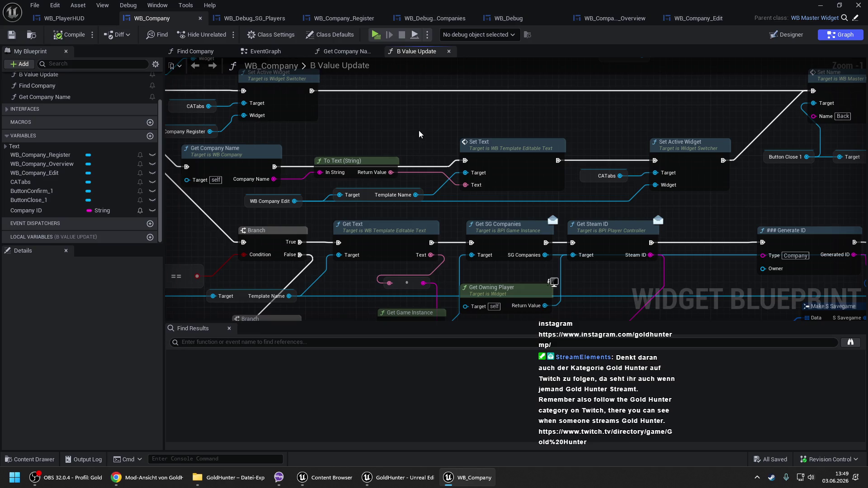
# Step: Move the Owner Make S String Value node up near the save nodes
pyautogui.scroll(-2, 389, 140)
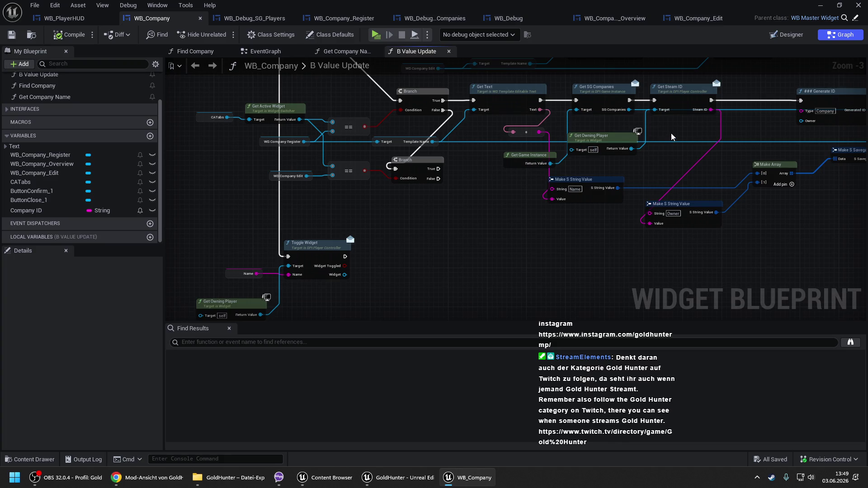
pyautogui.moveTo(675, 133); pyautogui.dragTo(481, 147)
pyautogui.moveTo(515, 232); pyautogui.dragTo(522, 179)
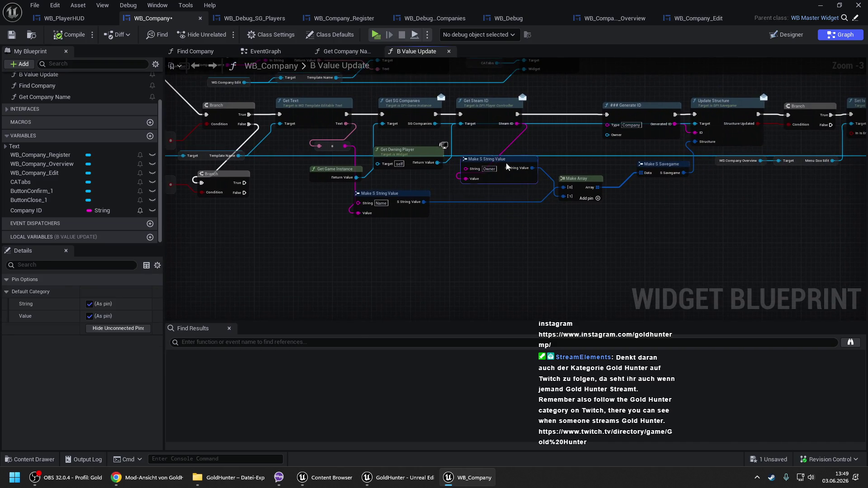
pyautogui.click(607, 221)
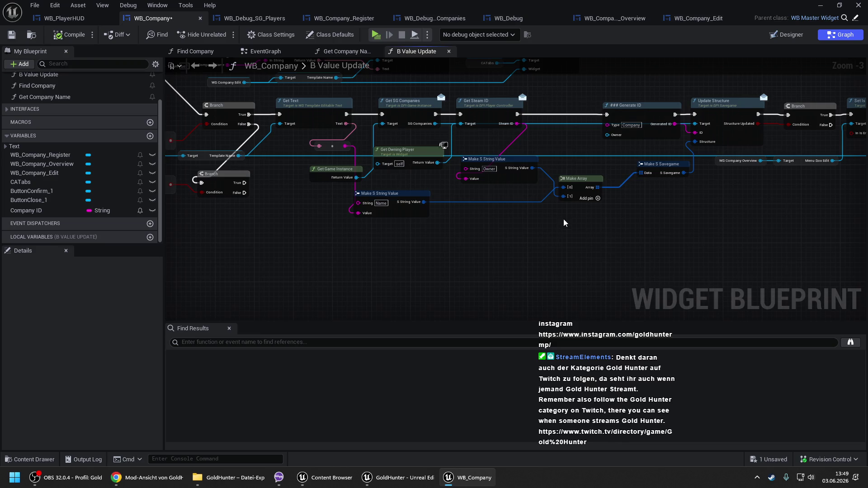
pyautogui.moveTo(499, 218); pyautogui.dragTo(721, 198)
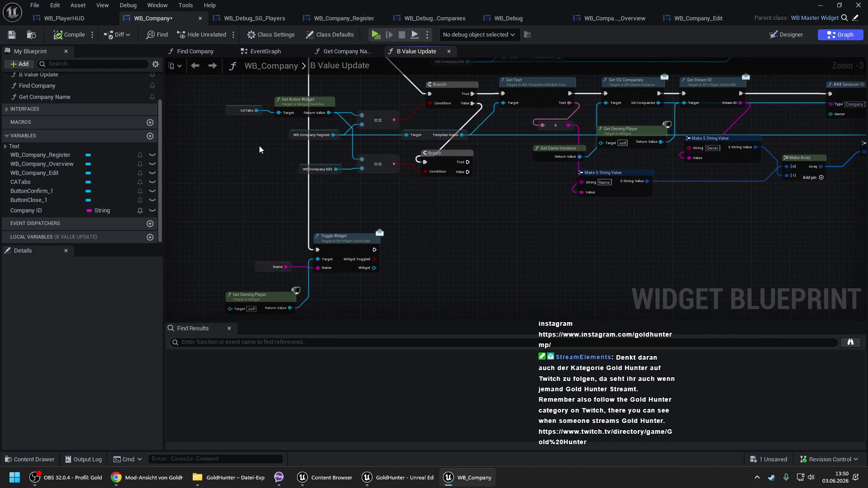
# Step: Add Get Template Name and Get Text on WB Company Edit, run from the lower Branch's True
pyautogui.moveTo(336, 169); pyautogui.dragTo(352, 201)
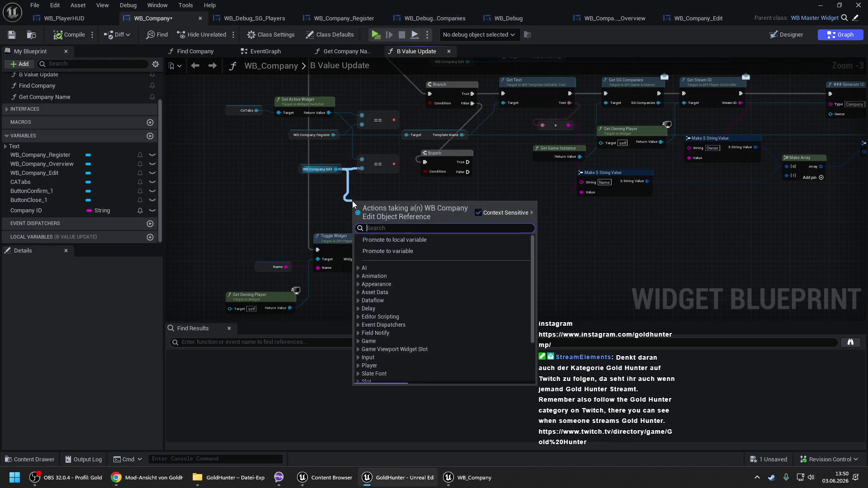
pyautogui.write('get templa')
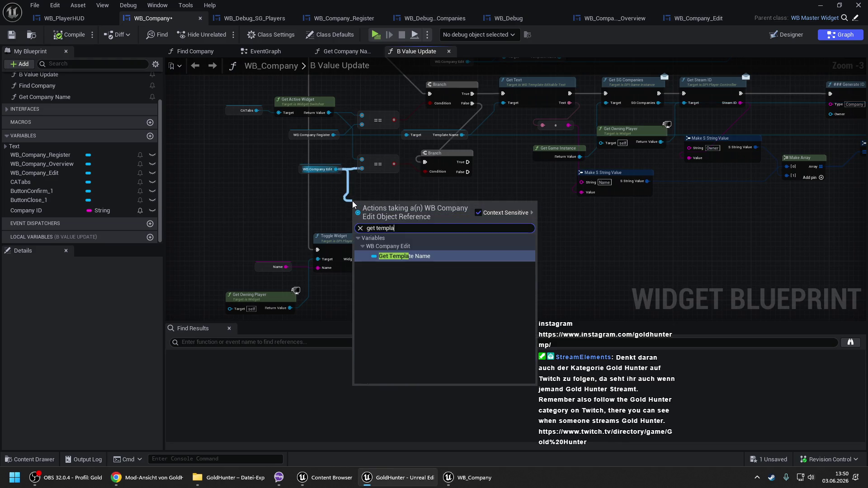
pyautogui.press('Return')
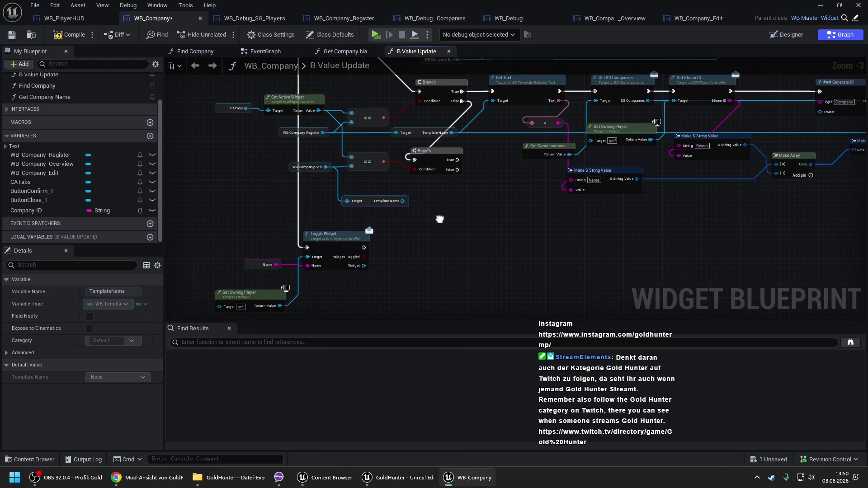
pyautogui.moveTo(370, 201); pyautogui.dragTo(395, 201)
pyautogui.write('get text')
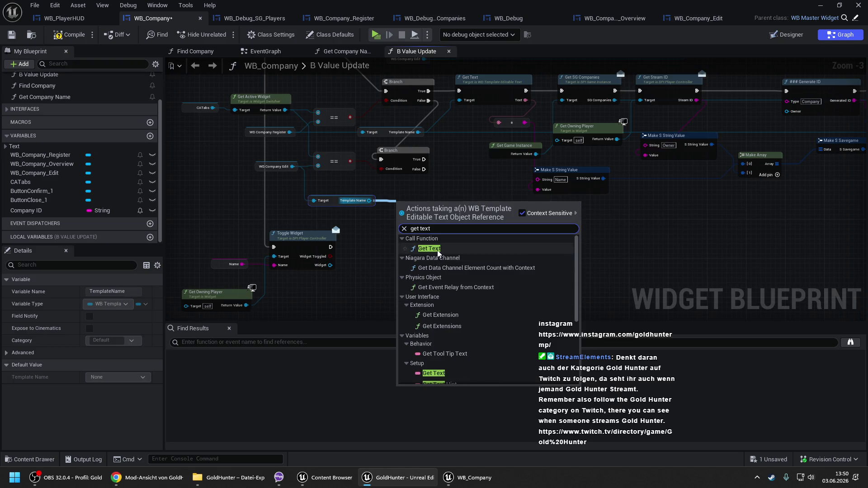
pyautogui.click(429, 248)
pyautogui.moveTo(449, 208); pyautogui.dragTo(508, 203)
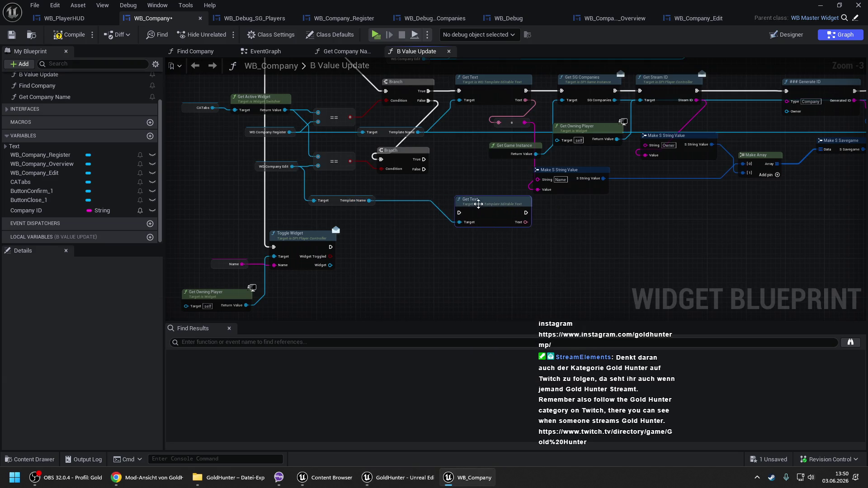
pyautogui.moveTo(458, 212)
pyautogui.mouseDown()
pyautogui.moveTo(432, 168)
pyautogui.moveTo(404, 175)
pyautogui.mouseUp()
# Step: Duplicate Get Game Instance, Get SG Companies and Get Steam ID and link them after Get Text
pyautogui.moveTo(509, 179); pyautogui.dragTo(287, 200)
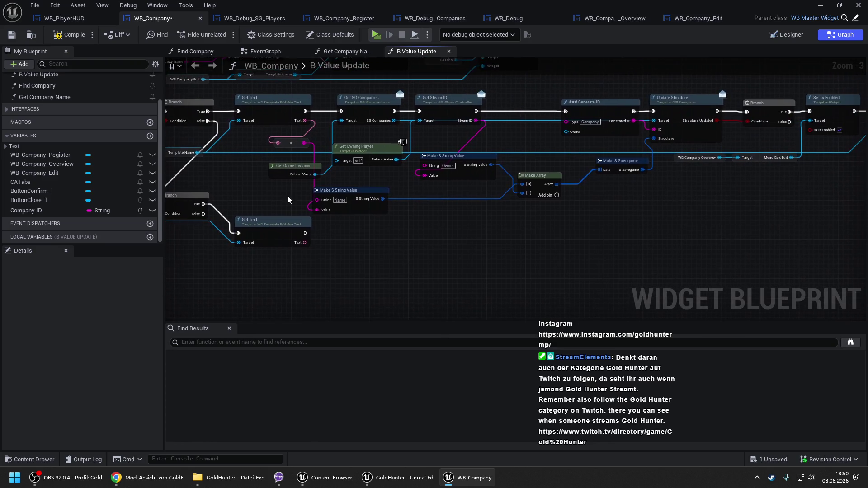
pyautogui.click(283, 168)
pyautogui.keyDown('shift'); pyautogui.click(353, 121); pyautogui.keyUp('shift')
pyautogui.keyDown('shift'); pyautogui.click(441, 106); pyautogui.keyUp('shift')
pyautogui.hotkey('ctrl', 'c')
pyautogui.hotkey('ctrl', 'v')
pyautogui.moveTo(373, 245)
pyautogui.mouseDown()
pyautogui.moveTo(363, 225)
pyautogui.moveTo(310, 244)
pyautogui.moveTo(305, 233)
pyautogui.mouseUp()
pyautogui.click(393, 271)
# Step: Feed a duplicated Get Owning Player into the new Get Steam ID, then bring up the Content Browser
pyautogui.click(358, 163)
pyautogui.hotkey('ctrl', 'c')
pyautogui.hotkey('ctrl', 'v')
pyautogui.moveTo(417, 281)
pyautogui.mouseDown()
pyautogui.moveTo(433, 243)
pyautogui.moveTo(399, 269)
pyautogui.mouseUp()
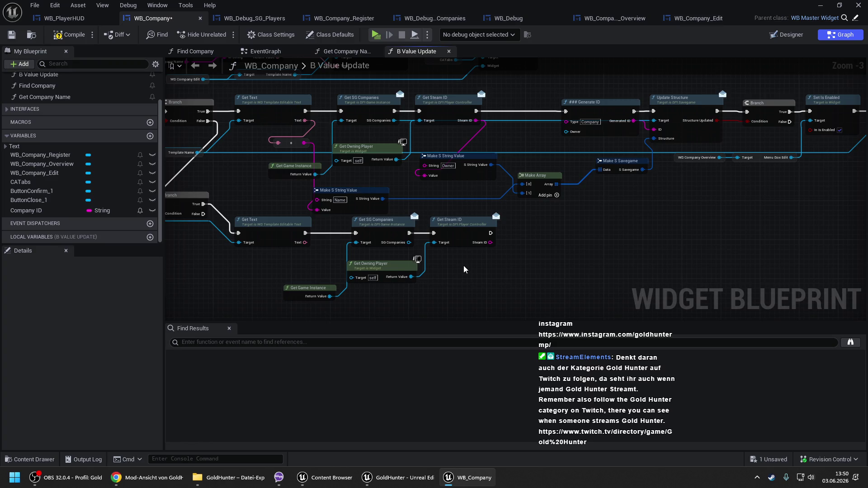
pyautogui.click(324, 477)
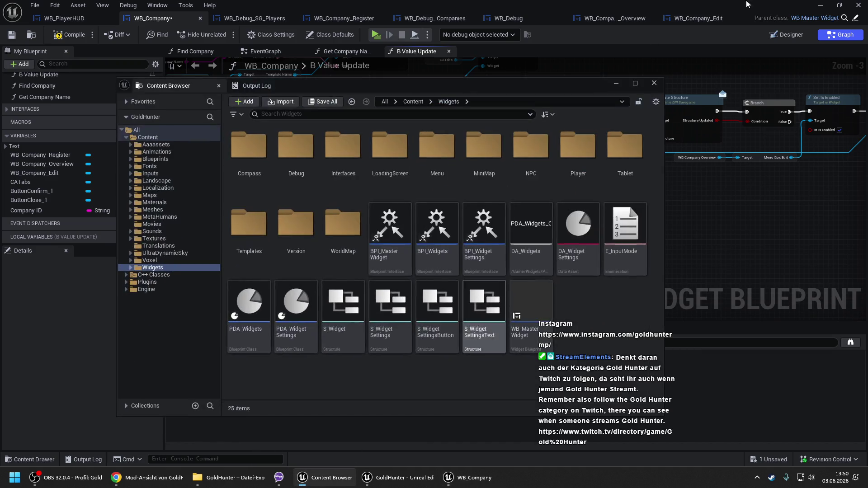
# Step: Open SG_Base from Blueprints > Savegames to inspect Update Structure Entry, then return to WB_Company
pyautogui.click(817, 4)
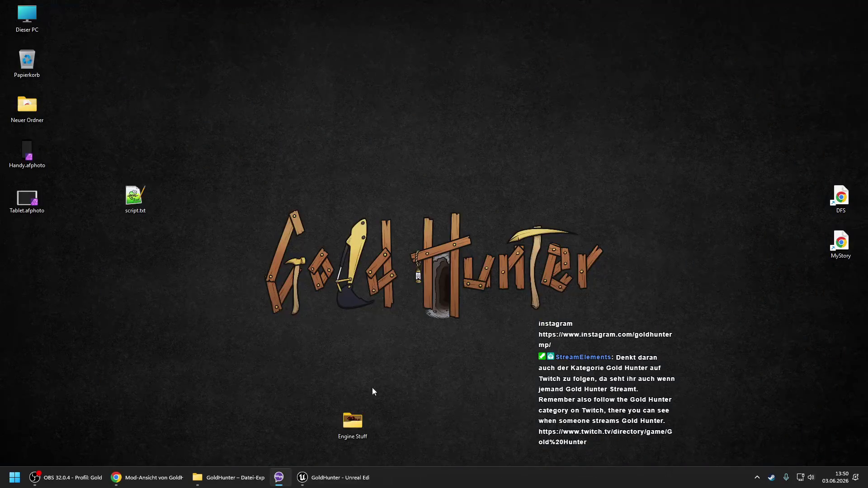
pyautogui.click(332, 477)
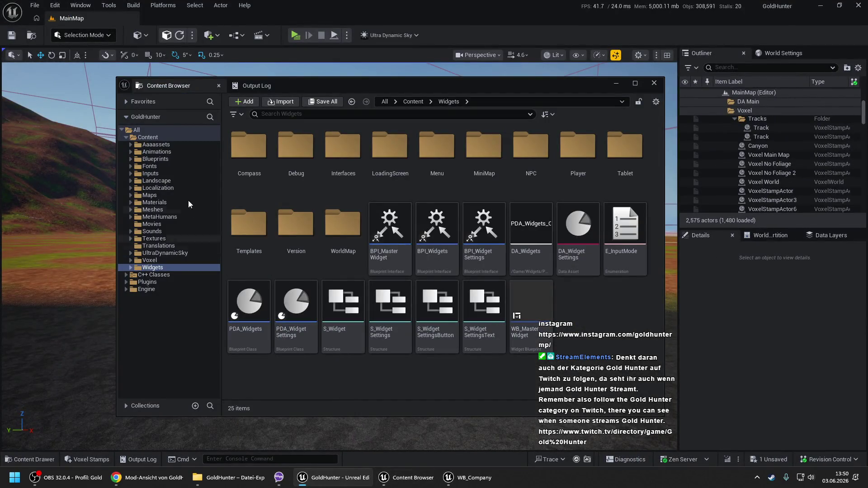
pyautogui.doubleClick(165, 160)
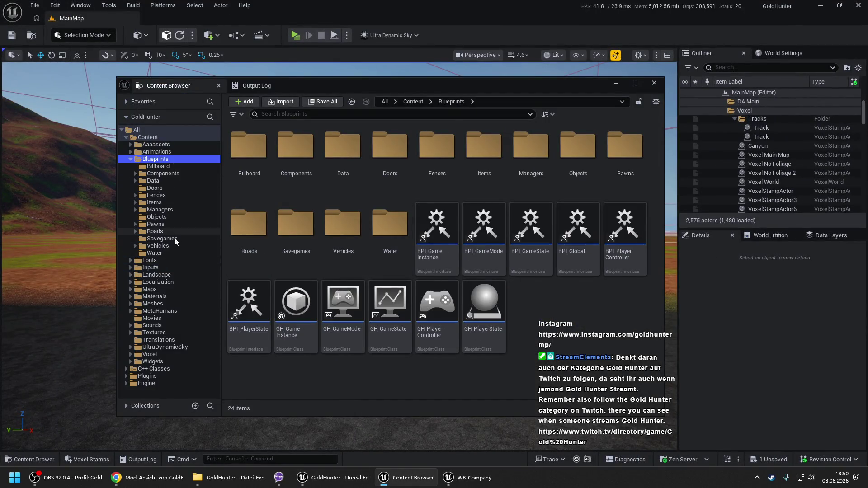
pyautogui.click(175, 238)
pyautogui.doubleClick(438, 163)
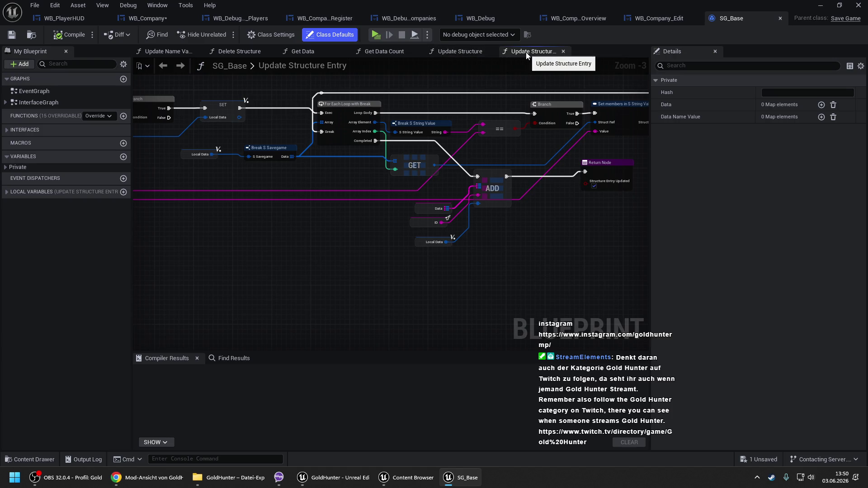
pyautogui.moveTo(219, 177)
pyautogui.mouseDown()
pyautogui.moveTo(524, 174)
pyautogui.moveTo(403, 169)
pyautogui.mouseUp()
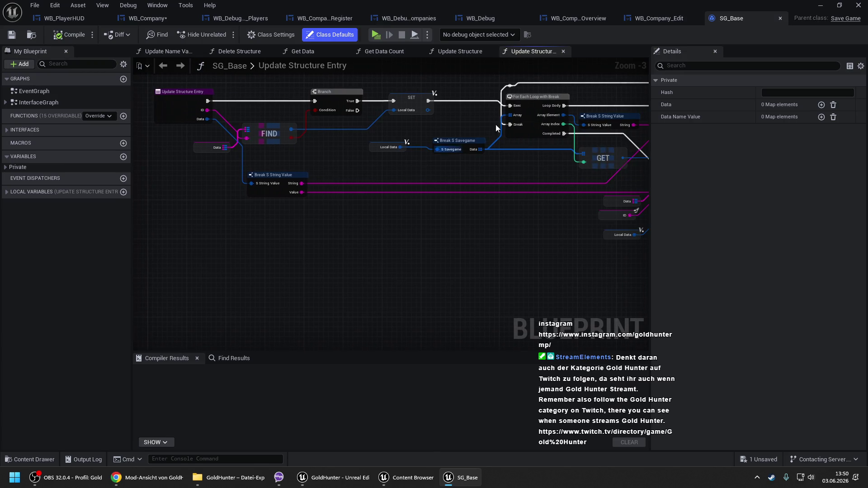
pyautogui.click(143, 18)
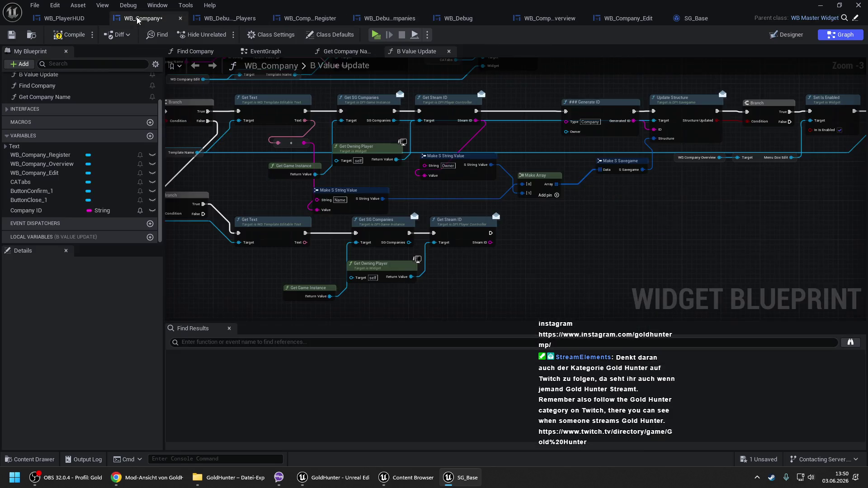
# Step: Add an Update Structure Entry node followed by a Branch whose True connects to Set Is Enabled
pyautogui.moveTo(418, 243)
pyautogui.mouseDown()
pyautogui.moveTo(374, 220)
pyautogui.moveTo(486, 224)
pyautogui.mouseUp()
pyautogui.write('update s')
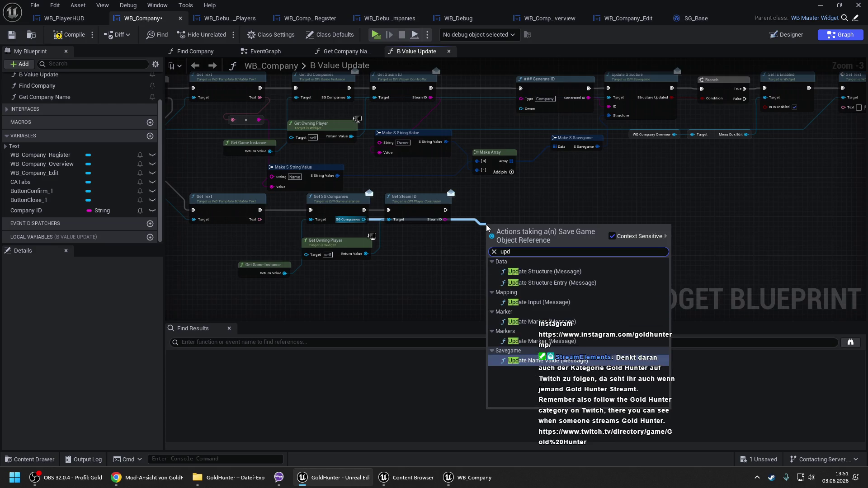
pyautogui.press('Return')
pyautogui.moveTo(506, 229)
pyautogui.mouseDown()
pyautogui.moveTo(510, 201)
pyautogui.moveTo(501, 213)
pyautogui.moveTo(445, 210)
pyautogui.moveTo(468, 226)
pyautogui.moveTo(506, 224)
pyautogui.moveTo(529, 206)
pyautogui.moveTo(453, 197)
pyautogui.moveTo(487, 214)
pyautogui.moveTo(501, 199)
pyautogui.moveTo(361, 231)
pyautogui.moveTo(497, 139)
pyautogui.mouseUp()
pyautogui.click(645, 220)
pyautogui.click(483, 193)
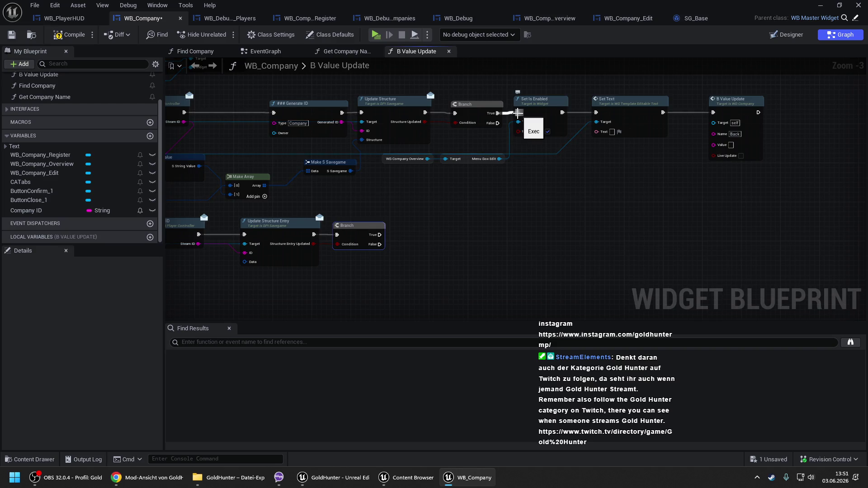
pyautogui.moveTo(518, 113); pyautogui.dragTo(517, 112)
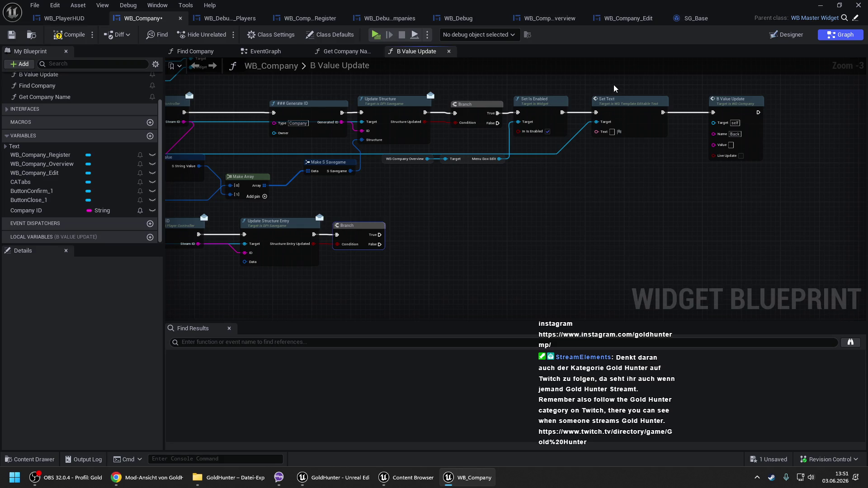
# Step: Copy the Set Text and B Value Update nodes and chain the copies from the new Branch's True
pyautogui.moveTo(614, 88); pyautogui.dragTo(741, 169)
pyautogui.hotkey('ctrl', 'c')
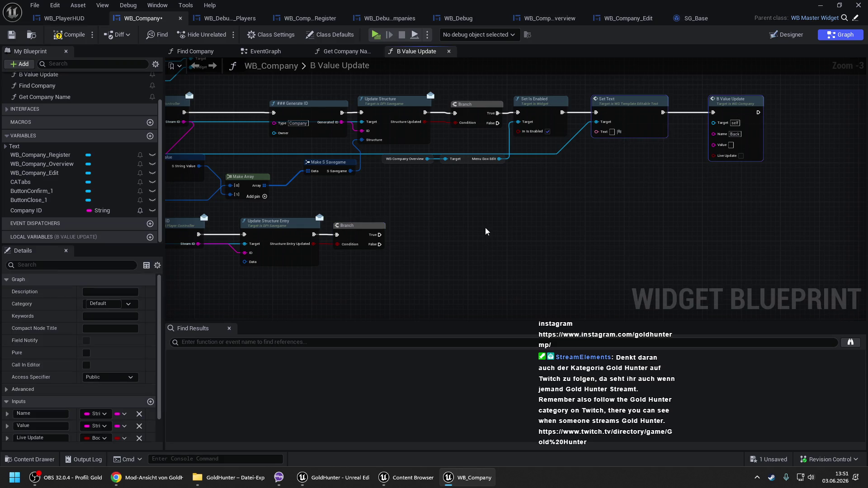
pyautogui.hotkey('ctrl', 'v')
pyautogui.moveTo(431, 244); pyautogui.dragTo(379, 235)
pyautogui.moveTo(465, 248); pyautogui.dragTo(441, 238)
pyautogui.moveTo(560, 238); pyautogui.dragTo(532, 231)
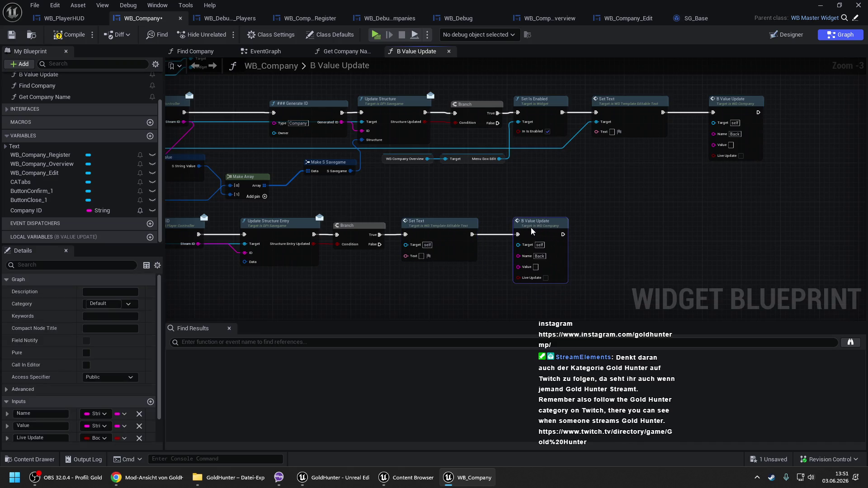
pyautogui.moveTo(442, 206); pyautogui.dragTo(514, 187)
pyautogui.moveTo(265, 233)
pyautogui.mouseDown()
pyautogui.moveTo(368, 190)
pyautogui.moveTo(427, 201)
pyautogui.mouseUp()
pyautogui.moveTo(799, 221)
pyautogui.mouseDown()
pyautogui.moveTo(836, 230)
pyautogui.moveTo(703, 222)
pyautogui.moveTo(700, 205)
pyautogui.mouseUp()
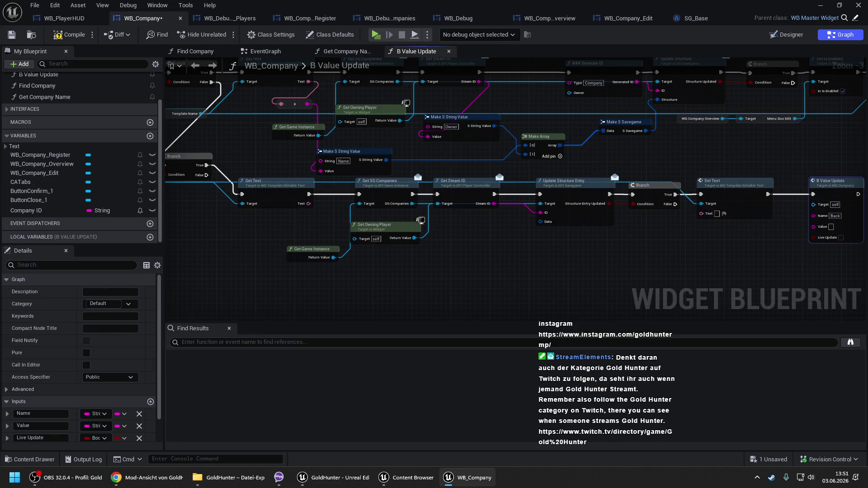
# Step: Delete the Set Text node so Branch True leads straight into B Value Update, placed beside the Branch
pyautogui.moveTo(446, 158); pyautogui.dragTo(508, 221)
pyautogui.moveTo(503, 155); pyautogui.dragTo(530, 199)
pyautogui.moveTo(593, 215); pyautogui.dragTo(558, 163)
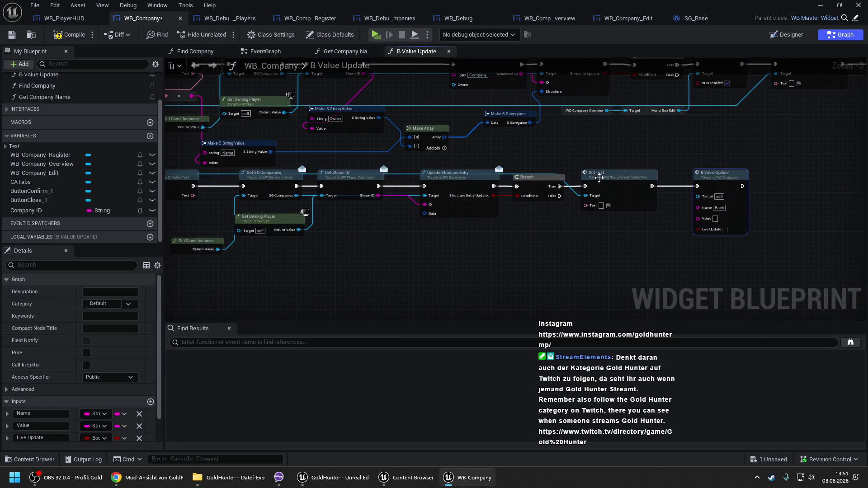
pyautogui.click(603, 182)
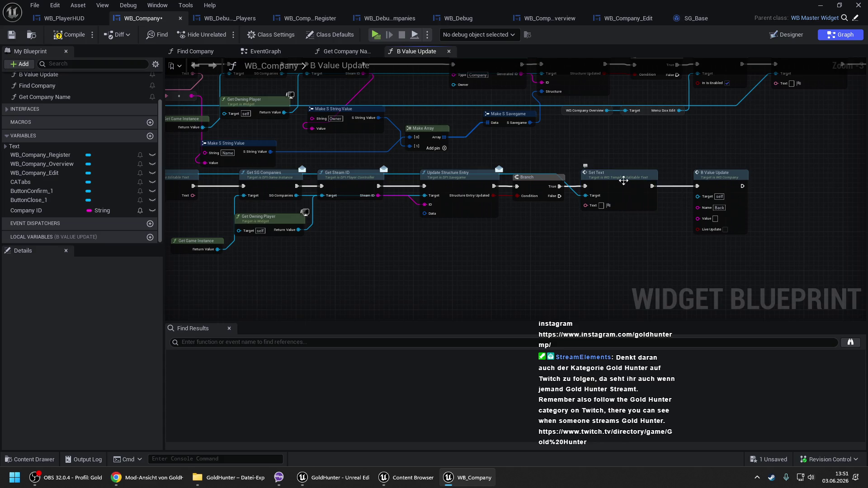
pyautogui.press('Delete')
pyautogui.moveTo(559, 186); pyautogui.dragTo(702, 189)
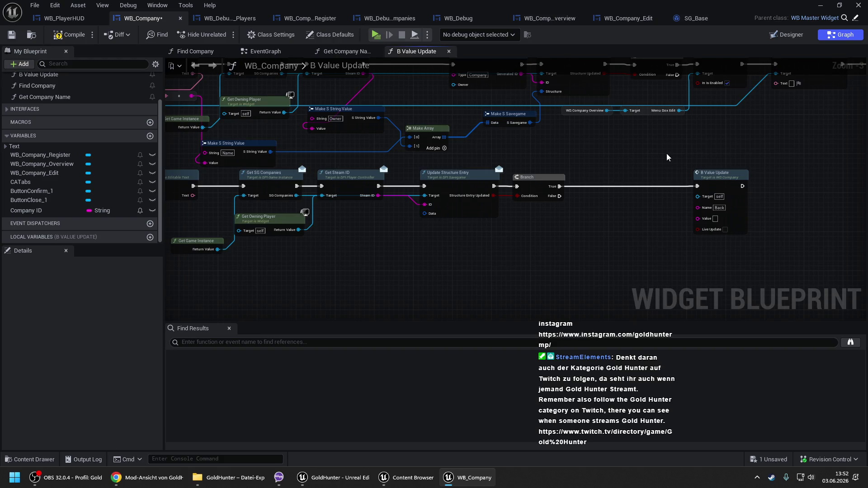
pyautogui.moveTo(714, 177)
pyautogui.mouseDown()
pyautogui.moveTo(596, 177)
pyautogui.moveTo(686, 134)
pyautogui.moveTo(751, 128)
pyautogui.mouseUp()
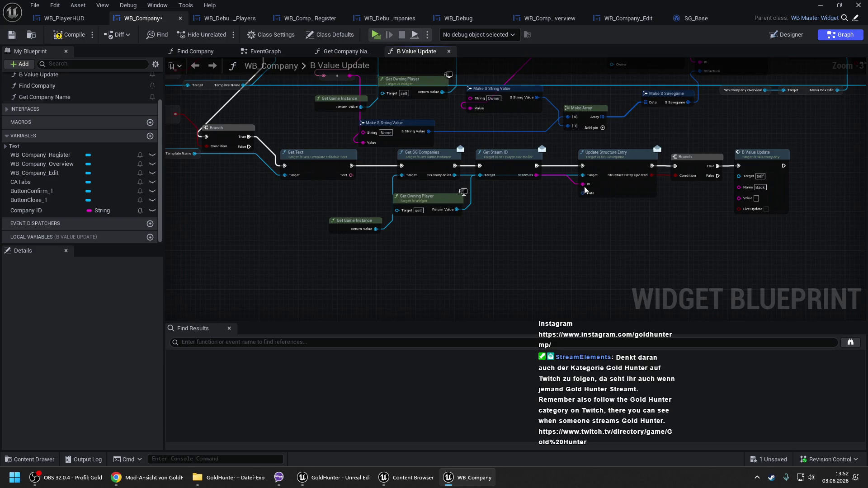
# Step: Duplicate the Make S String Value node and wire its output into Update Structure Entry's Data input
pyautogui.moveTo(582, 193); pyautogui.dragTo(583, 193)
pyautogui.moveTo(648, 126); pyautogui.dragTo(463, 83)
pyautogui.hotkey('ctrl', 'c')
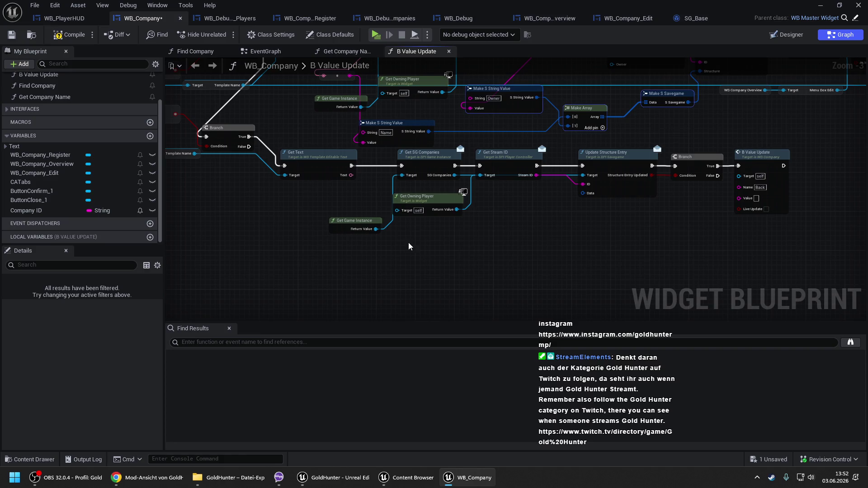
pyautogui.hotkey('ctrl', 'v')
pyautogui.moveTo(537, 249)
pyautogui.mouseDown()
pyautogui.moveTo(579, 212)
pyautogui.moveTo(582, 193)
pyautogui.moveTo(529, 234)
pyautogui.moveTo(586, 197)
pyautogui.mouseUp()
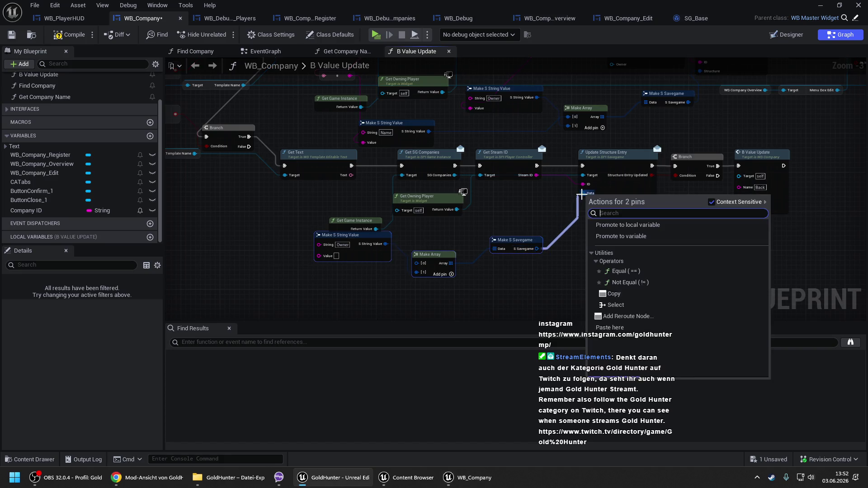
pyautogui.press('Escape')
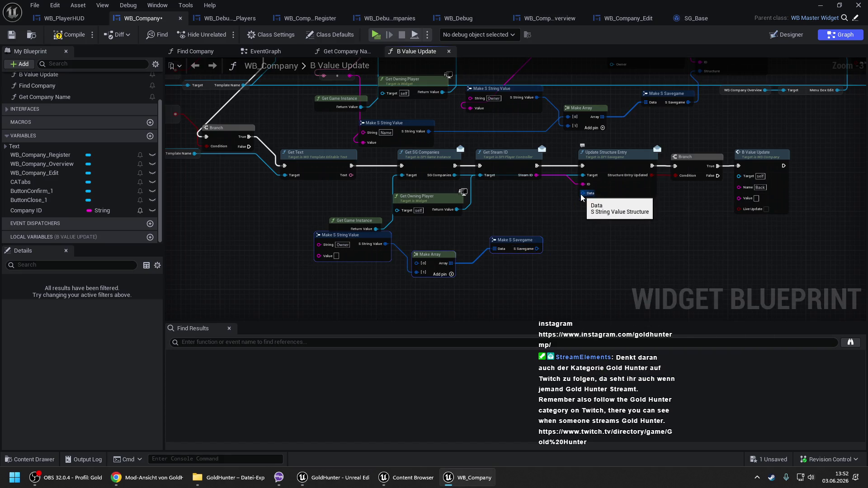
pyautogui.moveTo(583, 193)
pyautogui.mouseDown()
pyautogui.moveTo(388, 246)
pyautogui.moveTo(513, 256)
pyautogui.mouseUp()
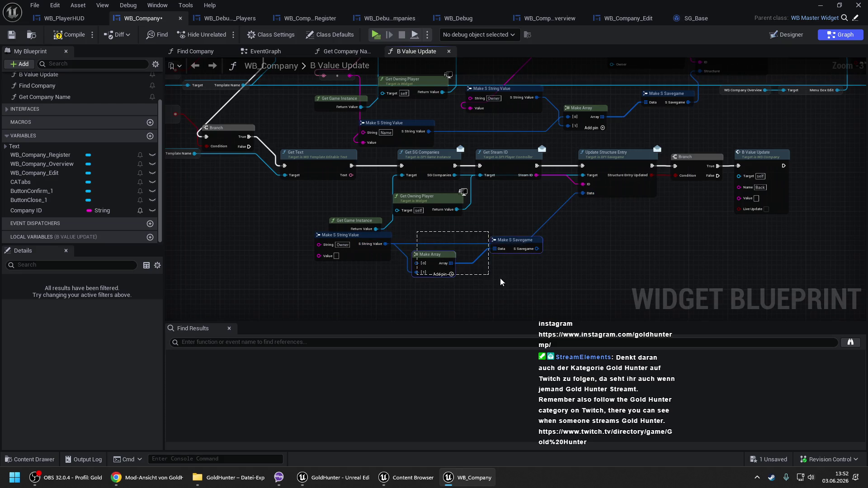
pyautogui.press('Delete')
# Step: Set the string value's String to 'Name', feed Get Text into Value, and save WB_Company
pyautogui.moveTo(347, 255); pyautogui.dragTo(512, 235)
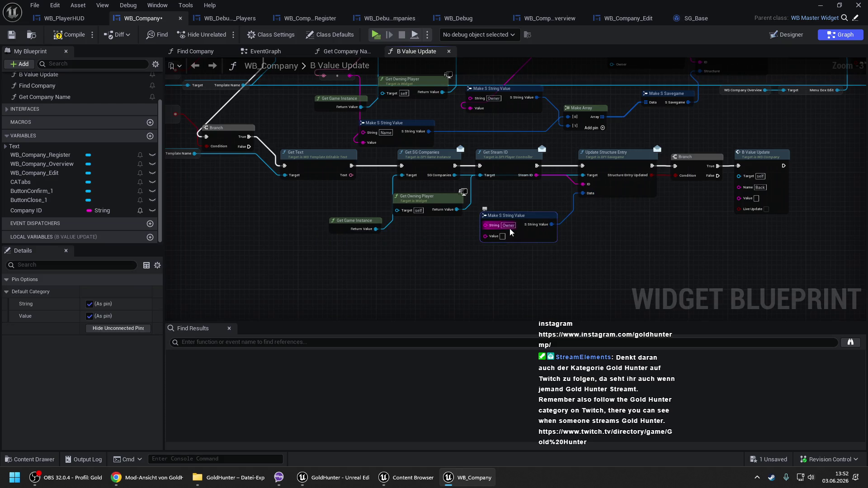
pyautogui.click(508, 225)
pyautogui.write('Name')
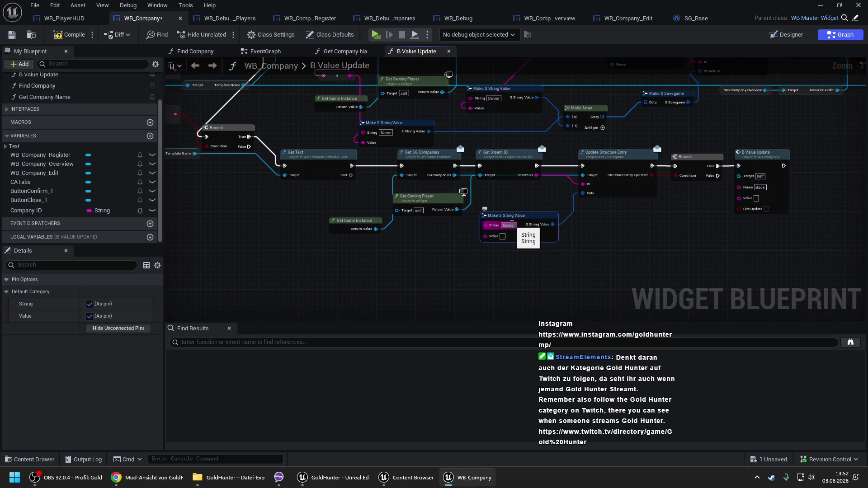
pyautogui.click(472, 261)
pyautogui.moveTo(485, 236)
pyautogui.mouseDown()
pyautogui.moveTo(407, 182)
pyautogui.moveTo(357, 174)
pyautogui.moveTo(406, 209)
pyautogui.moveTo(414, 234)
pyautogui.mouseUp()
pyautogui.moveTo(384, 278); pyautogui.dragTo(415, 368)
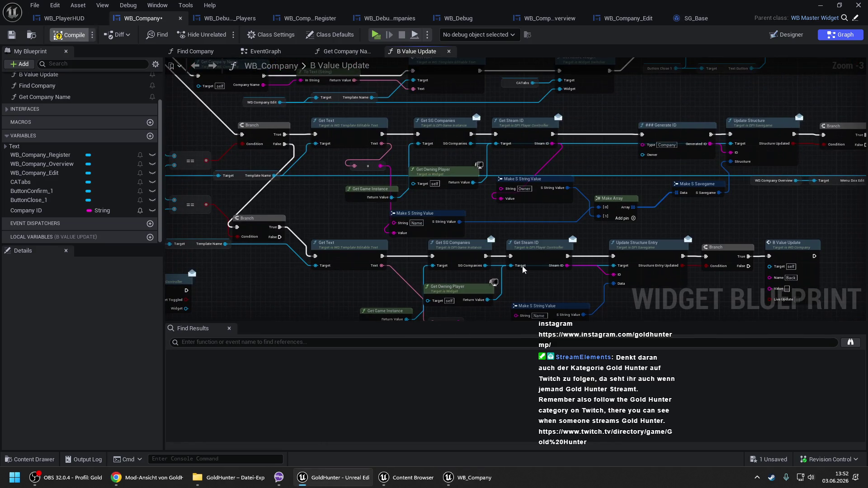
pyautogui.hotkey('ctrl', 's')
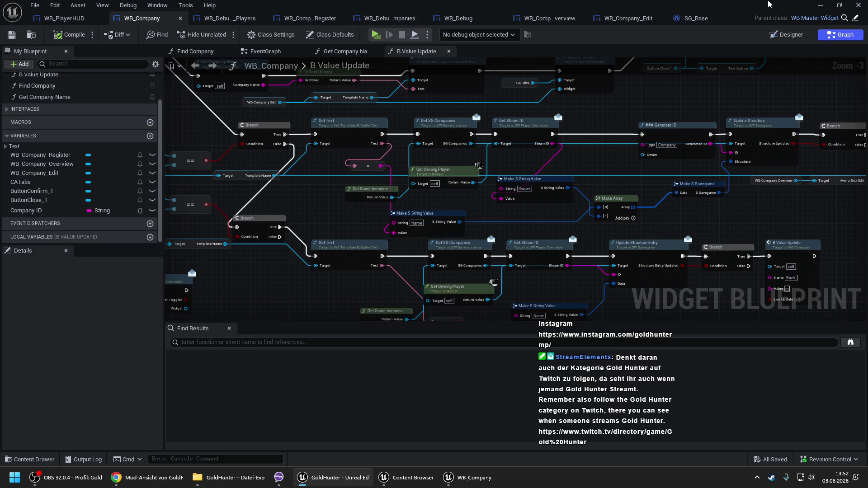
pyautogui.click(820, 5)
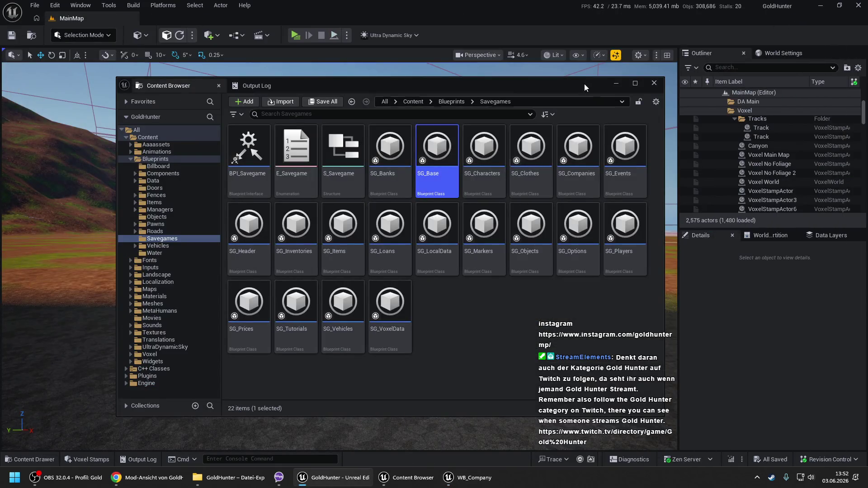
# Step: Start a Play From Here session and walk the character toward the company building
pyautogui.click(616, 83)
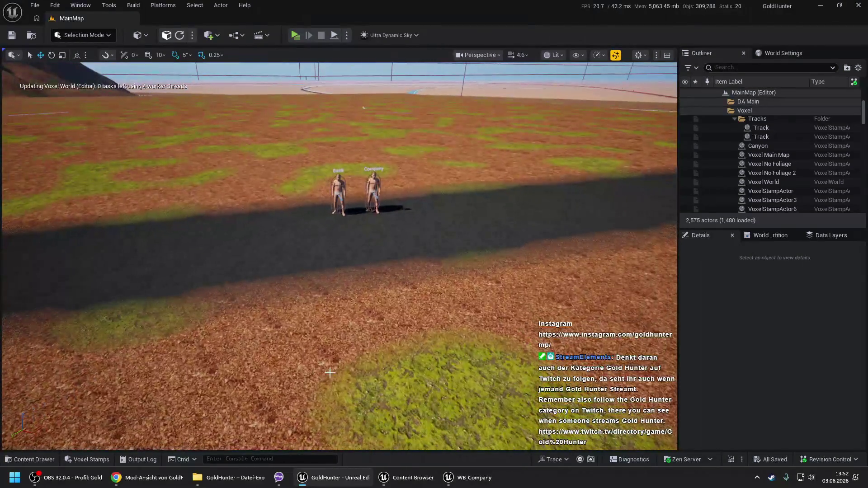
pyautogui.rightClick(341, 368)
pyautogui.click(342, 367)
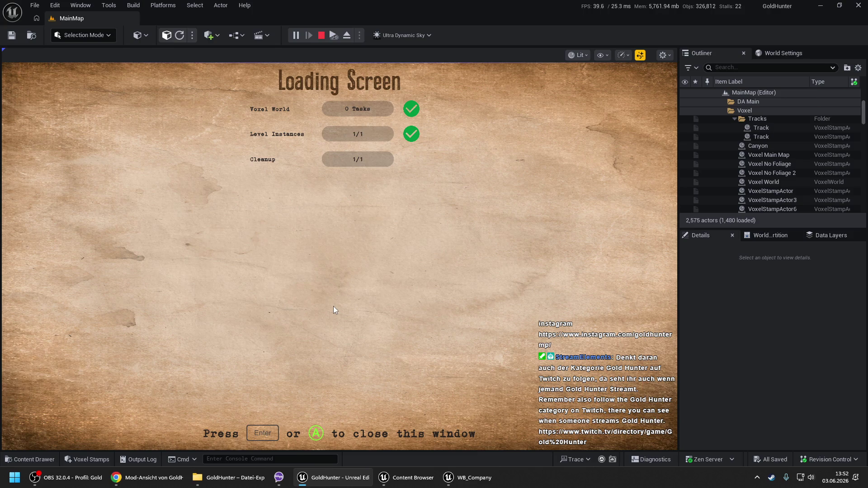
pyautogui.press('Return')
pyautogui.press('w')
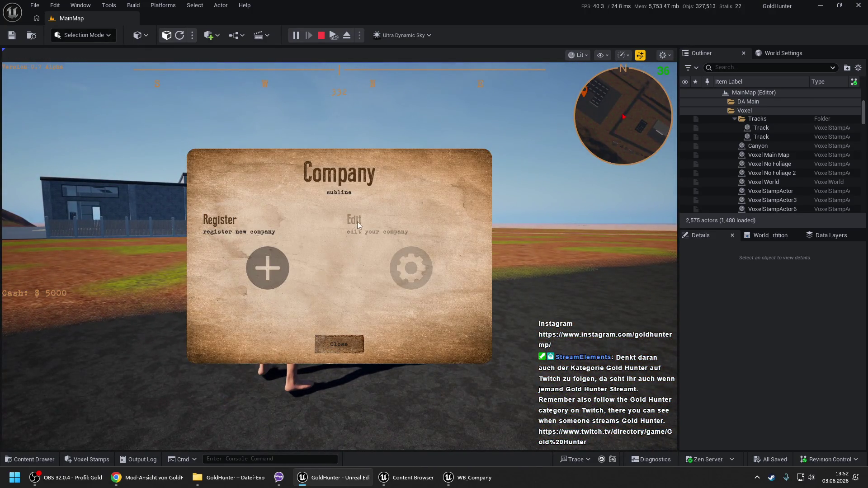
# Step: Try the company dialog's Edit and Register forms, then close the dialog
pyautogui.click(287, 251)
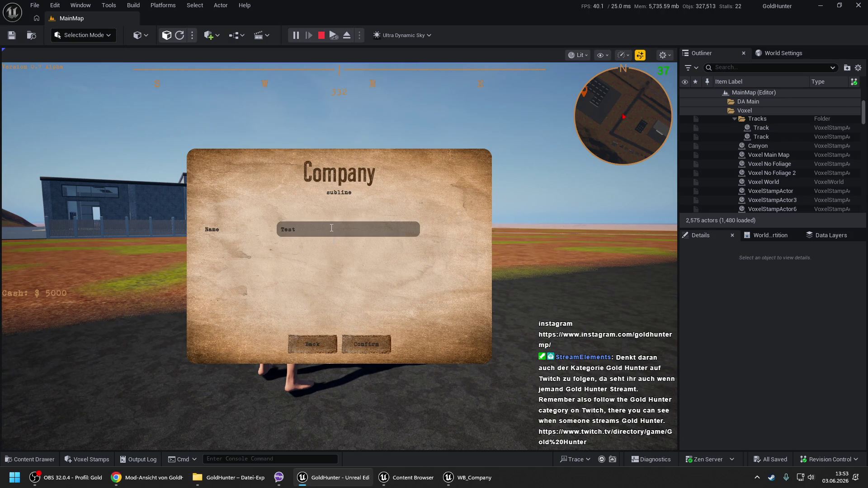
pyautogui.click(357, 340)
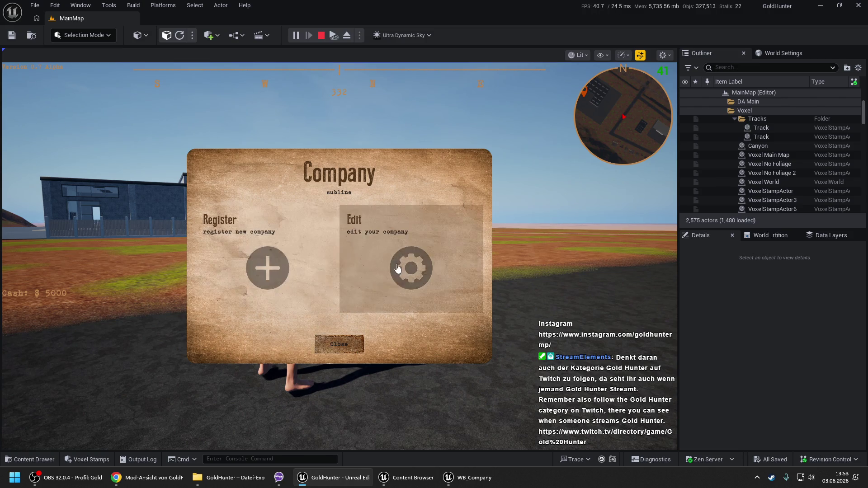
pyautogui.click(298, 207)
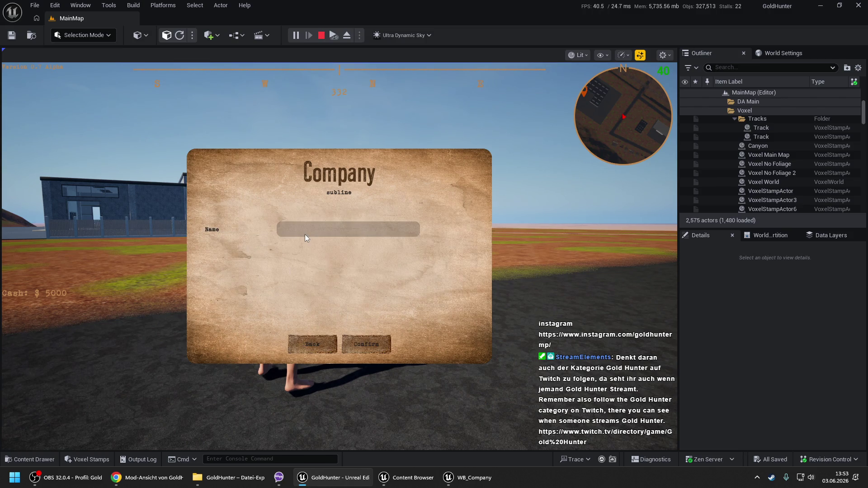
pyautogui.click(325, 344)
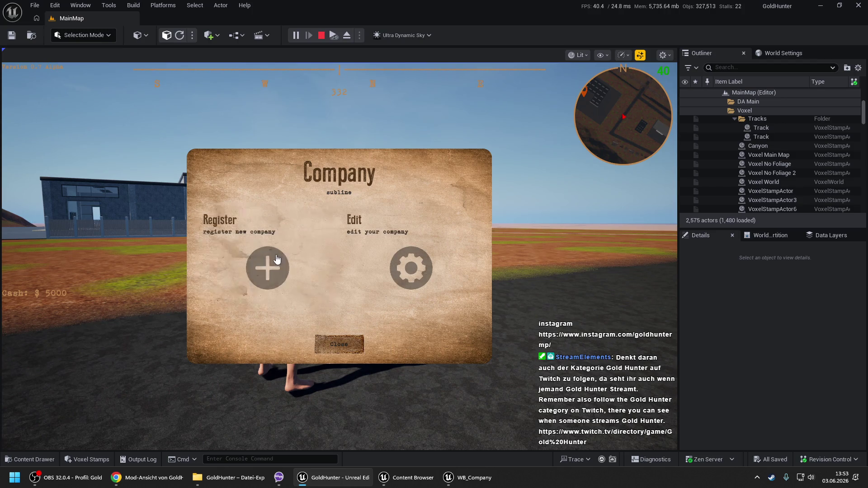
pyautogui.click(277, 258)
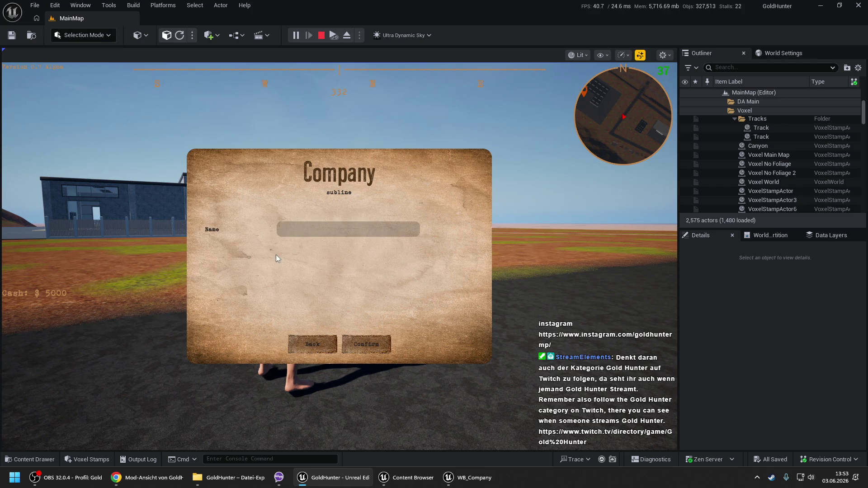
pyautogui.click(311, 345)
pyautogui.click(378, 269)
pyautogui.click(321, 346)
pyautogui.click(335, 345)
# Step: Check the saved Test company under SG Companies in the admin panel, then stop playing
pyautogui.press('Tab')
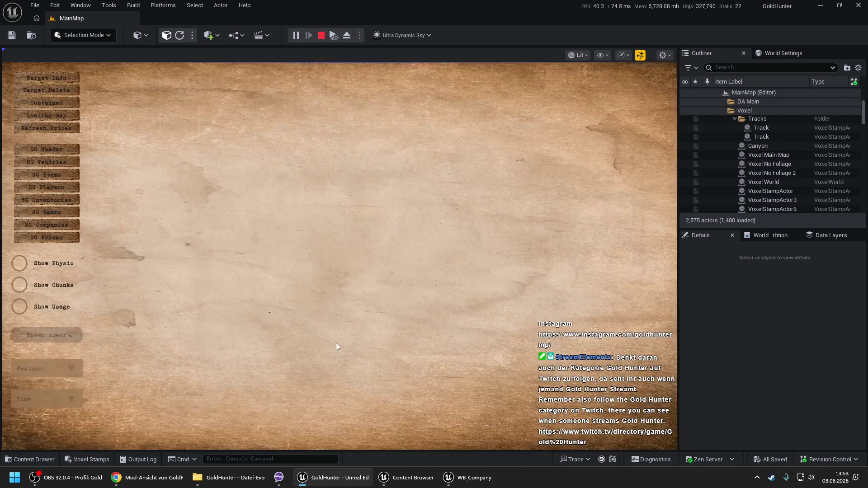
pyautogui.click(64, 225)
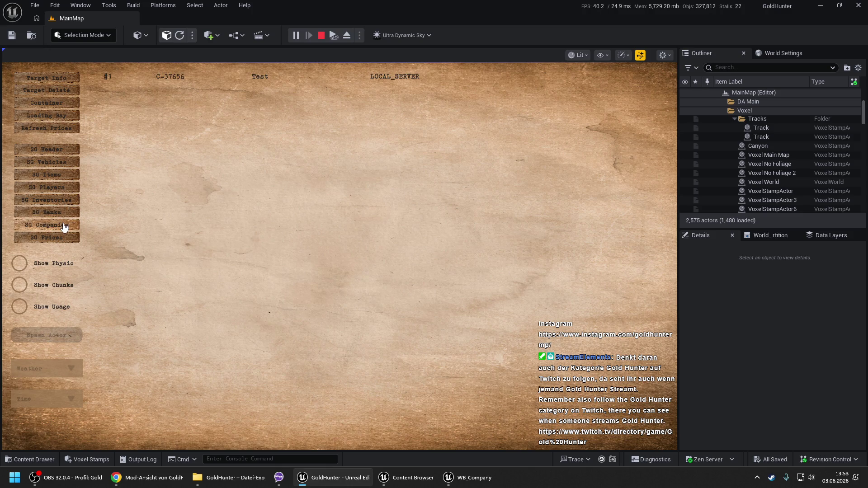
pyautogui.press('Escape')
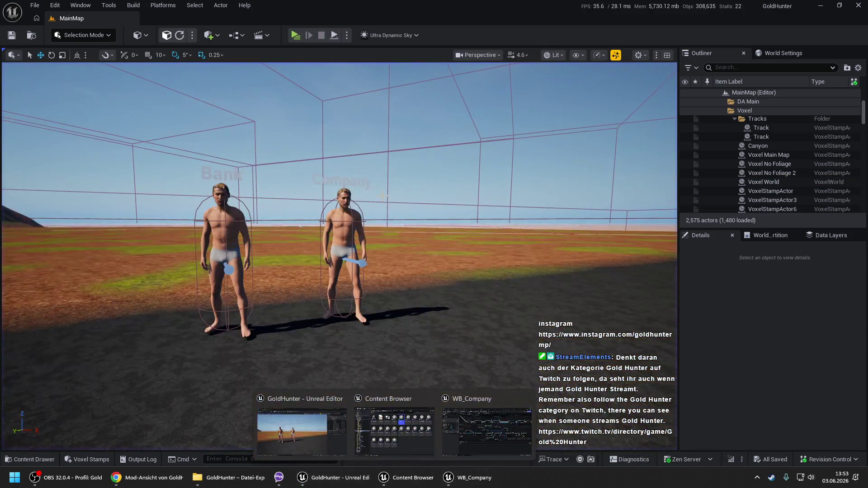
pyautogui.click(457, 477)
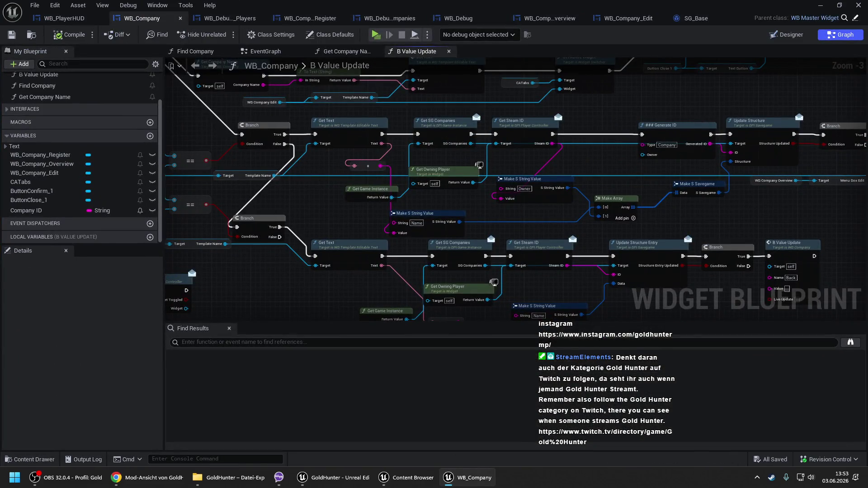
# Step: Find all references to Company ID and jump to its Set node inside Find Company
pyautogui.moveTo(230, 73); pyautogui.dragTo(379, 159)
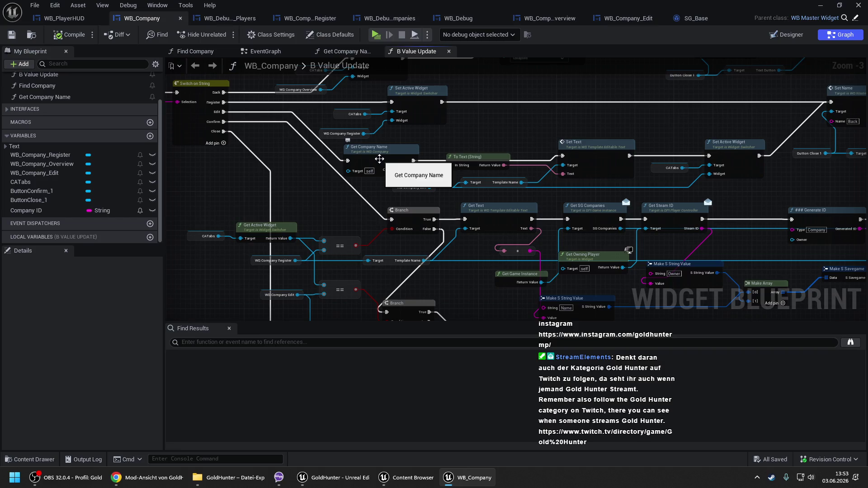
pyautogui.doubleClick(394, 153)
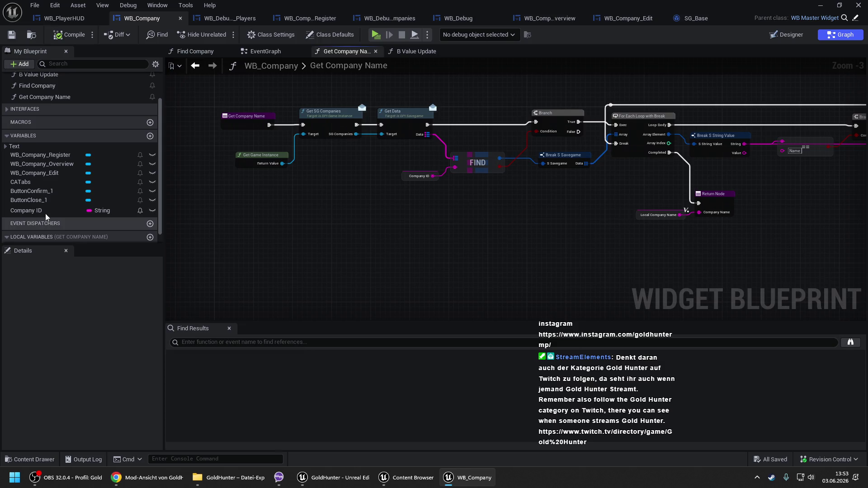
pyautogui.rightClick(120, 211)
pyautogui.click(177, 248)
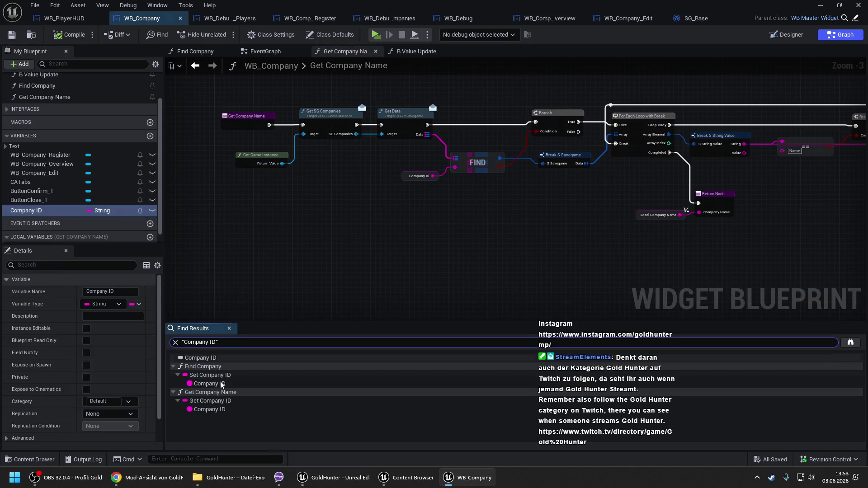
pyautogui.doubleClick(226, 378)
pyautogui.scroll(2, 473, 189)
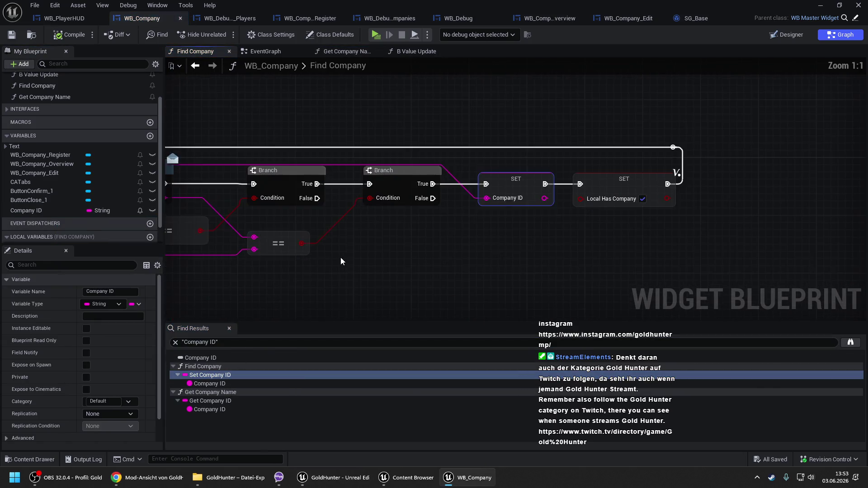
pyautogui.scroll(-2, 587, 219)
pyautogui.click(584, 225)
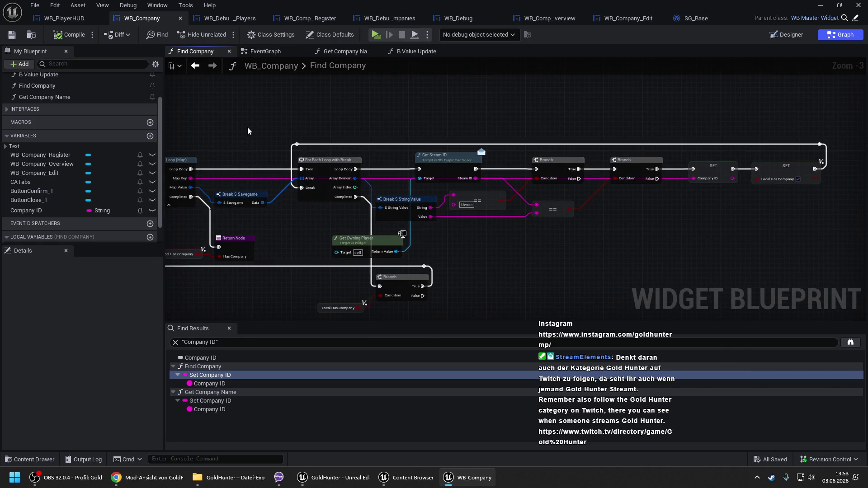
# Step: Search references to Find Company by name and jump to its EventGraph call
pyautogui.moveTo(248, 128); pyautogui.dragTo(492, 110)
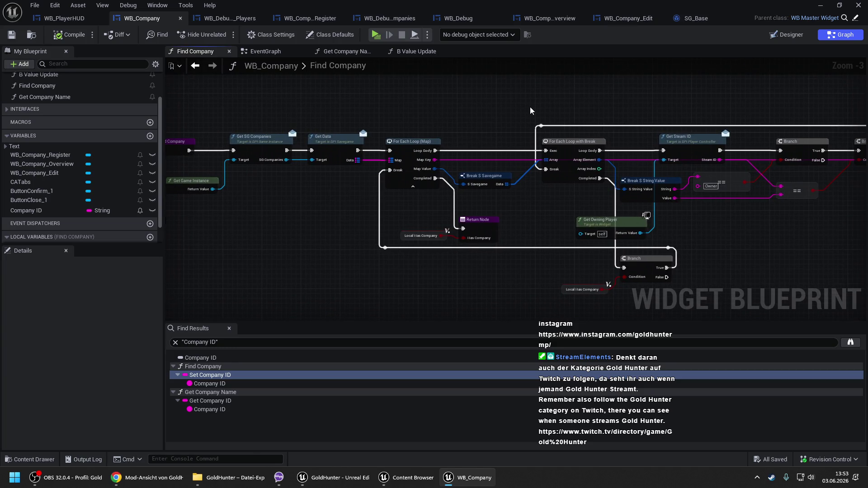
pyautogui.moveTo(497, 111); pyautogui.dragTo(596, 101)
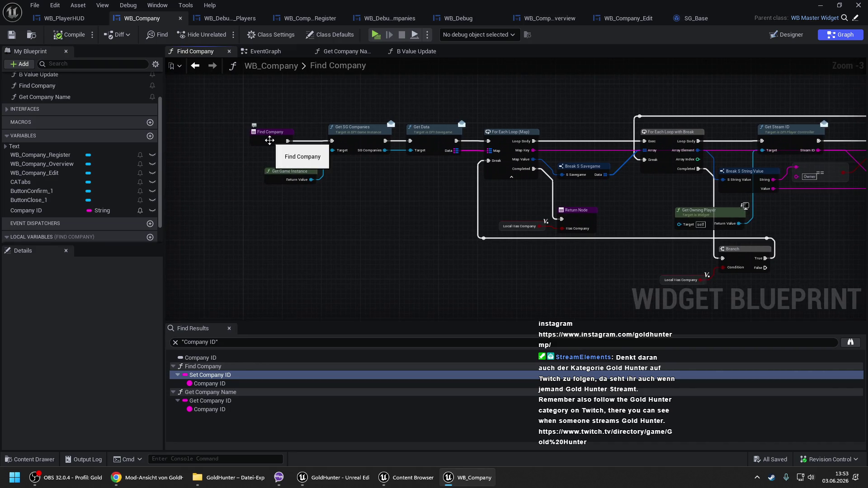
pyautogui.rightClick(269, 142)
pyautogui.moveTo(336, 238)
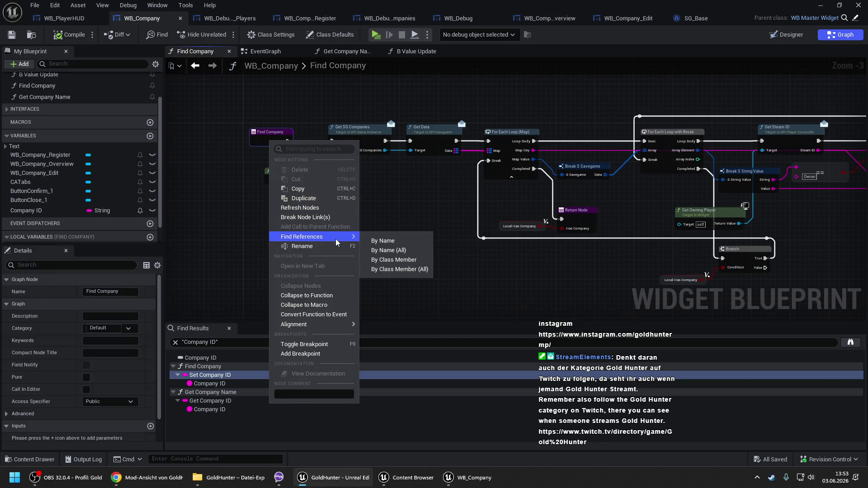
pyautogui.click(371, 242)
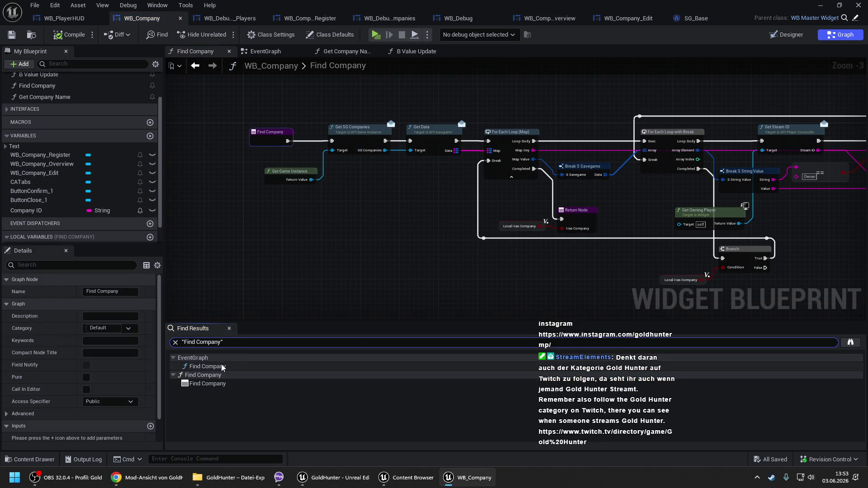
pyautogui.click(222, 366)
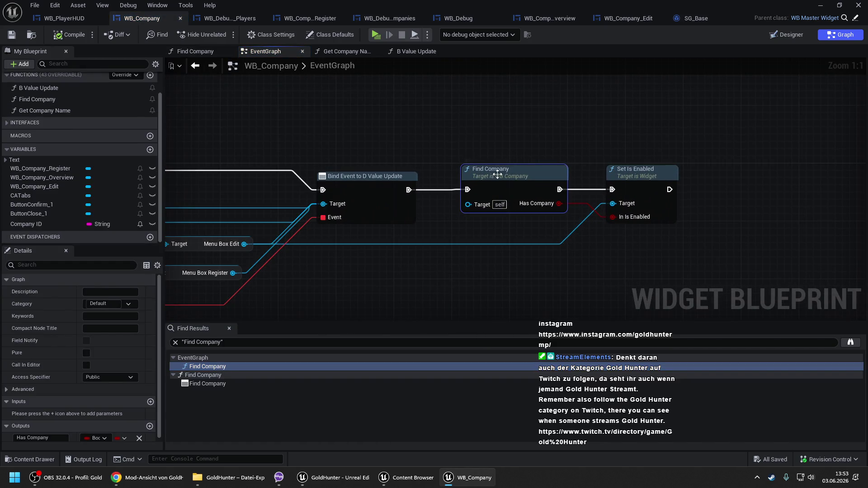
# Step: Review the Find Company and Get Company Name graphs, then switch to B Value Update
pyautogui.doubleClick(497, 174)
pyautogui.moveTo(623, 193)
pyautogui.mouseDown()
pyautogui.moveTo(605, 193)
pyautogui.moveTo(556, 152)
pyautogui.mouseUp()
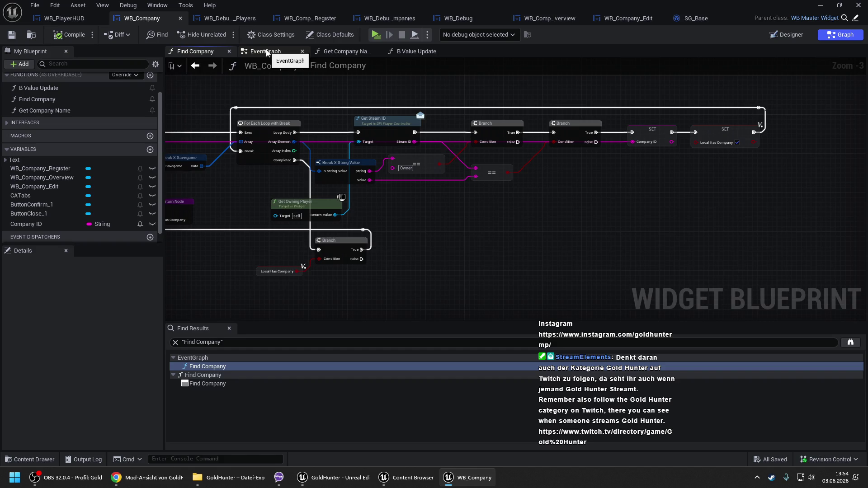
pyautogui.click(267, 53)
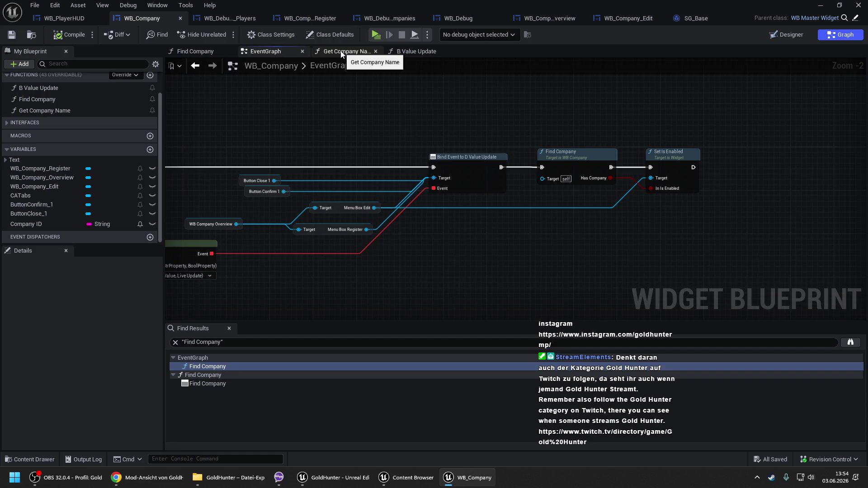
pyautogui.click(574, 150)
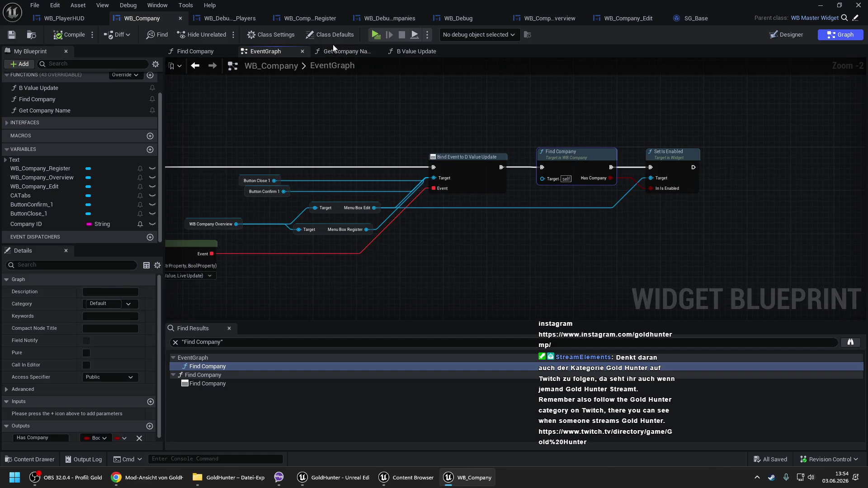
pyautogui.click(334, 50)
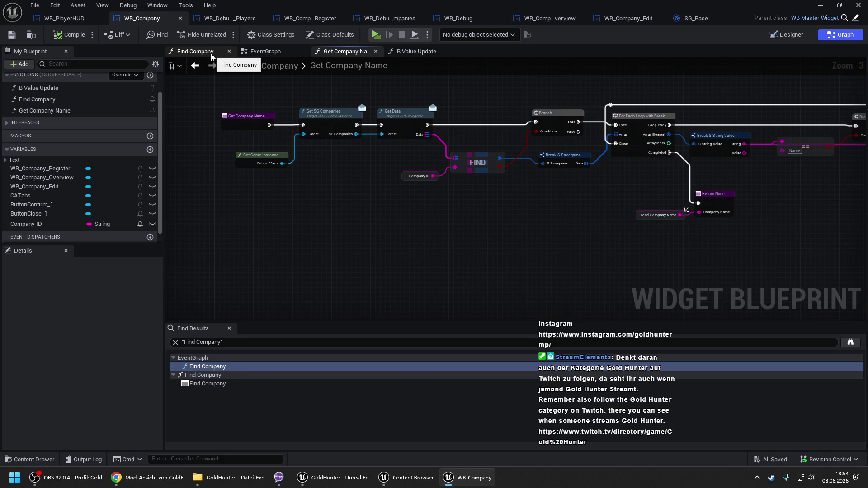
pyautogui.click(269, 53)
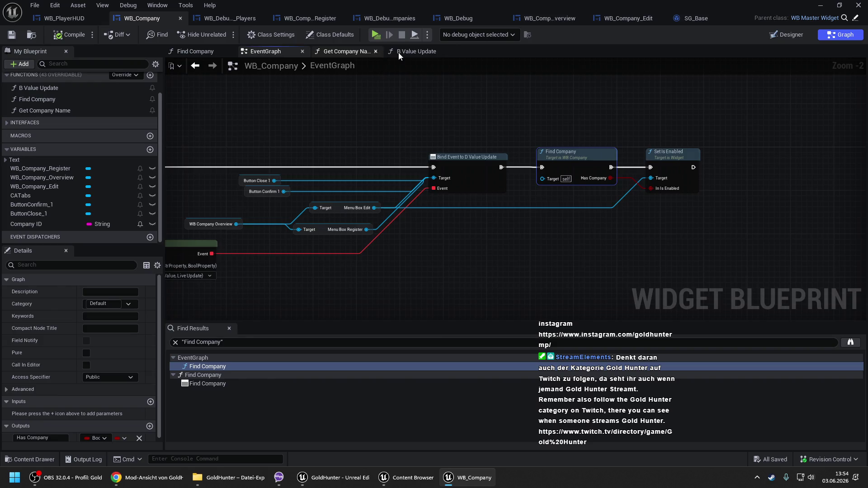
pyautogui.click(399, 53)
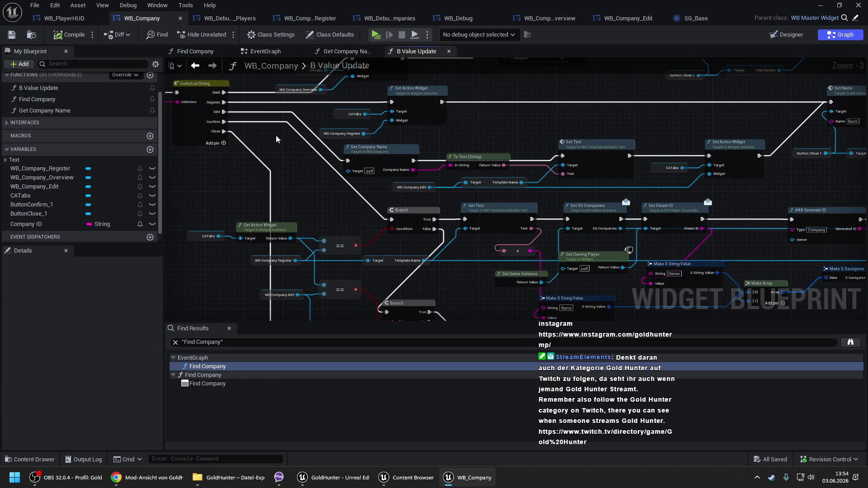
# Step: Make room after Set Text and paste a Find Company call onto that exec wire
pyautogui.moveTo(391, 223); pyautogui.dragTo(249, 180)
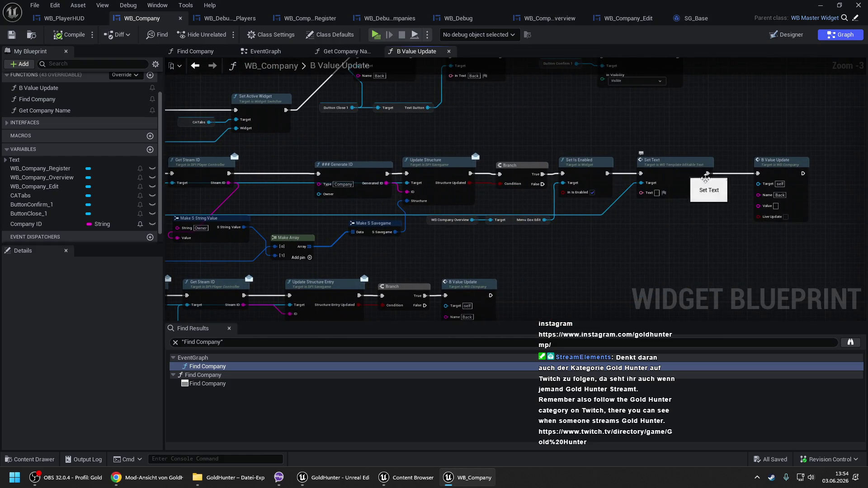
pyautogui.scroll(-2, 574, 166)
pyautogui.scroll(2, 554, 155)
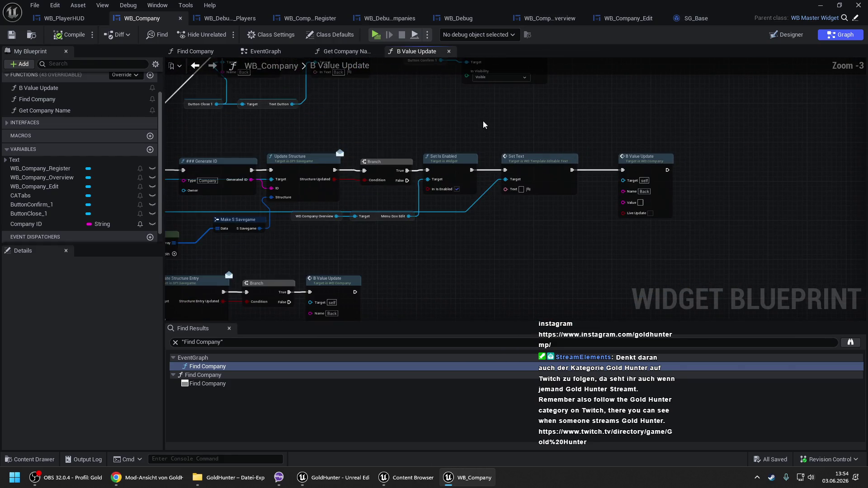
pyautogui.moveTo(524, 138); pyautogui.dragTo(675, 232)
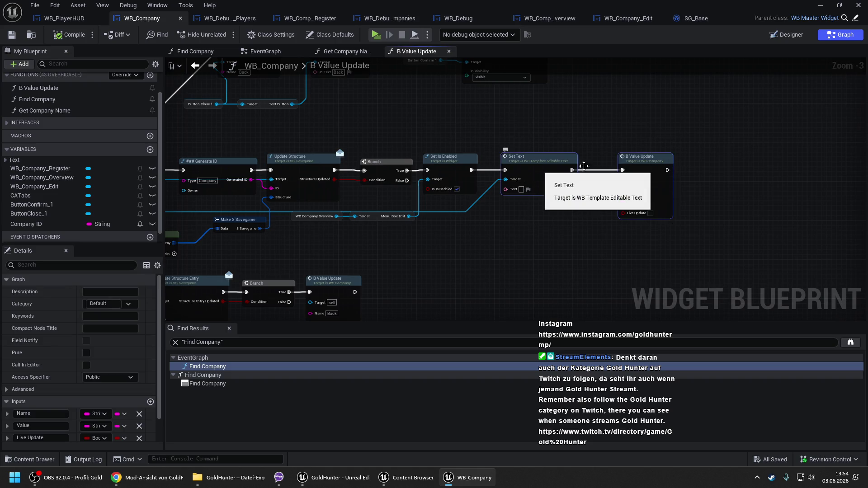
pyautogui.moveTo(640, 157); pyautogui.dragTo(650, 157)
pyautogui.moveTo(828, 168); pyautogui.dragTo(828, 168)
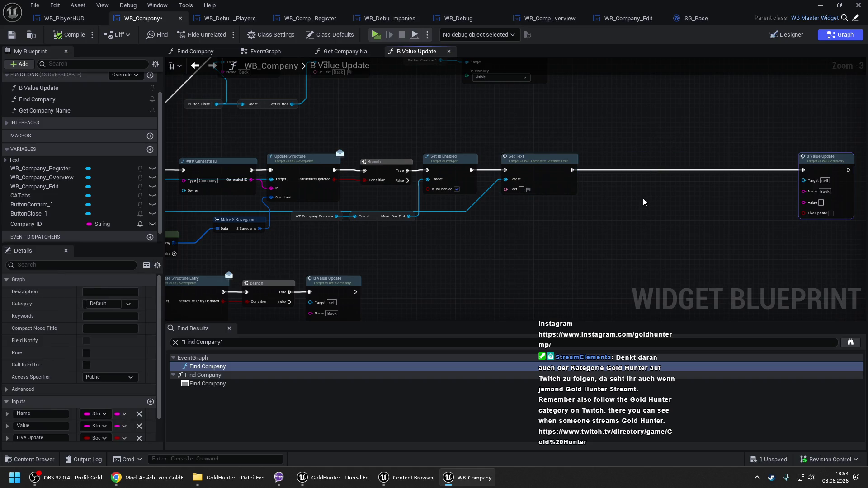
pyautogui.hotkey('ctrl', 'v')
pyautogui.moveTo(660, 199); pyautogui.dragTo(615, 159)
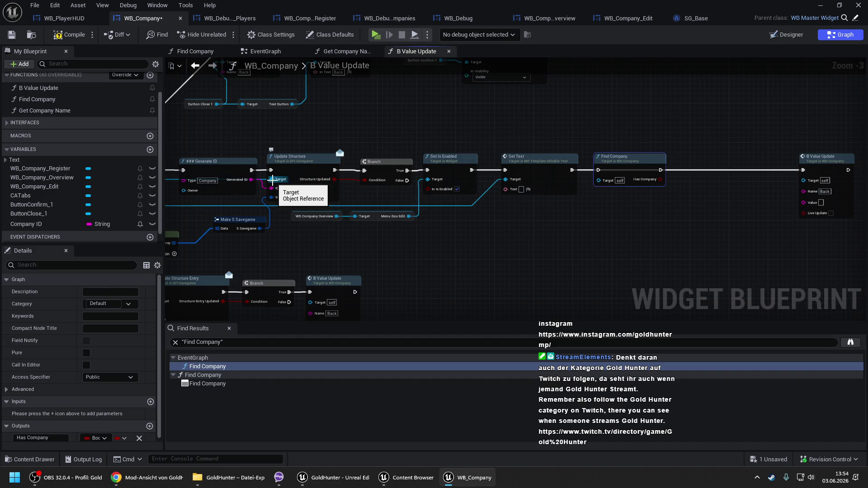
# Step: Add a SET Company ID node fed from Generate ID's Generated ID output
pyautogui.moveTo(255, 155); pyautogui.dragTo(392, 138)
pyautogui.scroll(2, 392, 138)
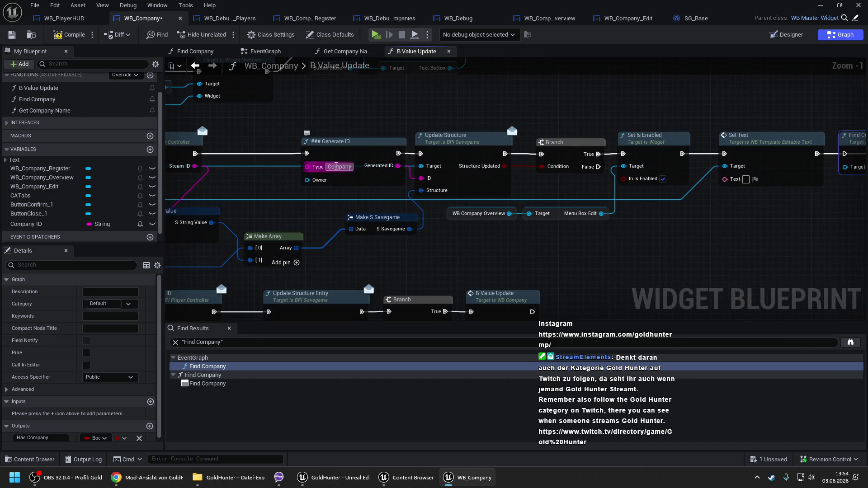
pyautogui.moveTo(395, 167); pyautogui.dragTo(417, 179)
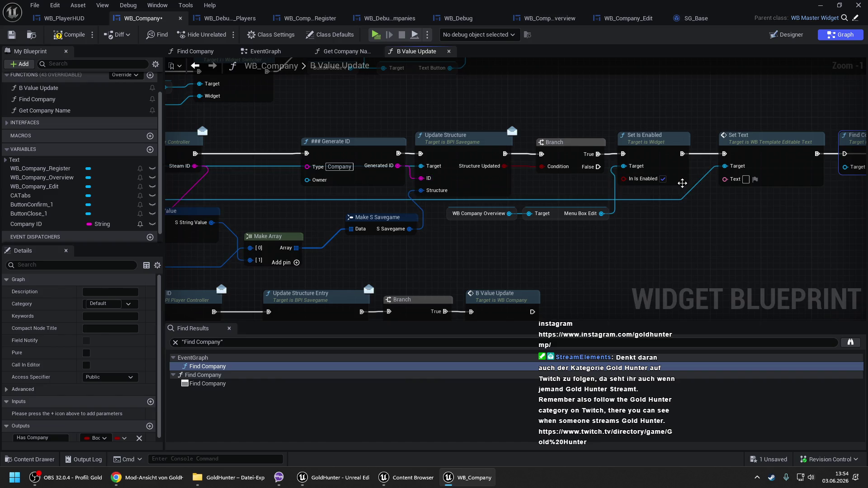
pyautogui.moveTo(37, 226); pyautogui.dragTo(666, 223)
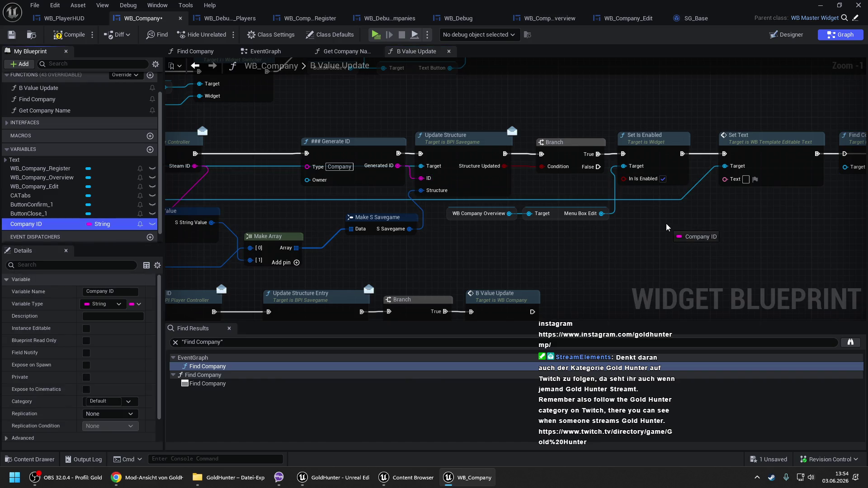
pyautogui.click(689, 249)
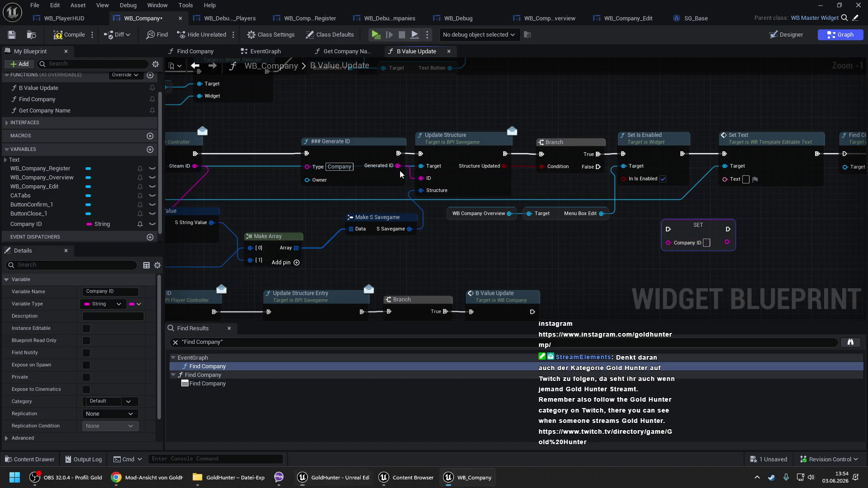
pyautogui.moveTo(398, 166); pyautogui.dragTo(668, 243)
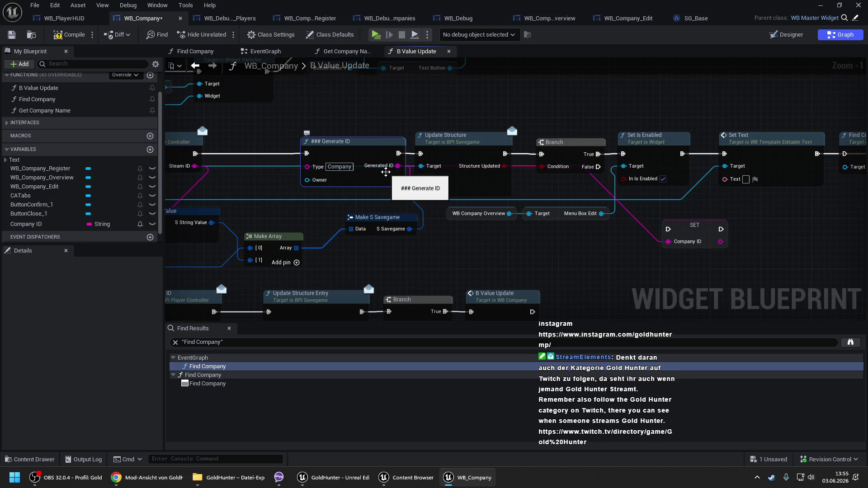
pyautogui.moveTo(399, 165); pyautogui.dragTo(422, 178)
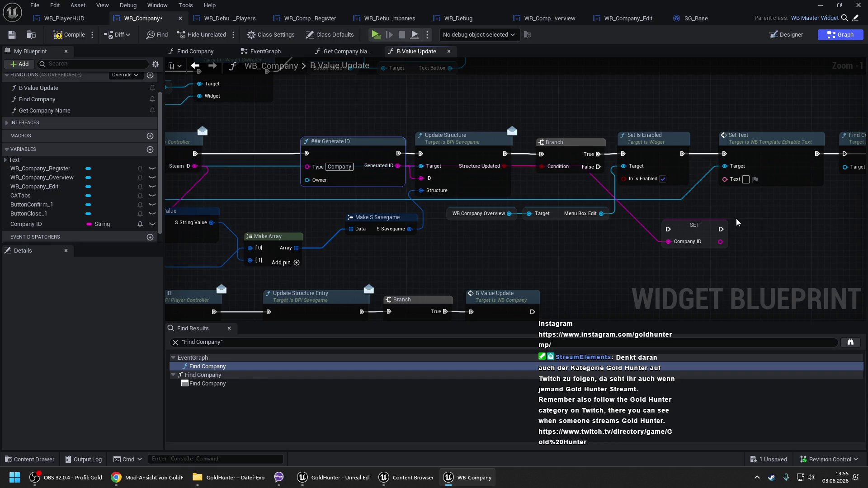
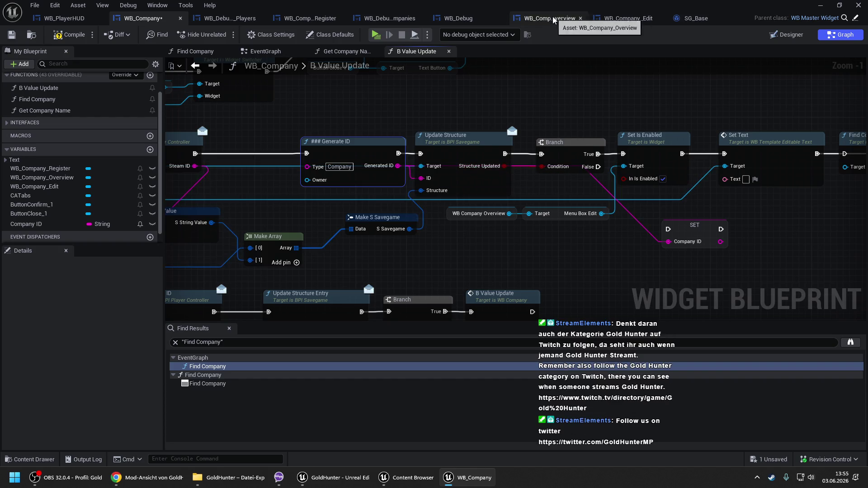
# Step: Inspect SG_Base's Update Structure function and class settings, then return to WB_Company
pyautogui.click(717, 18)
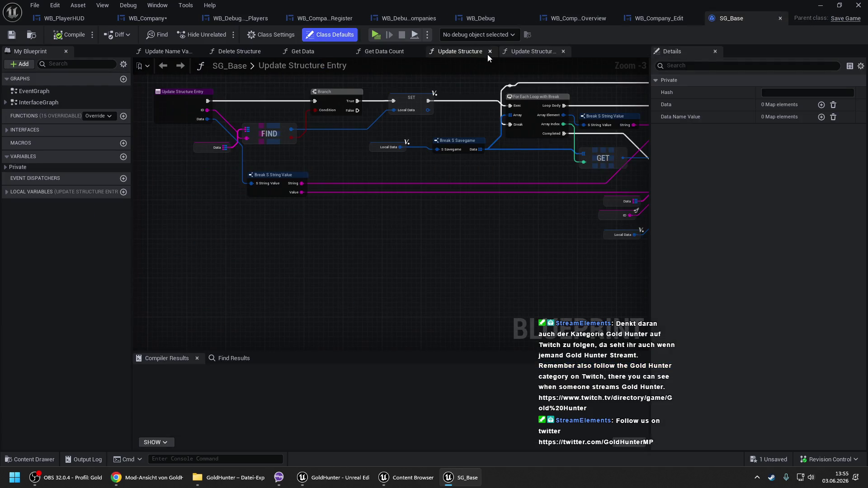
pyautogui.click(467, 50)
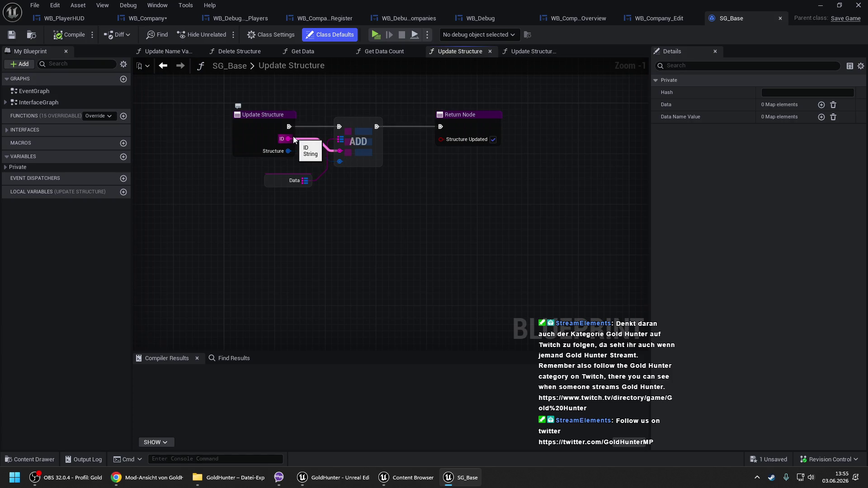
pyautogui.click(461, 117)
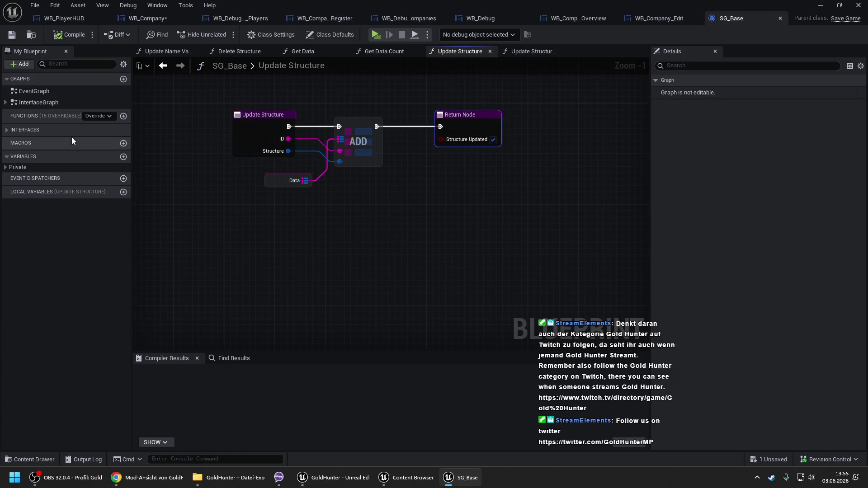
pyautogui.click(281, 37)
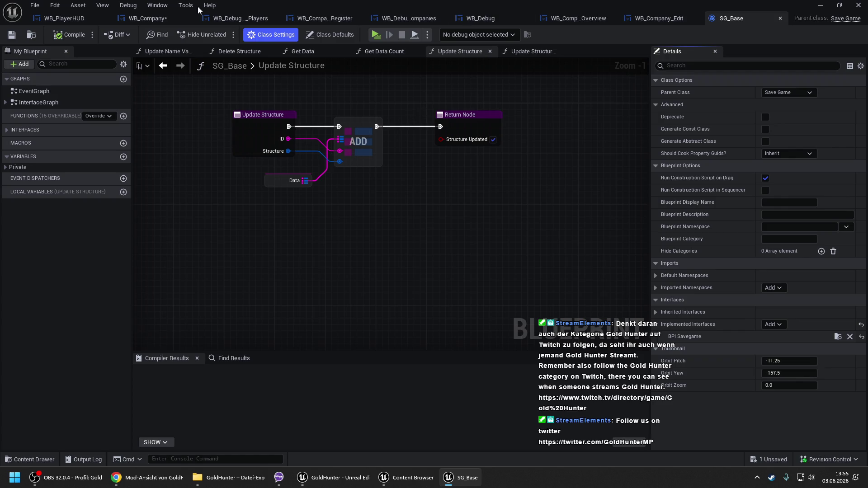
pyautogui.click(147, 18)
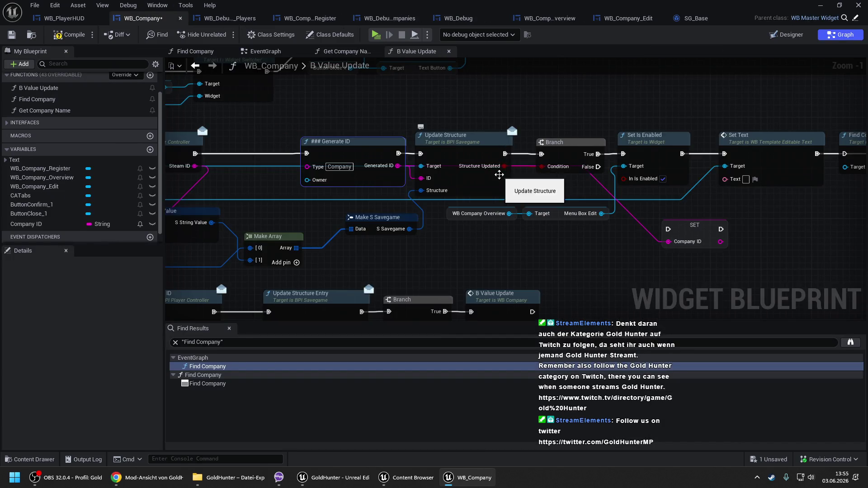
# Step: Delete SET Company ID, gate B Value Update with a Has Company Branch, and compile
pyautogui.scroll(-2, 428, 155)
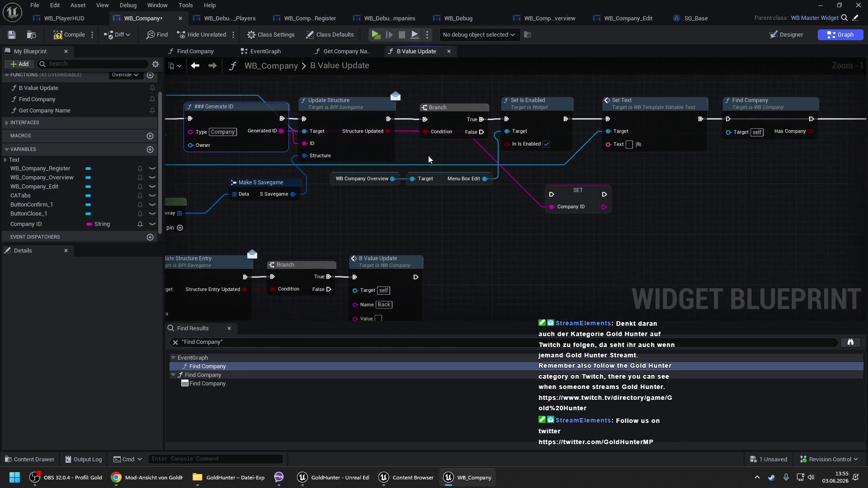
pyautogui.click(542, 183)
pyautogui.press('Delete')
pyautogui.moveTo(606, 189); pyautogui.dragTo(539, 147)
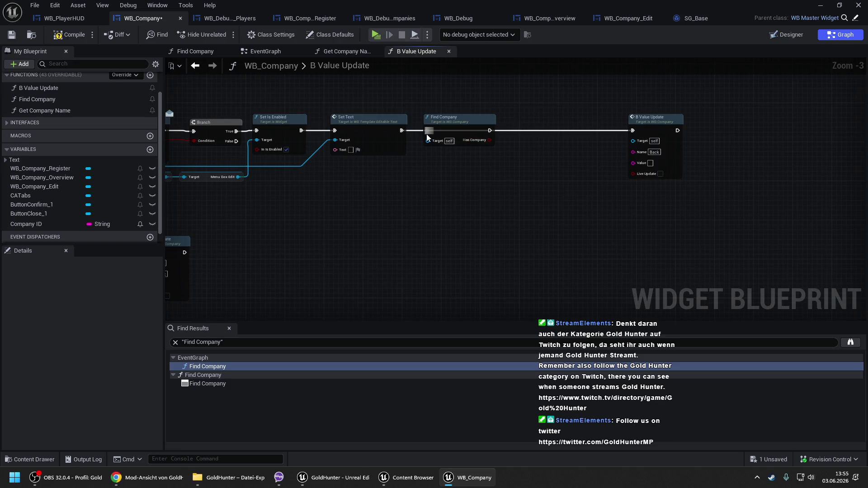
pyautogui.scroll(1, 426, 134)
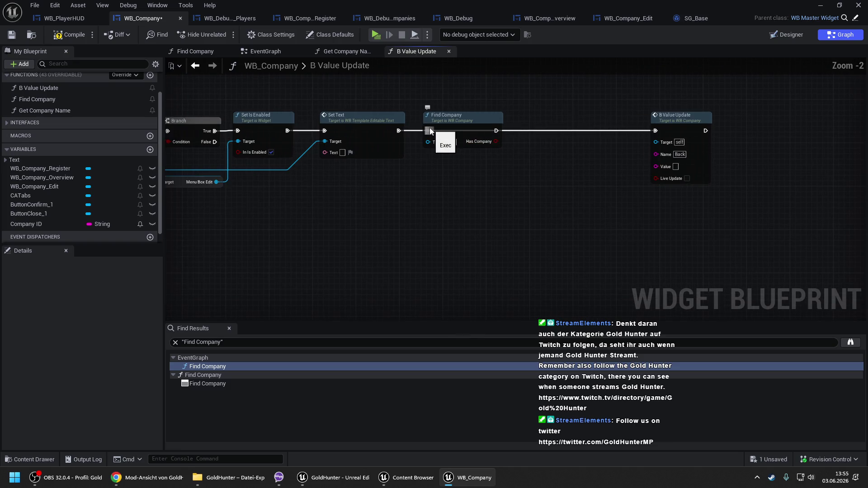
pyautogui.click(520, 116)
pyautogui.moveTo(525, 141)
pyautogui.mouseDown()
pyautogui.moveTo(492, 143)
pyautogui.moveTo(524, 130)
pyautogui.moveTo(655, 130)
pyautogui.mouseUp()
pyautogui.click(69, 35)
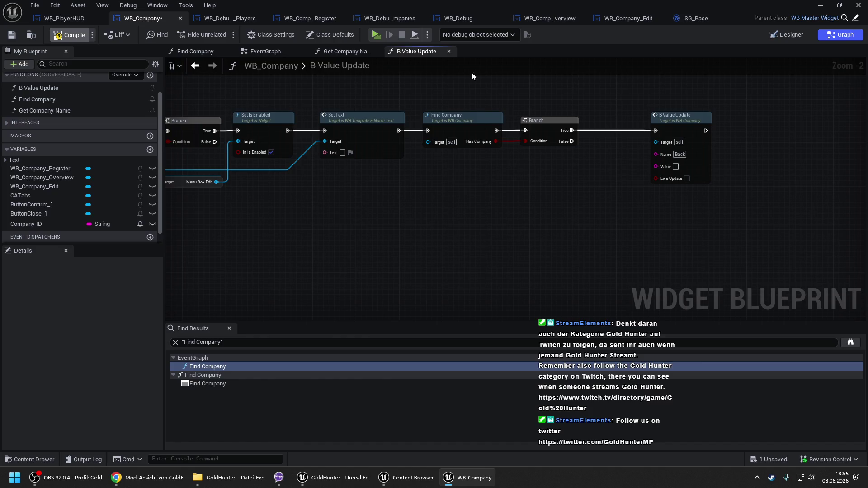
pyautogui.click(740, 18)
# Step: Play MainMap and confirm the Company dialog's Register page with an empty Name
pyautogui.click(819, 5)
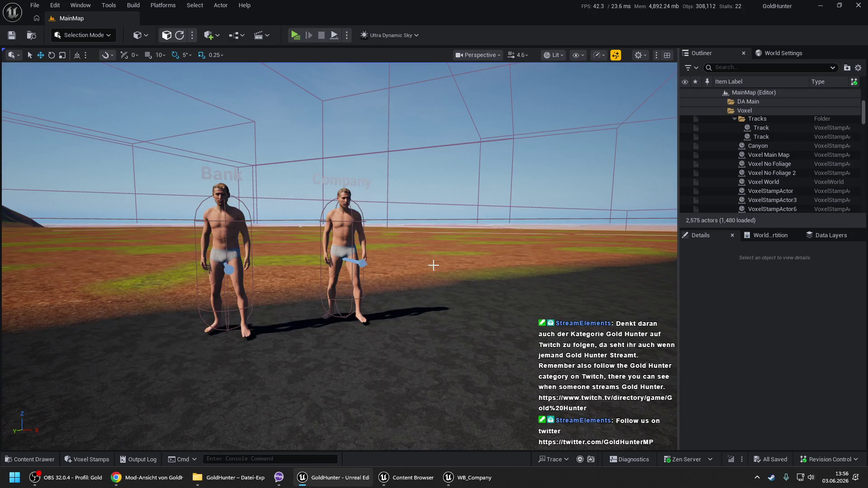
pyautogui.rightClick(453, 385)
pyautogui.click(464, 378)
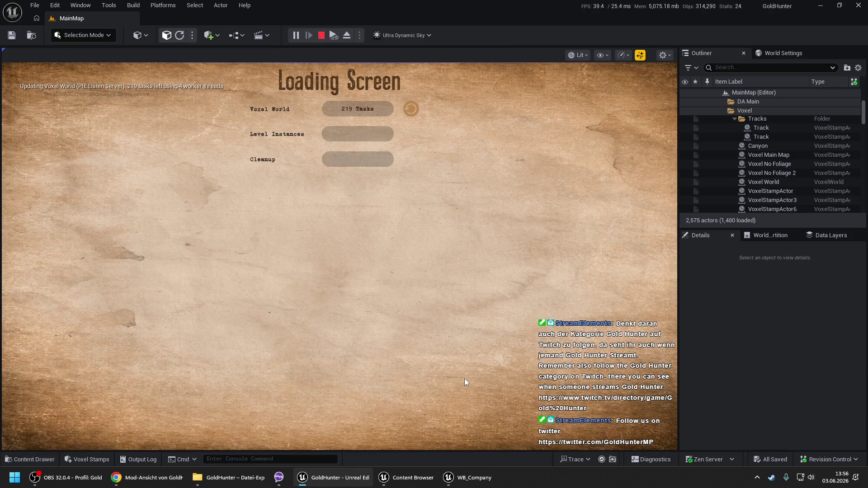
pyautogui.click(450, 284)
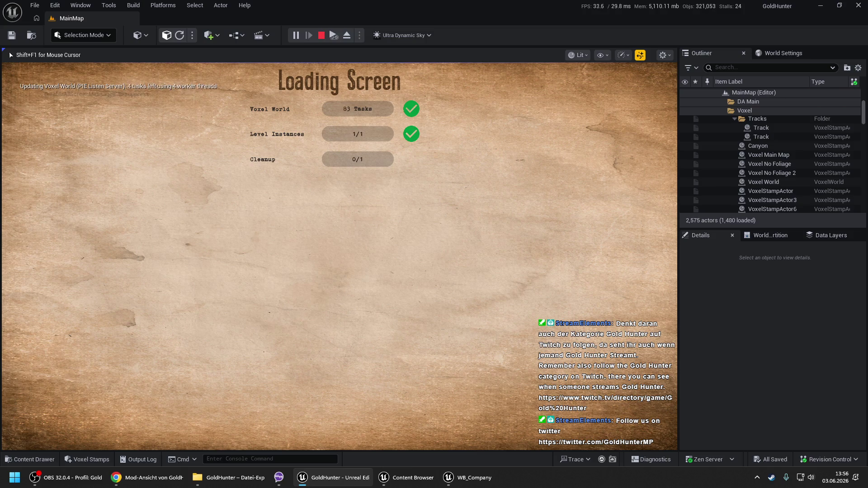
pyautogui.press('space')
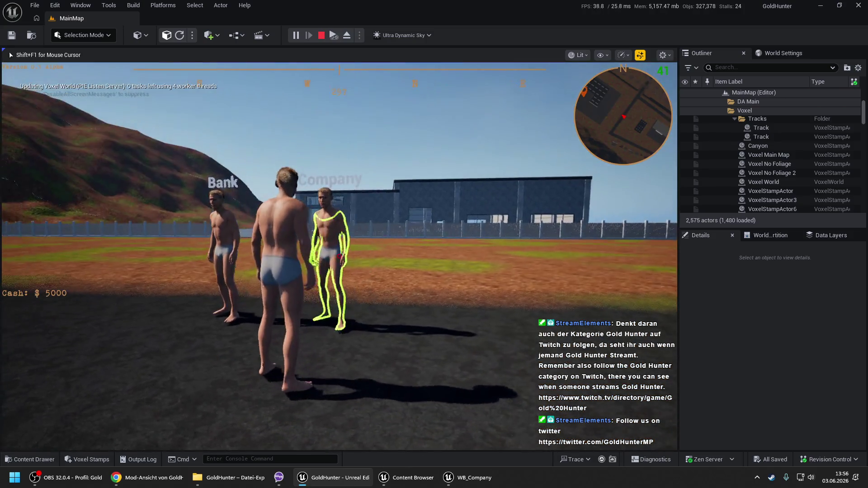
pyautogui.press('e')
pyautogui.click(271, 265)
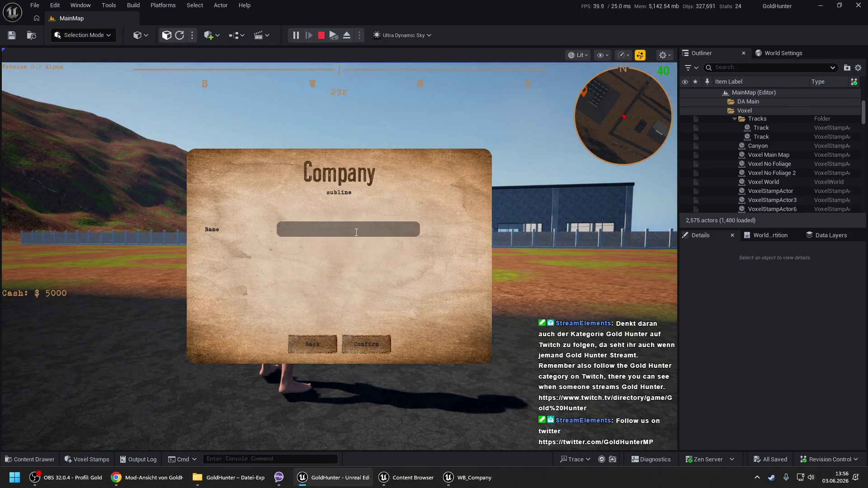
pyautogui.click(362, 340)
pyautogui.click(321, 346)
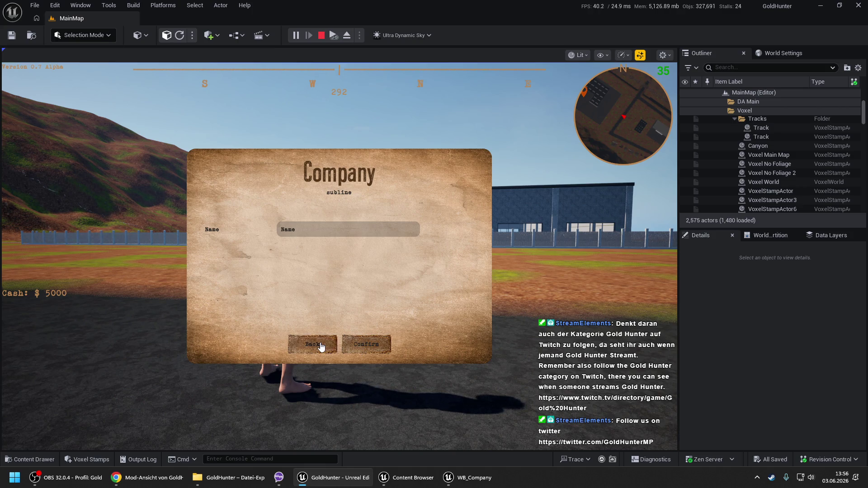
pyautogui.click(339, 345)
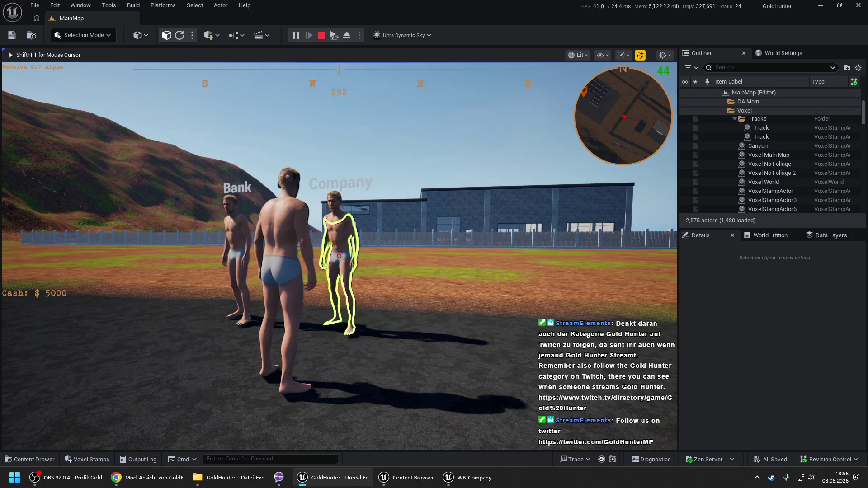
# Step: Check the SG Companies list in the debug menu and return to WB_Company
pyautogui.press('Tab')
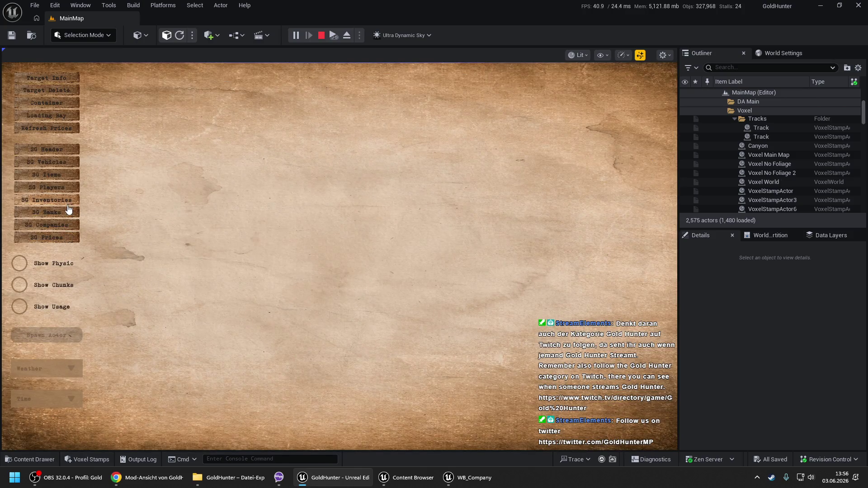
pyautogui.click(54, 224)
pyautogui.press('Tab')
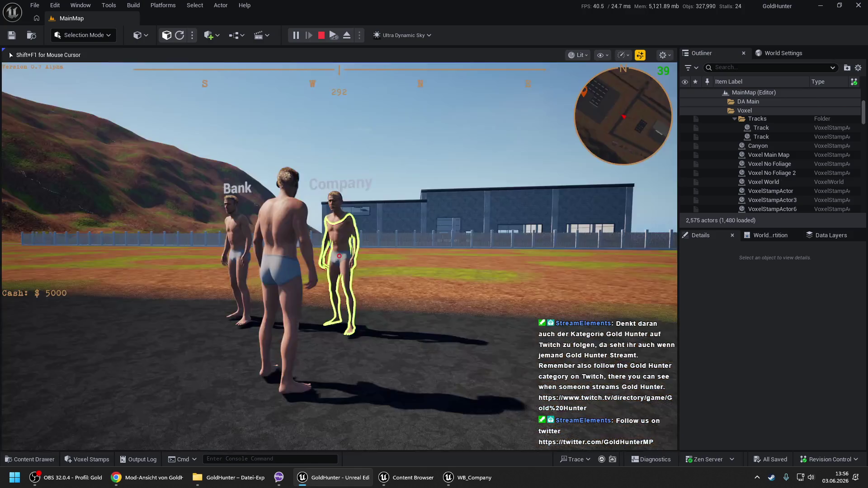
pyautogui.click(468, 478)
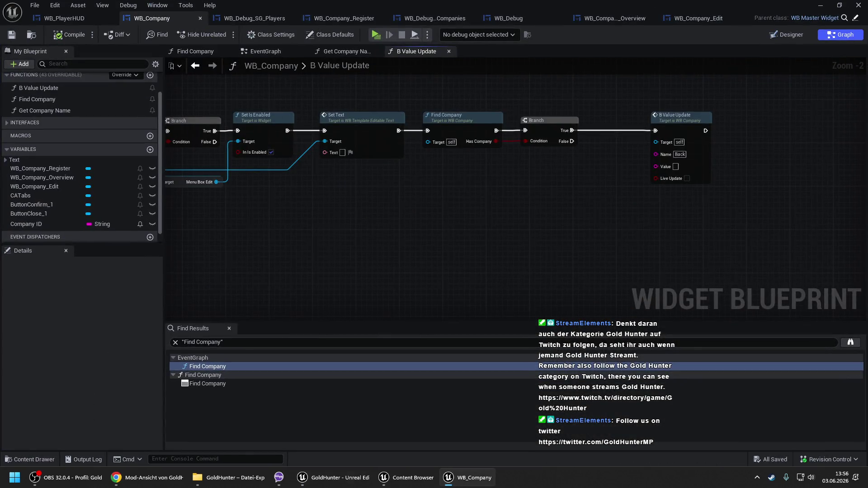
# Step: In Get Company Name, feed Local Company Name from the S String Value's Value pin, then return to MainMap
pyautogui.scroll(-2, 343, 180)
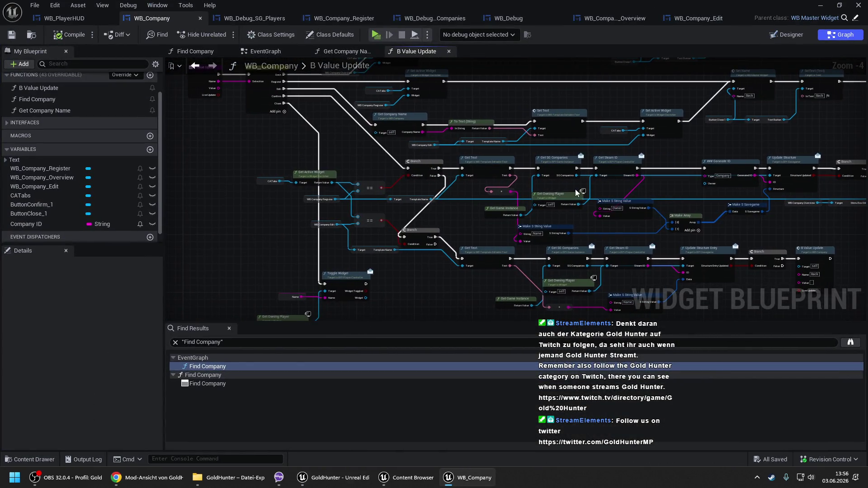
pyautogui.scroll(1, 671, 197)
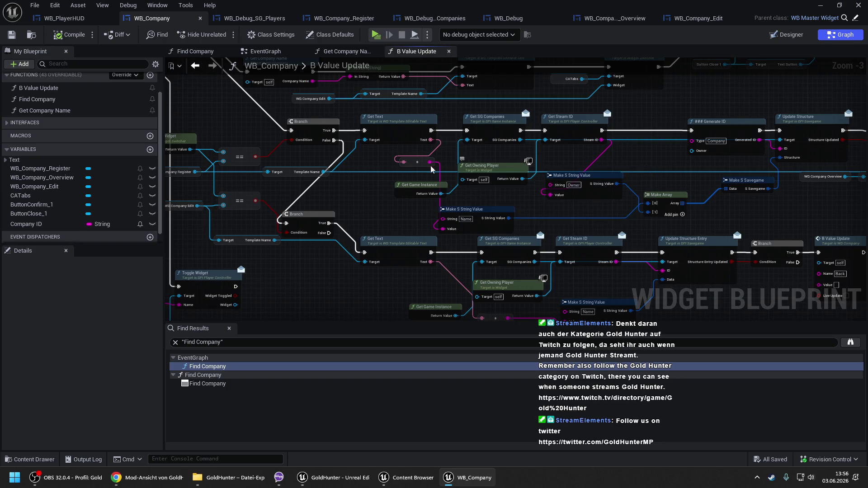
pyautogui.moveTo(248, 126); pyautogui.dragTo(388, 190)
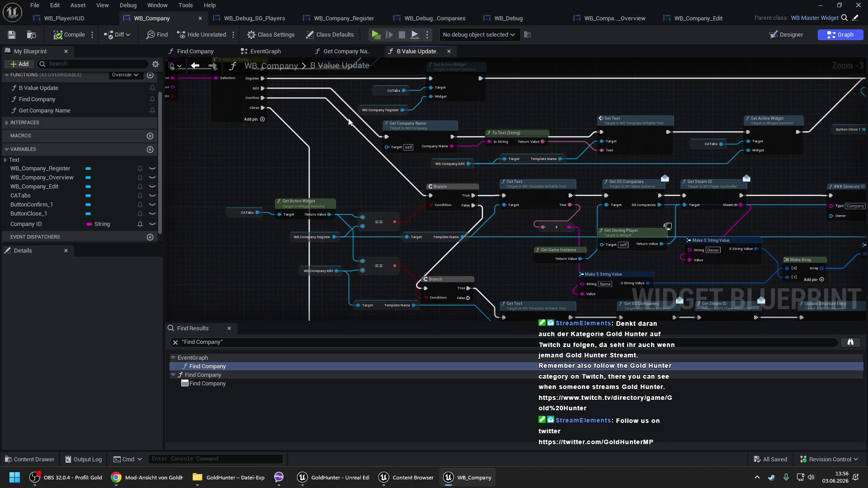
pyautogui.moveTo(480, 125); pyautogui.dragTo(373, 139)
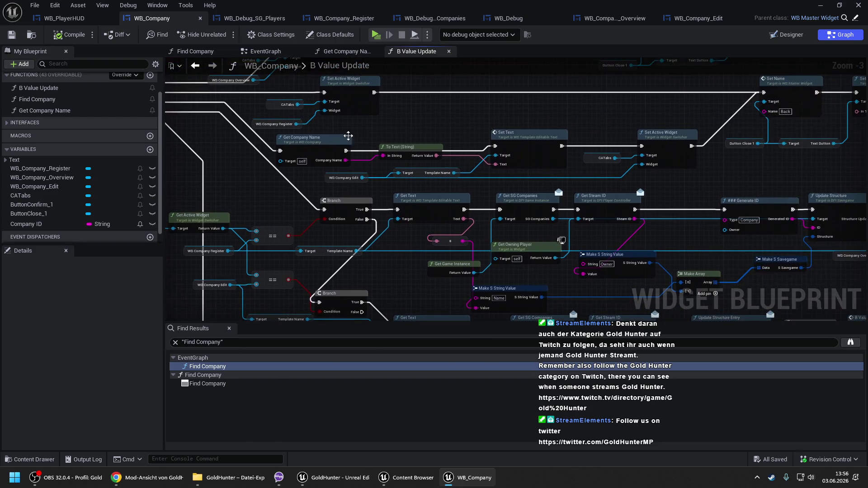
pyautogui.doubleClick(318, 140)
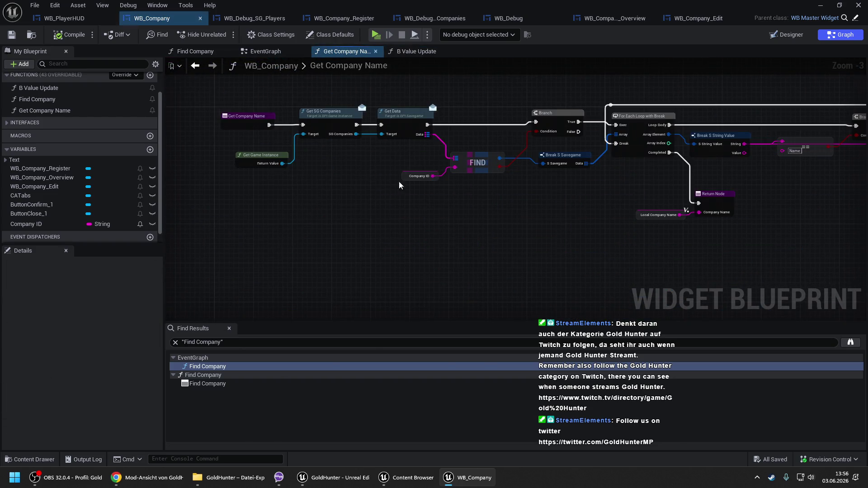
pyautogui.moveTo(498, 177); pyautogui.dragTo(353, 183)
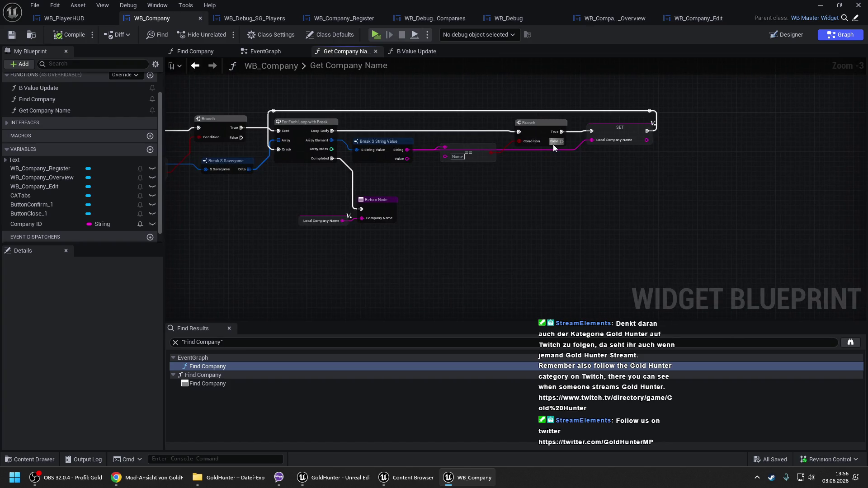
pyautogui.moveTo(592, 140); pyautogui.dragTo(407, 159)
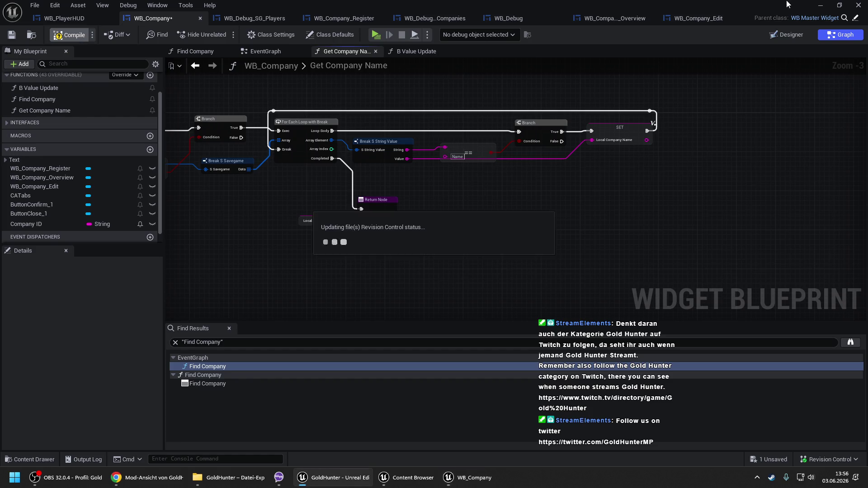
pyautogui.click(333, 477)
pyautogui.rightClick(417, 387)
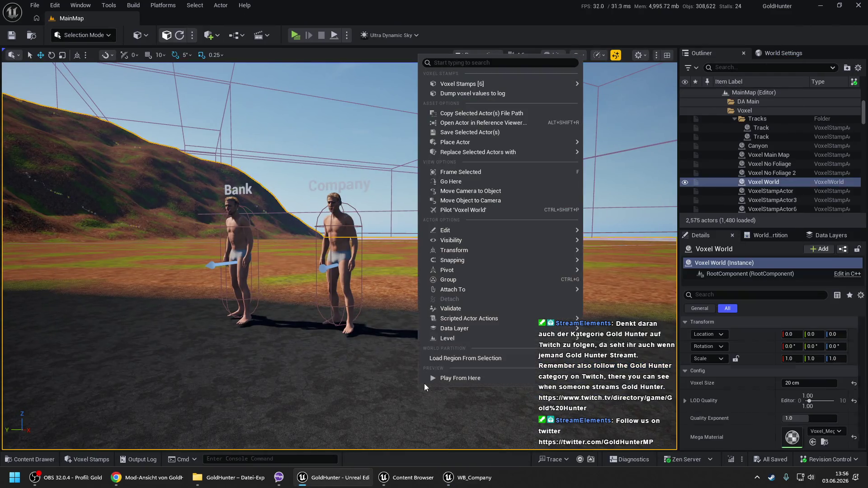
# Step: Play from the clicked terrain spot and open the Company NPC's dialog
pyautogui.click(432, 381)
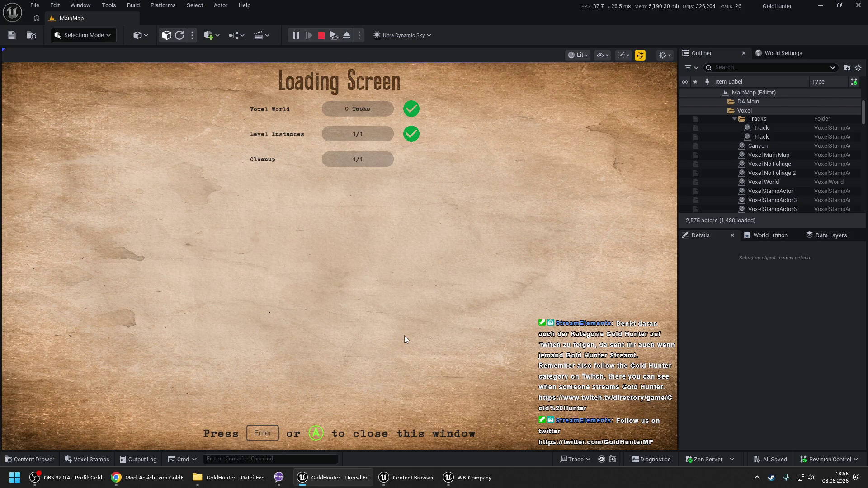
pyautogui.press('Return')
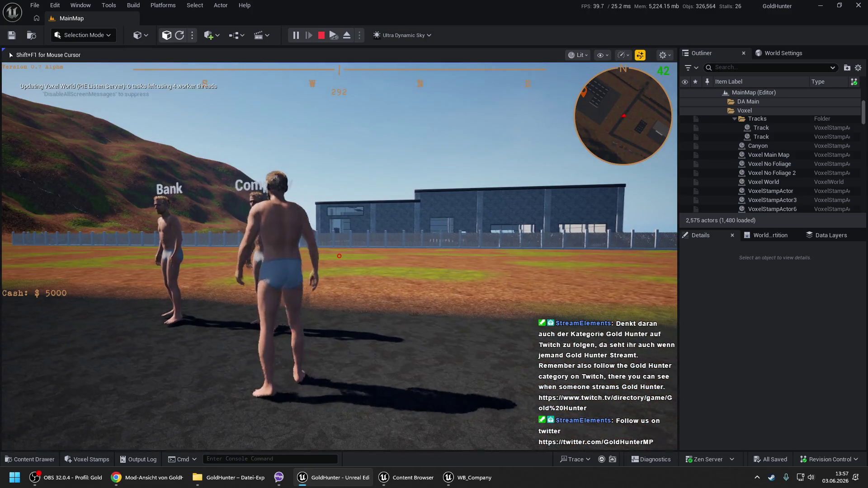
pyautogui.hotkey('shift', 'F1')
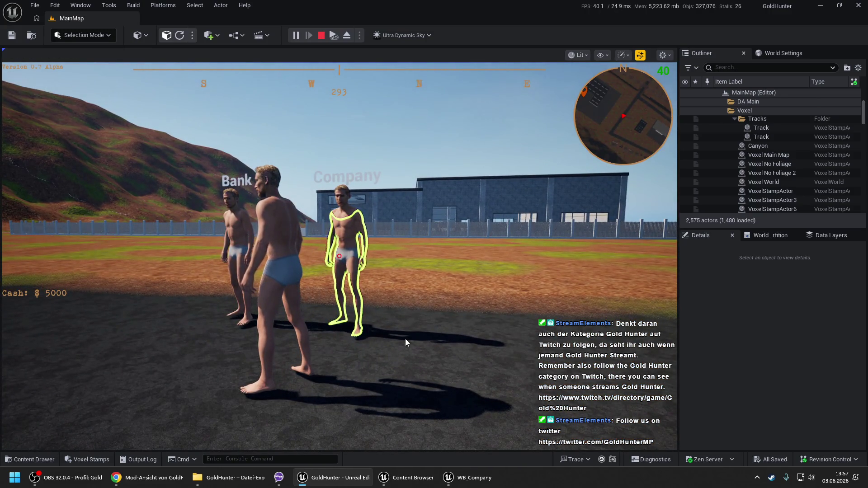
pyautogui.click(408, 338)
pyautogui.press('e')
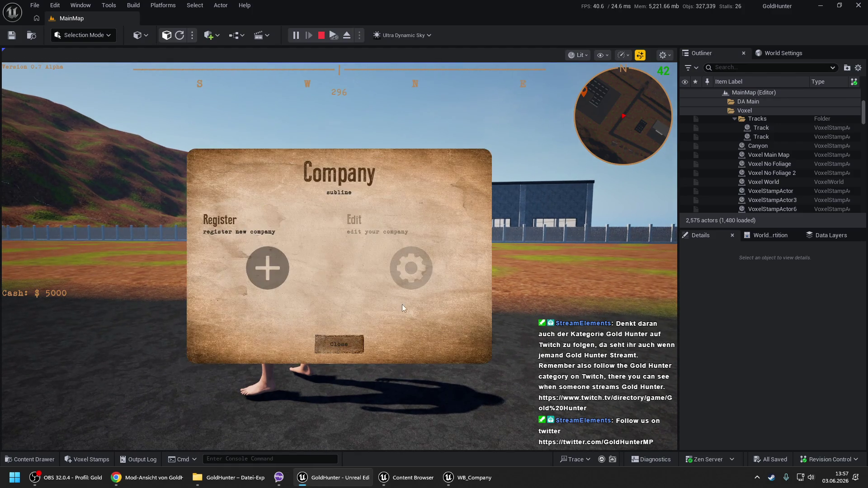
# Step: Step through the Register and Edit forms, then close the Company dialog
pyautogui.click(243, 260)
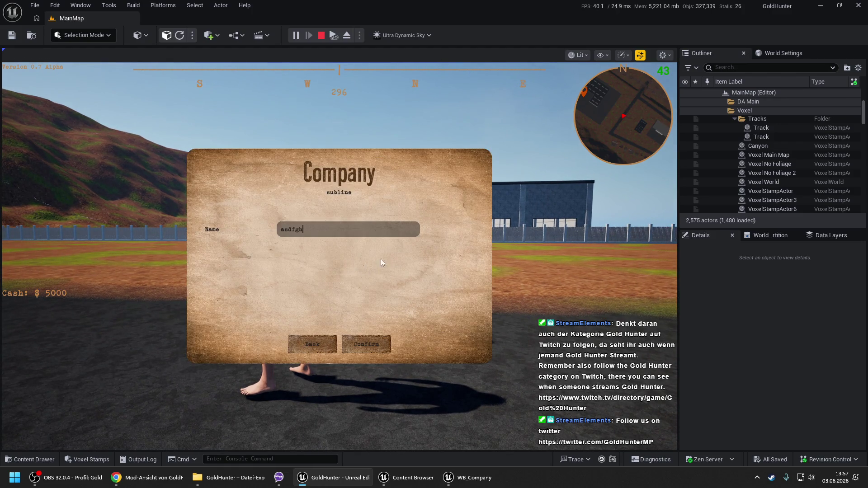
pyautogui.click(322, 345)
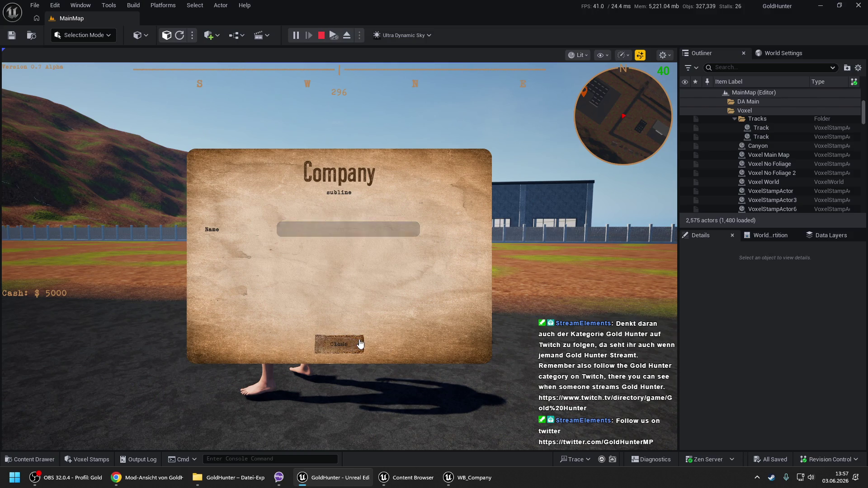
pyautogui.click(365, 270)
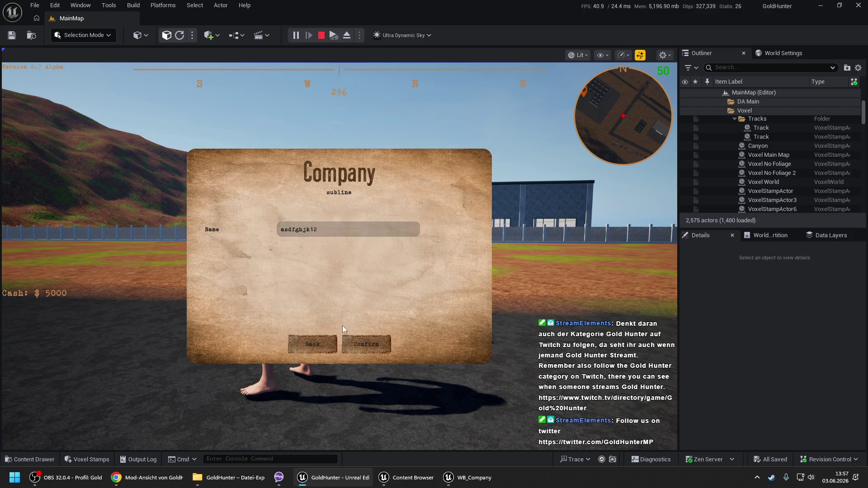
pyautogui.click(319, 344)
pyautogui.click(346, 341)
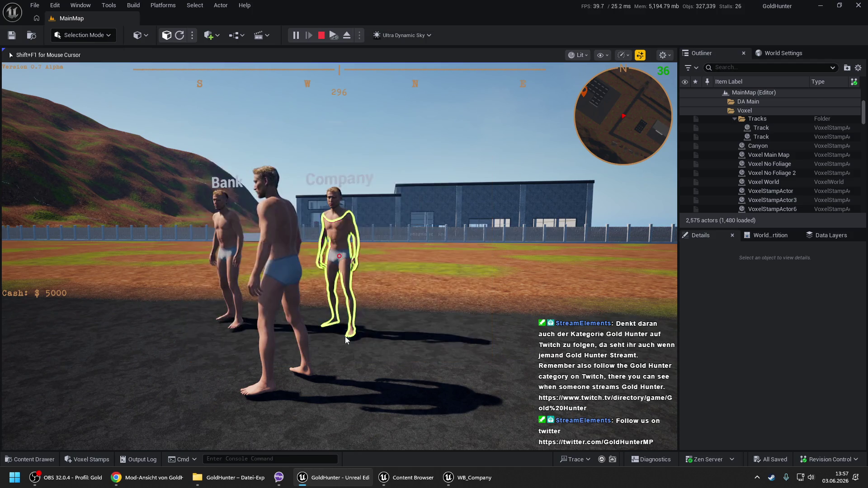
pyautogui.click(347, 322)
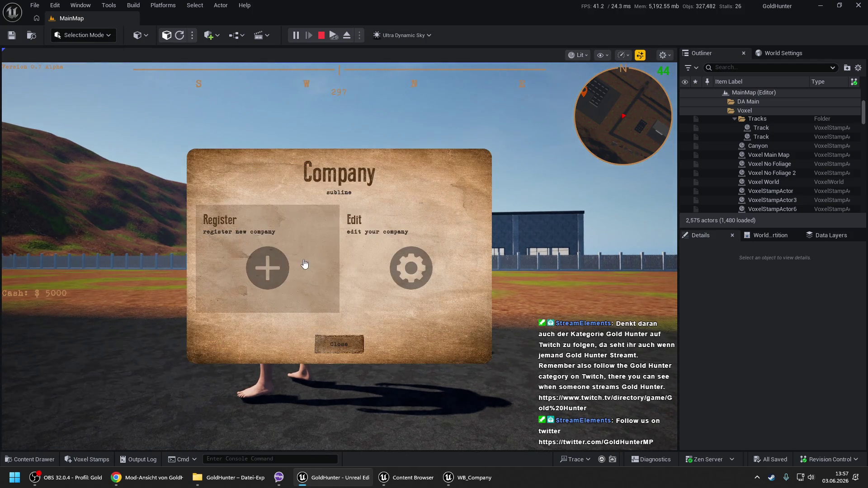
pyautogui.click(376, 259)
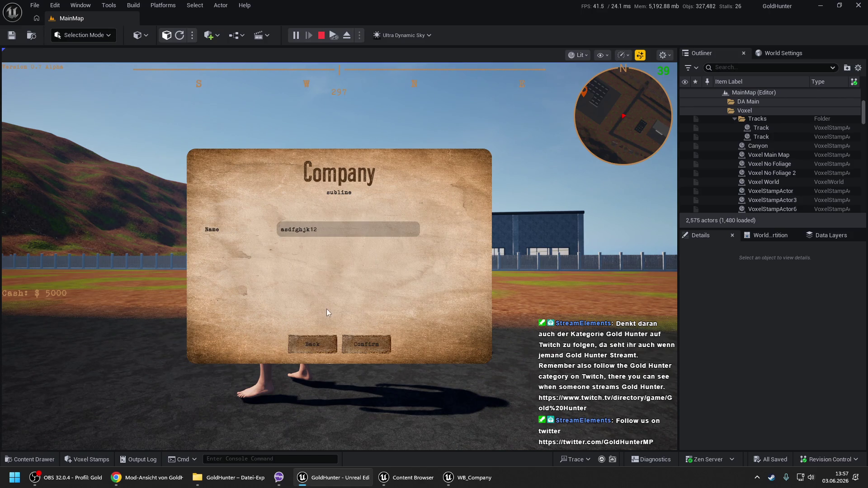
pyautogui.click(316, 347)
pyautogui.click(339, 344)
# Step: List the saved company records in the debug menu
pyautogui.press('Tab')
pyautogui.click(66, 214)
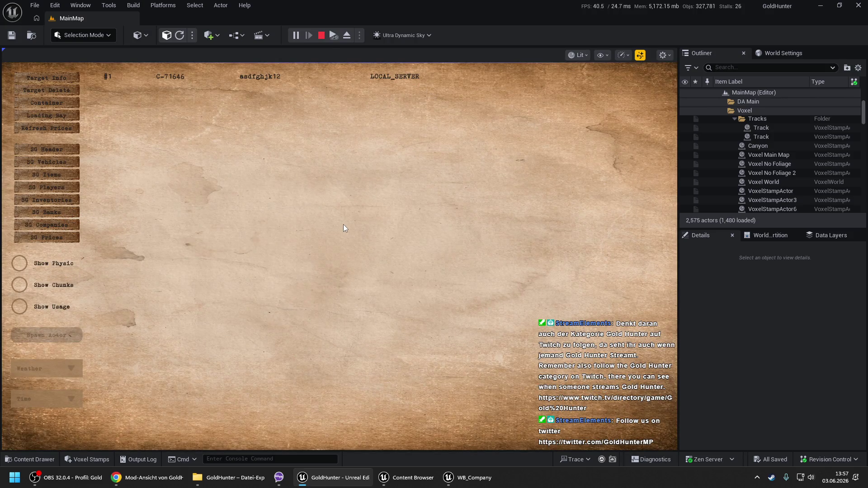
pyautogui.press('Tab')
# Step: Reopen the Company dialog and confirm a company name on the Edit form
pyautogui.press('e')
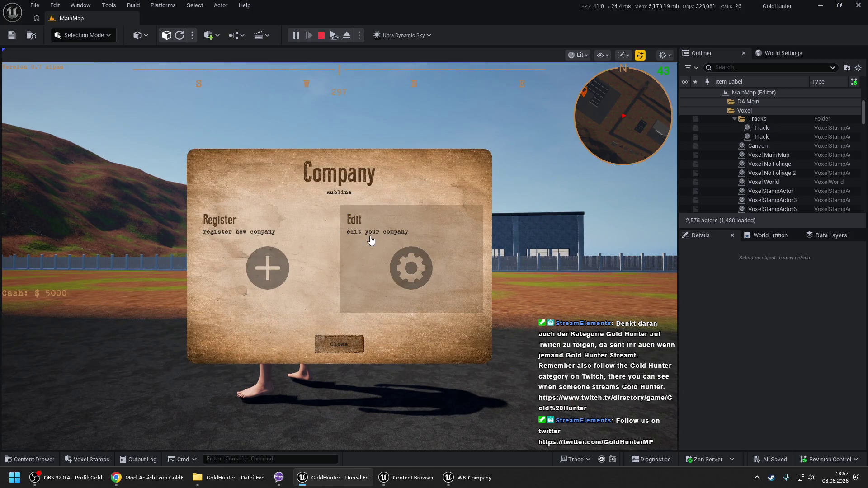
pyautogui.click(371, 240)
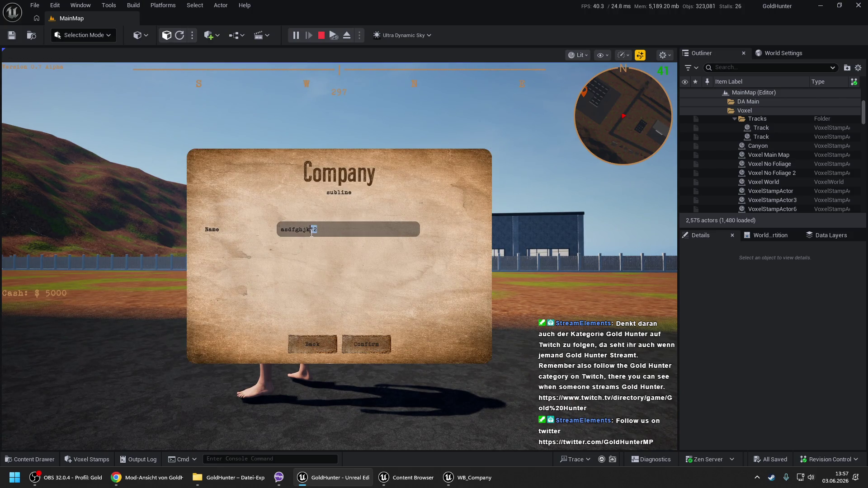
pyautogui.click(349, 348)
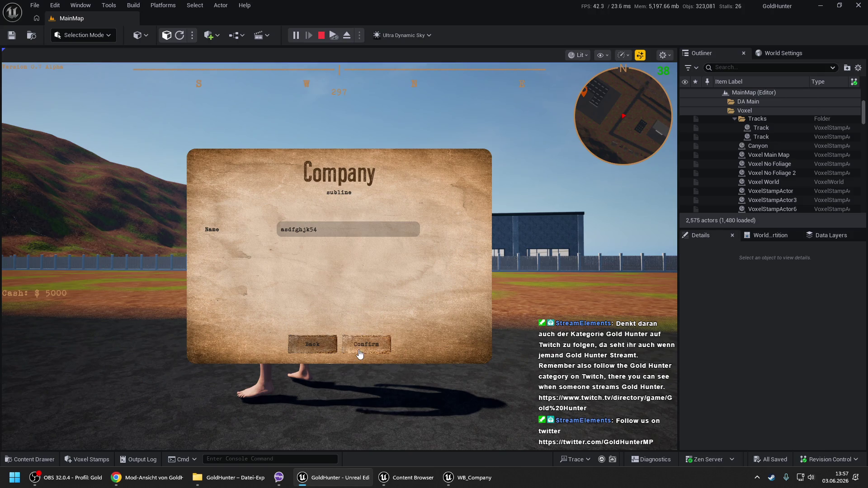
pyautogui.click(331, 352)
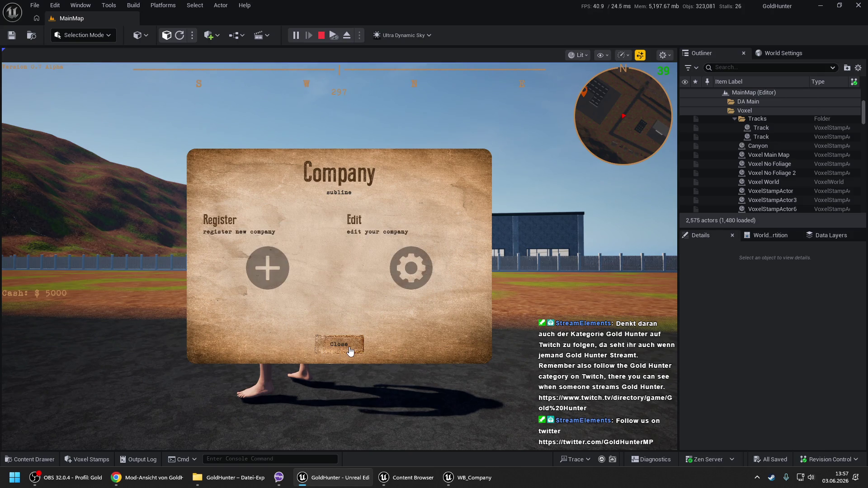
pyautogui.click(337, 348)
# Step: Check the saved company records again and switch back to WB_Company
pyautogui.hotkey('shift', 'F1')
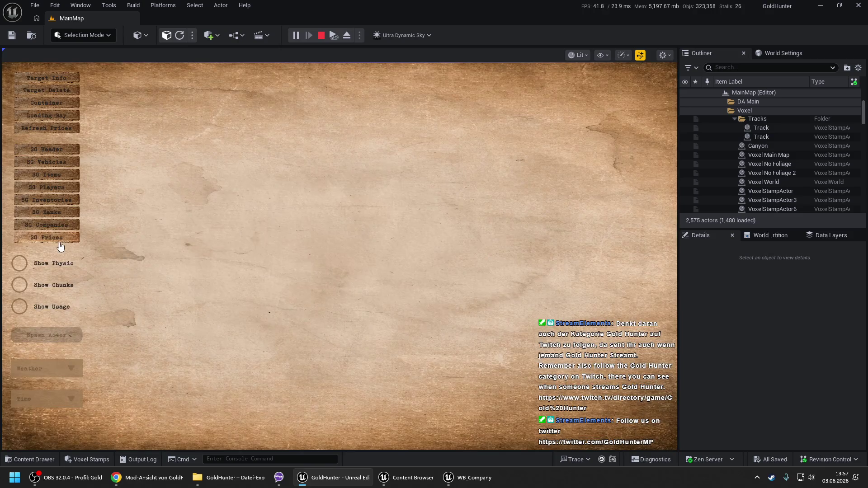
pyautogui.click(59, 225)
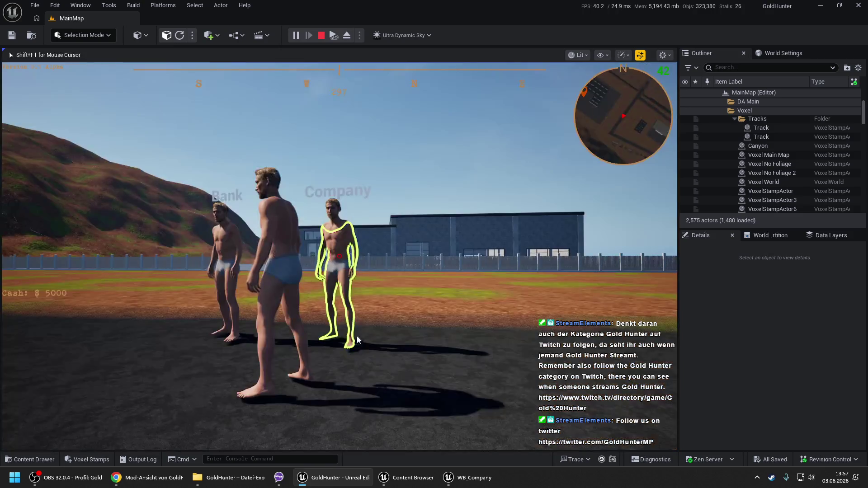
pyautogui.hotkey('alt', 'Tab')
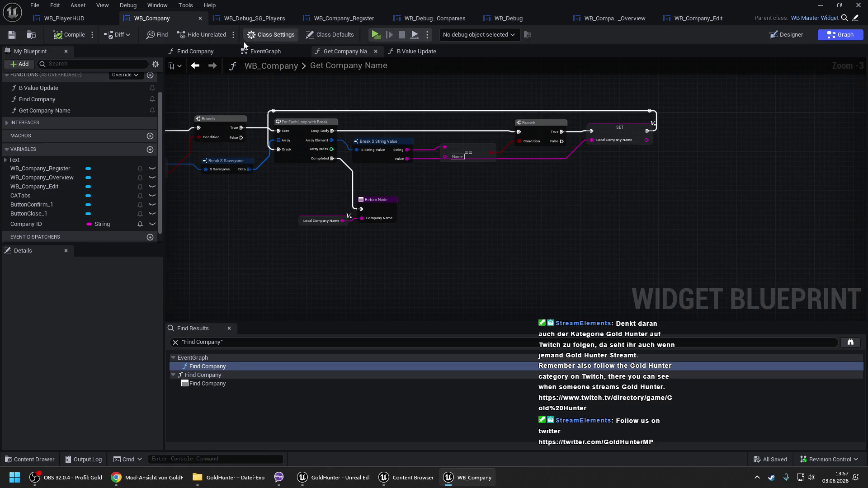
# Step: Open the B Value Update graph and make room after Update Structure Entry
pyautogui.click(263, 51)
pyautogui.scroll(-2, 569, 143)
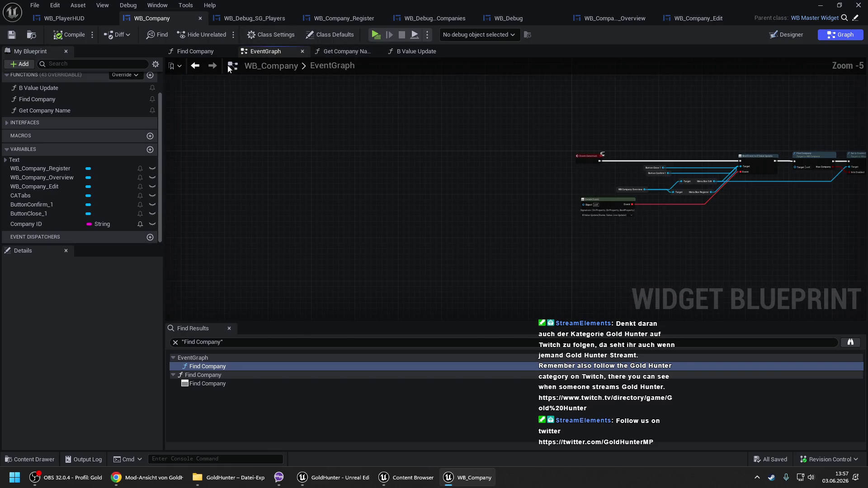
pyautogui.click(420, 51)
pyautogui.scroll(2, 280, 168)
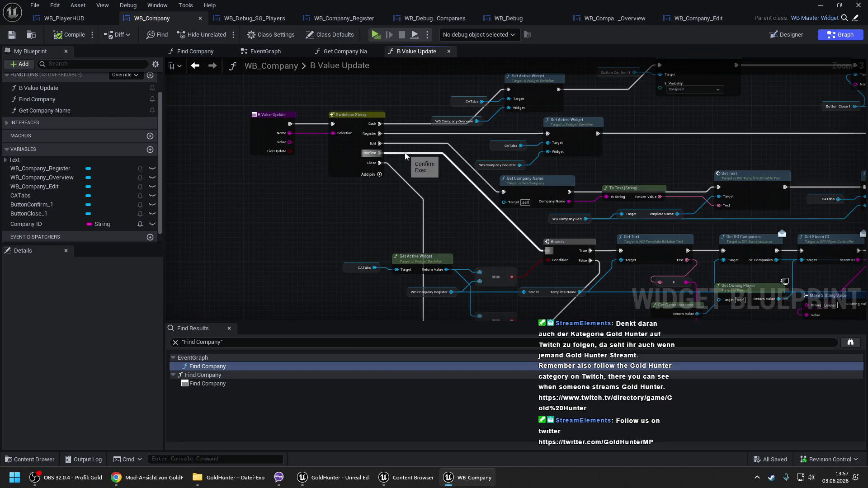
pyautogui.moveTo(466, 280); pyautogui.dragTo(283, 181)
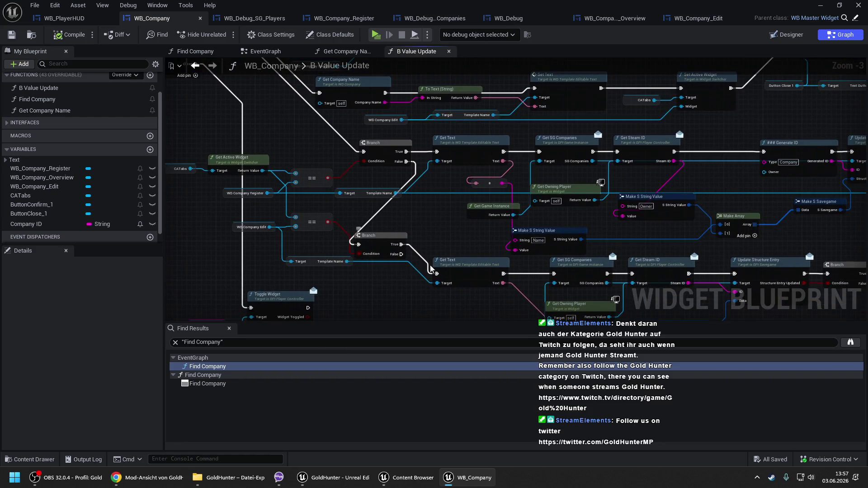
pyautogui.scroll(1, 431, 268)
pyautogui.moveTo(431, 269); pyautogui.dragTo(340, 179)
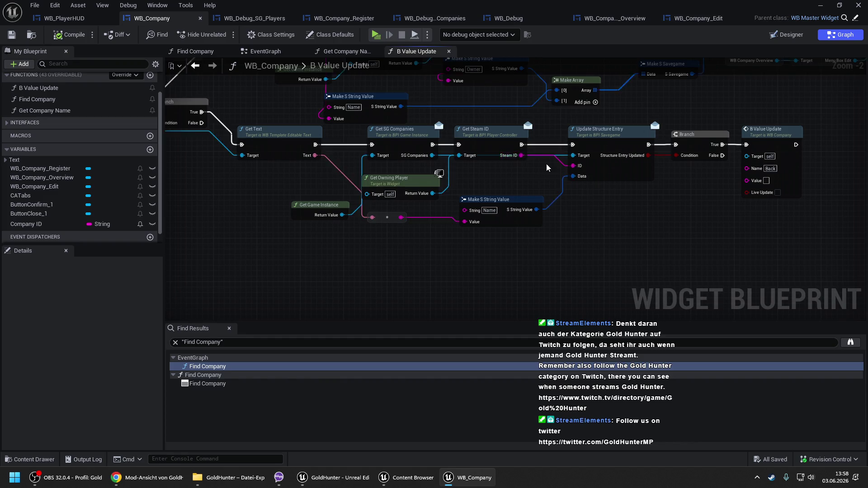
pyautogui.moveTo(561, 165); pyautogui.dragTo(477, 149)
pyautogui.moveTo(586, 183); pyautogui.dragTo(672, 183)
# Step: Insert a Print String after Update Structure Entry, then compile and save WB_Company
pyautogui.moveTo(465, 161); pyautogui.dragTo(491, 146)
pyautogui.write('print')
pyautogui.press('Return')
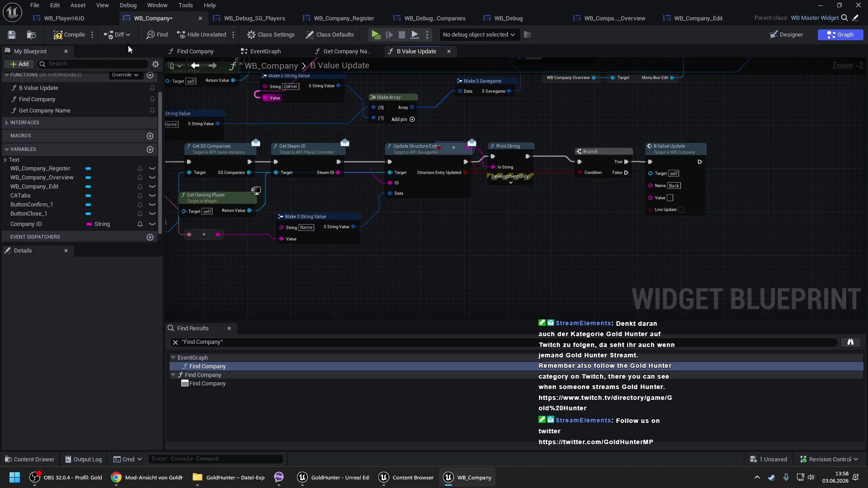
pyautogui.click(69, 35)
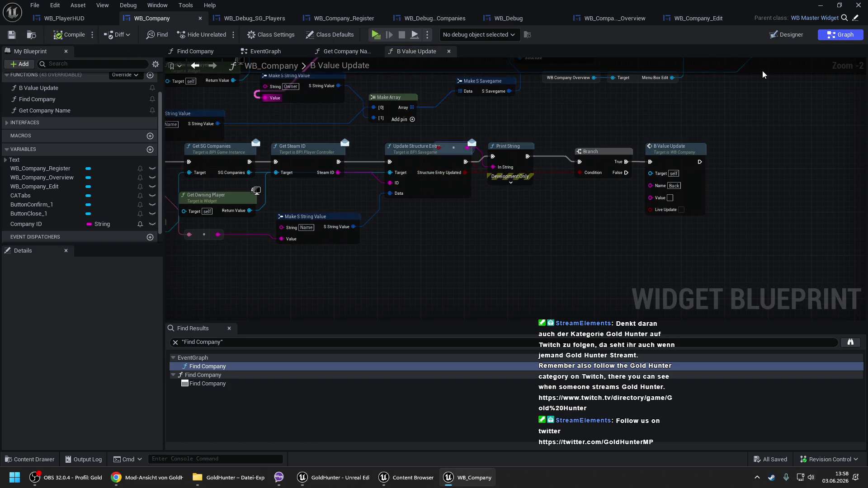
# Step: Start a play session of MainMap from the viewport
pyautogui.click(820, 5)
pyautogui.rightClick(350, 422)
pyautogui.click(371, 412)
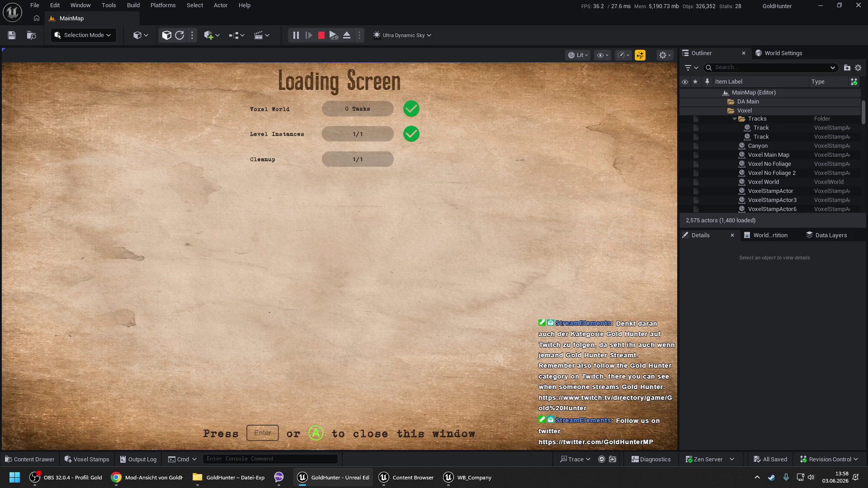
# Step: Enter the game, open the Company dialog, and back out of the Register page
pyautogui.click(373, 400)
pyautogui.click(384, 359)
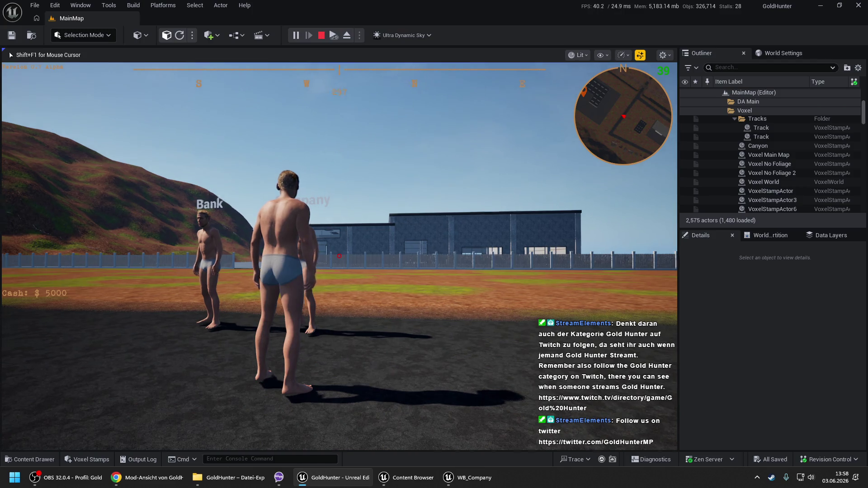
pyautogui.press('e')
pyautogui.click(267, 268)
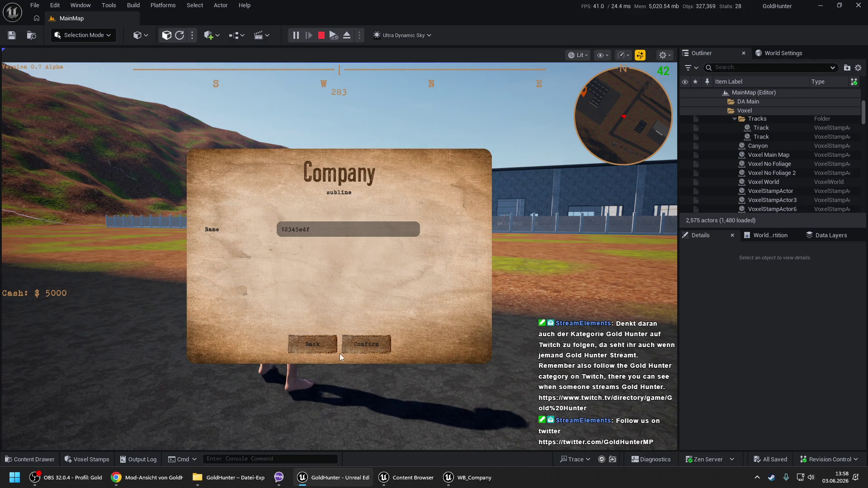
pyautogui.click(352, 347)
# Step: Register a company named 'sdfgh' and switch back to WB_Company
pyautogui.click(395, 278)
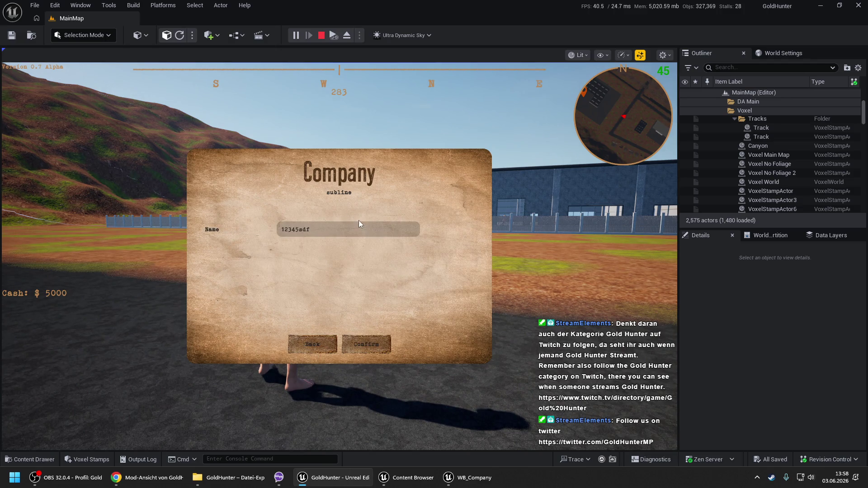
pyautogui.click(358, 220)
pyautogui.write('sdfgh')
pyautogui.click(367, 346)
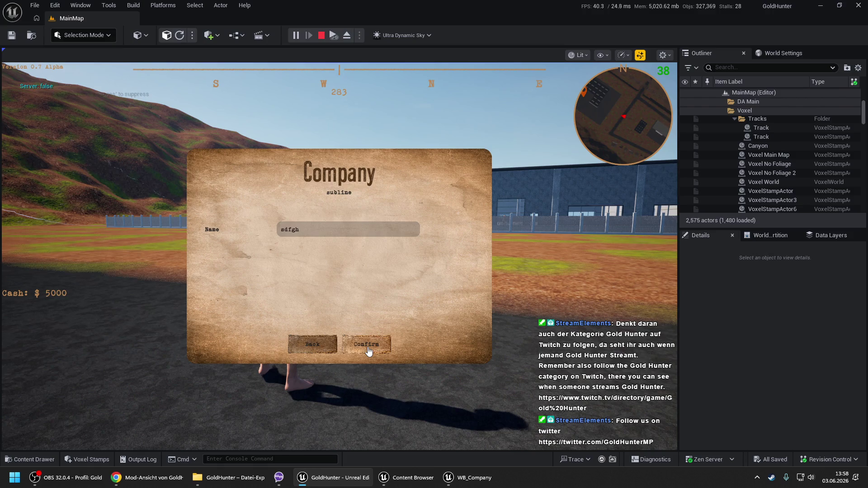
pyautogui.hotkey('alt', 'Tab')
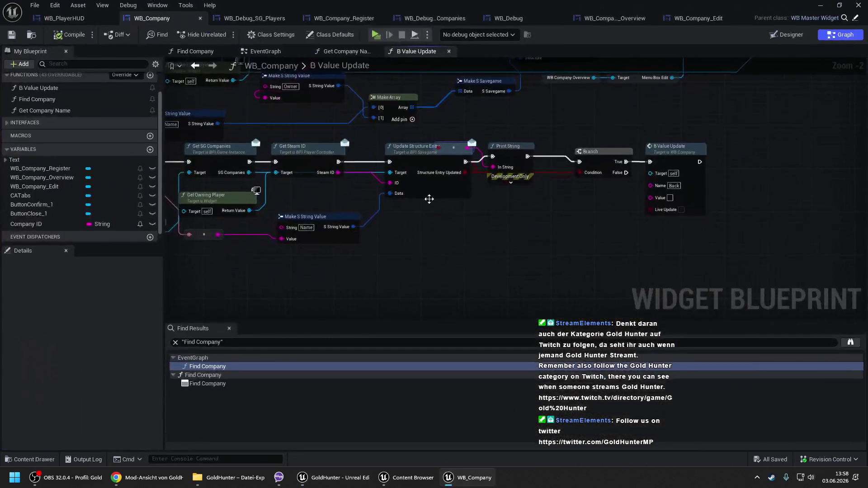
# Step: Delete the Print String, wire Update Structure Entry straight to the Branch, and compile and save
pyautogui.click(515, 143)
pyautogui.press('Delete')
pyautogui.moveTo(447, 146); pyautogui.dragTo(446, 167)
pyautogui.hotkey('ctrl', 'z')
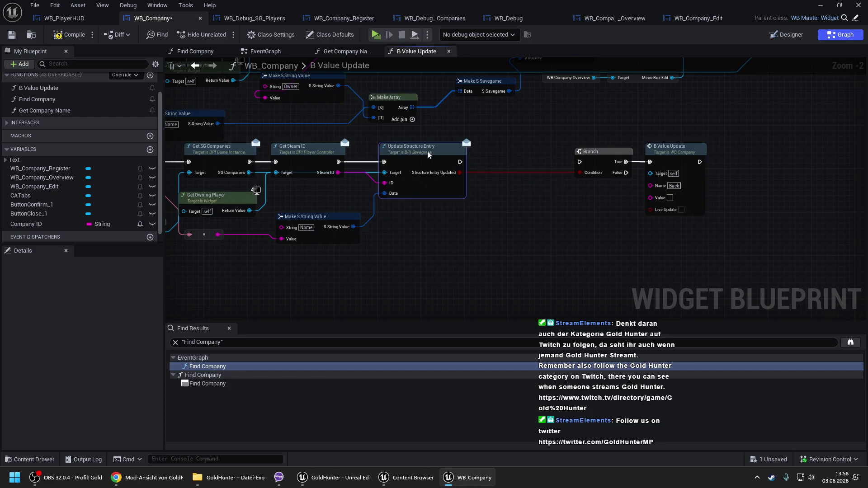
pyautogui.moveTo(465, 162); pyautogui.dragTo(580, 161)
pyautogui.moveTo(669, 199); pyautogui.dragTo(594, 198)
pyautogui.click(507, 189)
pyautogui.click(67, 35)
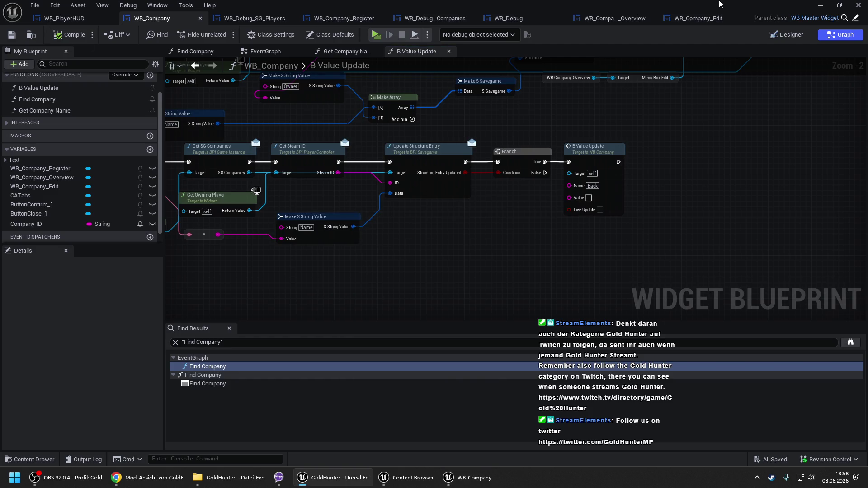
# Step: Review the WB_Company graph, then open the SG_Base savegame blueprint from Savegames
pyautogui.moveTo(349, 235); pyautogui.dragTo(490, 215)
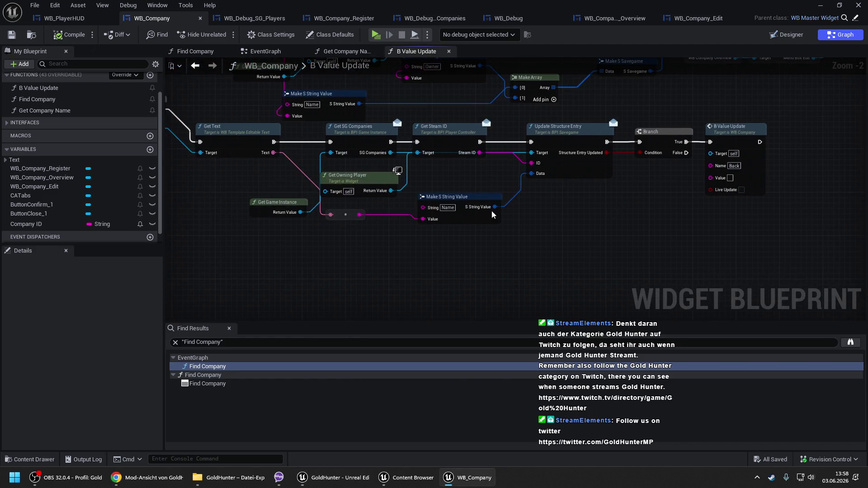
pyautogui.moveTo(245, 193); pyautogui.dragTo(516, 215)
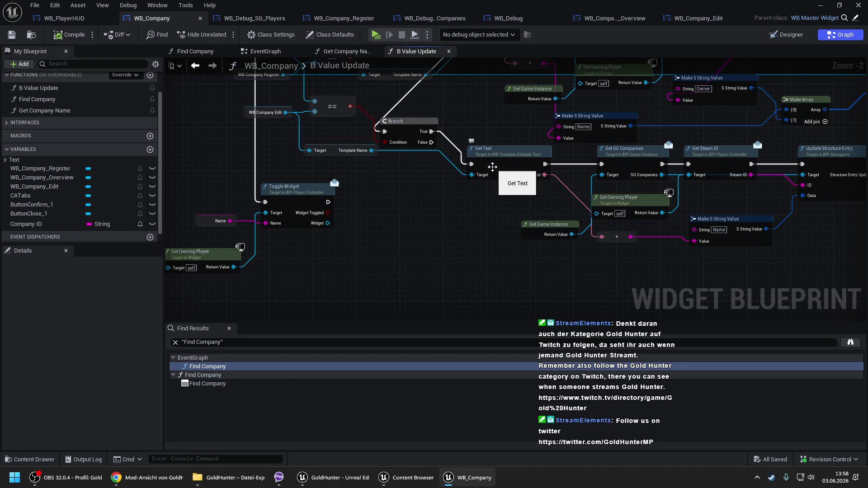
pyautogui.moveTo(531, 209); pyautogui.dragTo(278, 207)
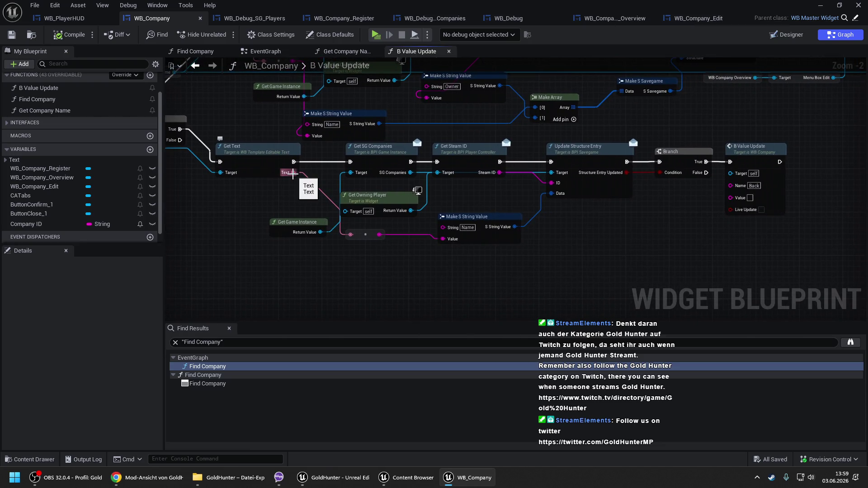
pyautogui.moveTo(210, 63); pyautogui.dragTo(450, 195)
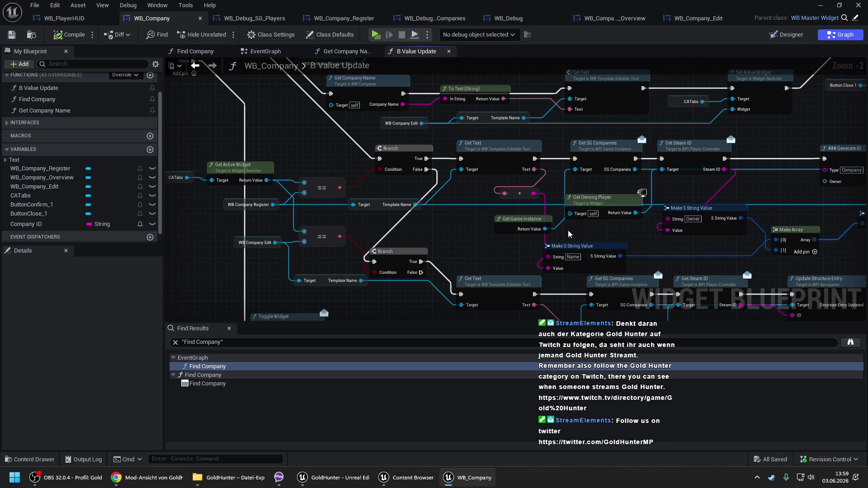
pyautogui.moveTo(588, 233)
pyautogui.mouseDown()
pyautogui.moveTo(367, 198)
pyautogui.moveTo(735, 318)
pyautogui.moveTo(593, 311)
pyautogui.mouseUp()
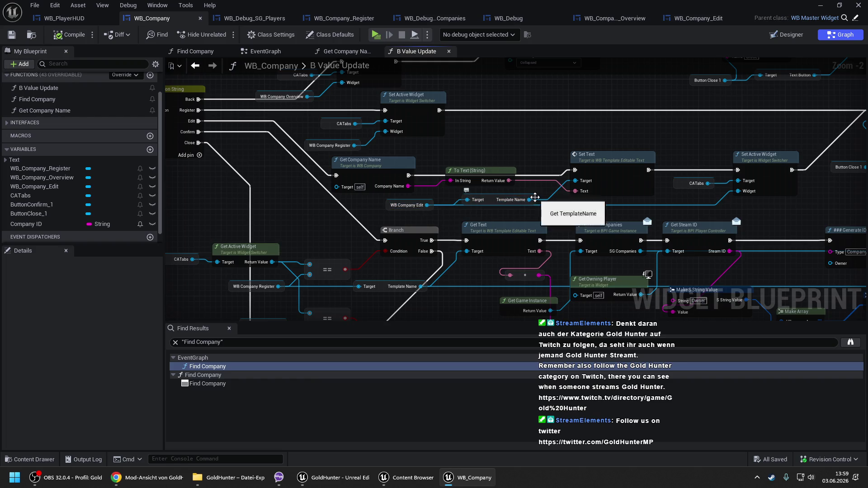
pyautogui.moveTo(586, 170); pyautogui.dragTo(416, 80)
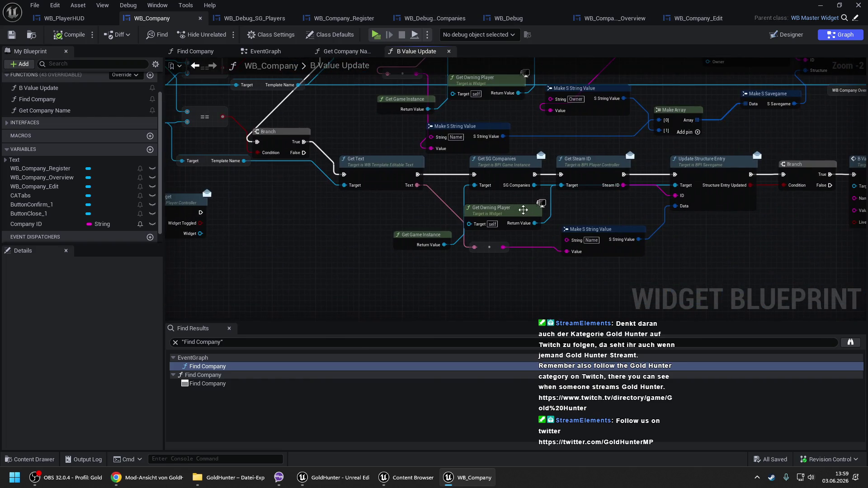
pyautogui.moveTo(413, 222); pyautogui.dragTo(277, 224)
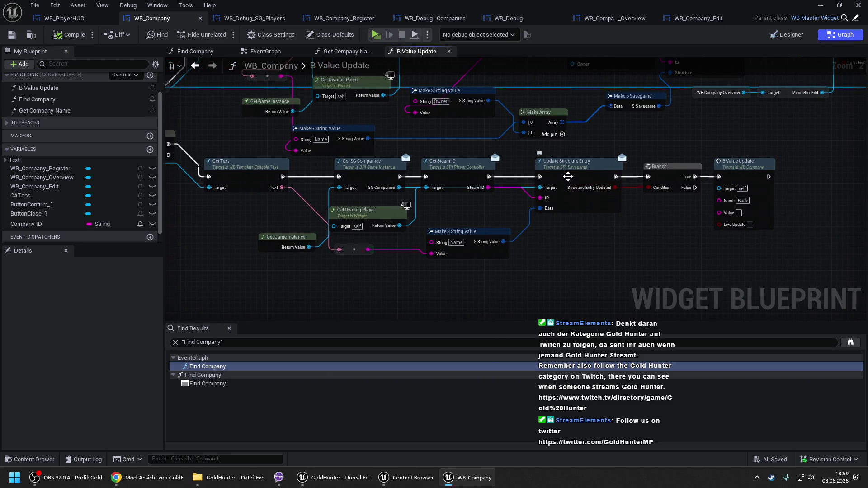
pyautogui.click(407, 477)
pyautogui.doubleClick(439, 174)
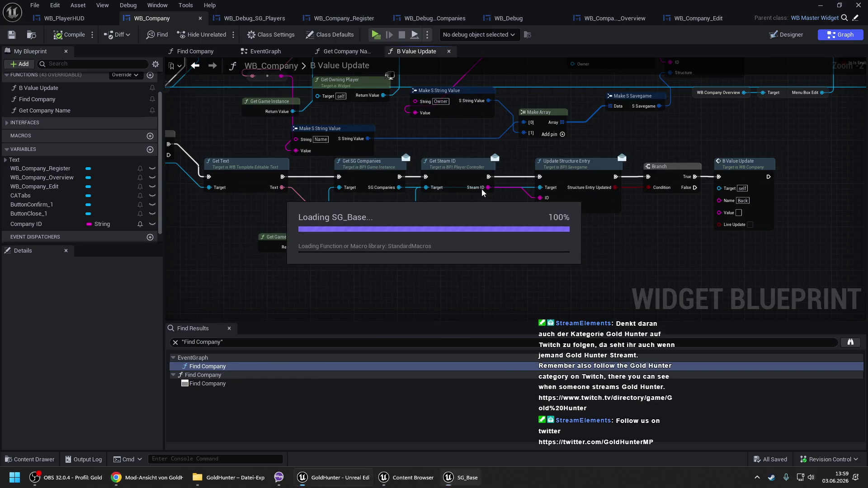